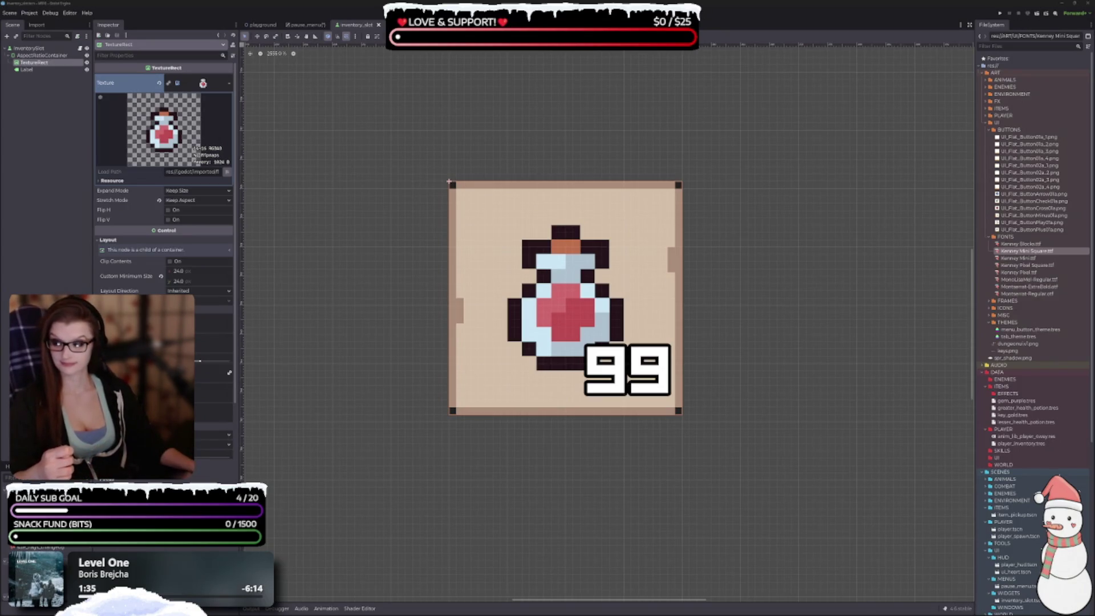
# Step: Set the potion's horizontal and vertical container alignment to Center
pyautogui.scroll(-2, 496, 393)
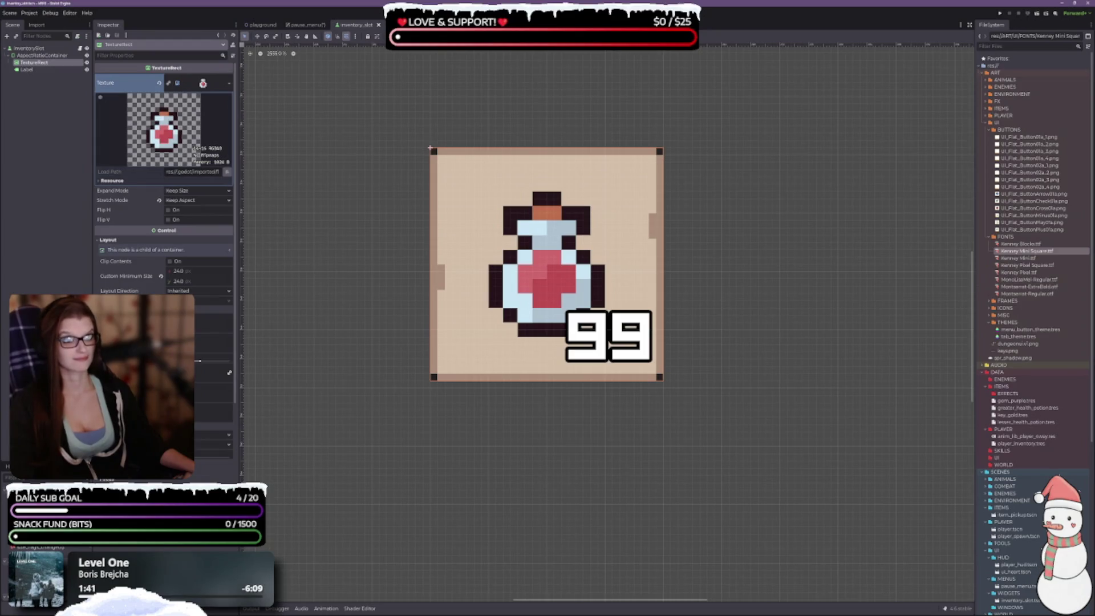
pyautogui.click(425, 36)
pyautogui.click(440, 58)
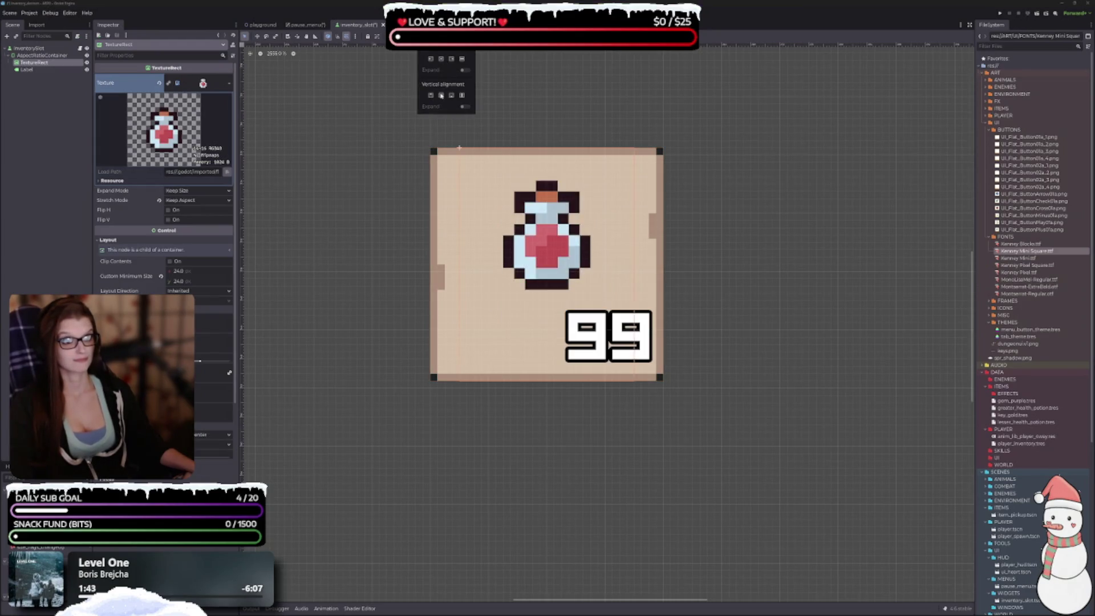
pyautogui.click(441, 95)
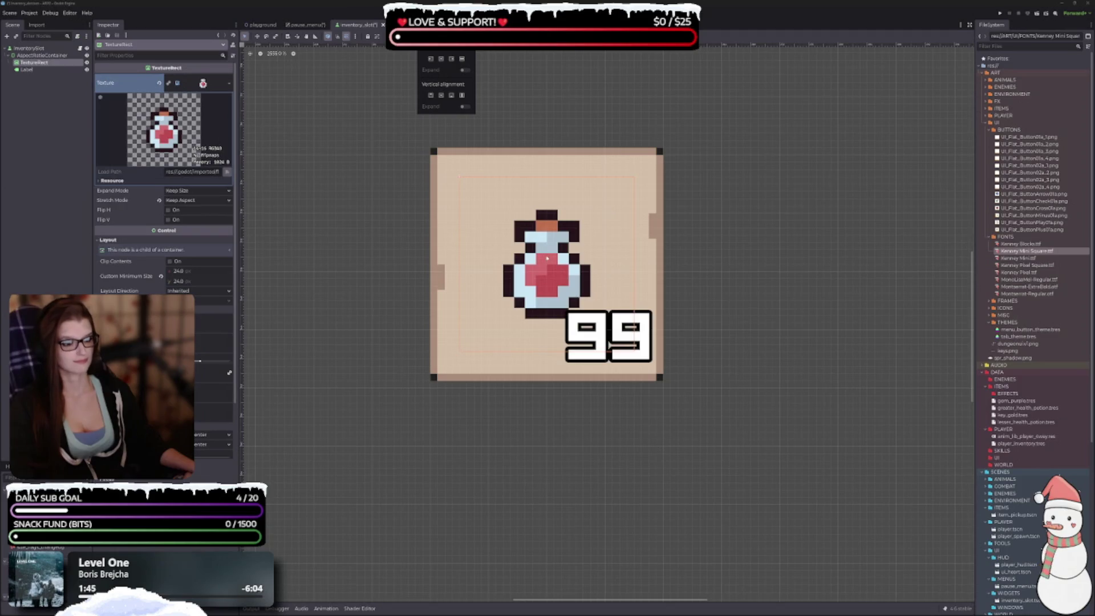
pyautogui.click(430, 509)
# Step: Select the x field of the potion's Custom Minimum Size
pyautogui.scroll(-4, 527, 397)
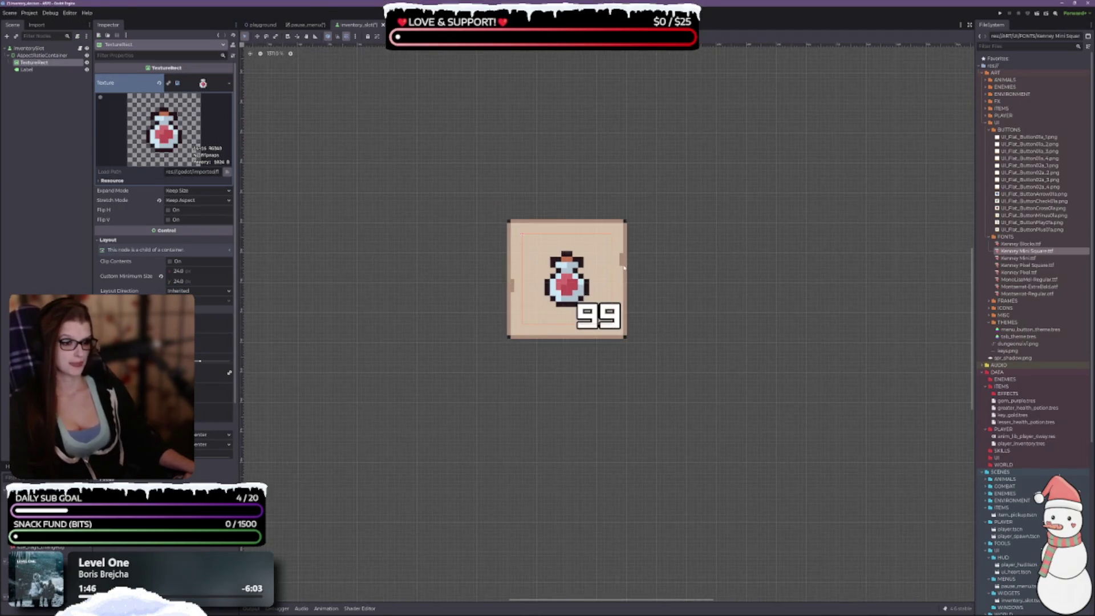
pyautogui.scroll(3, 576, 320)
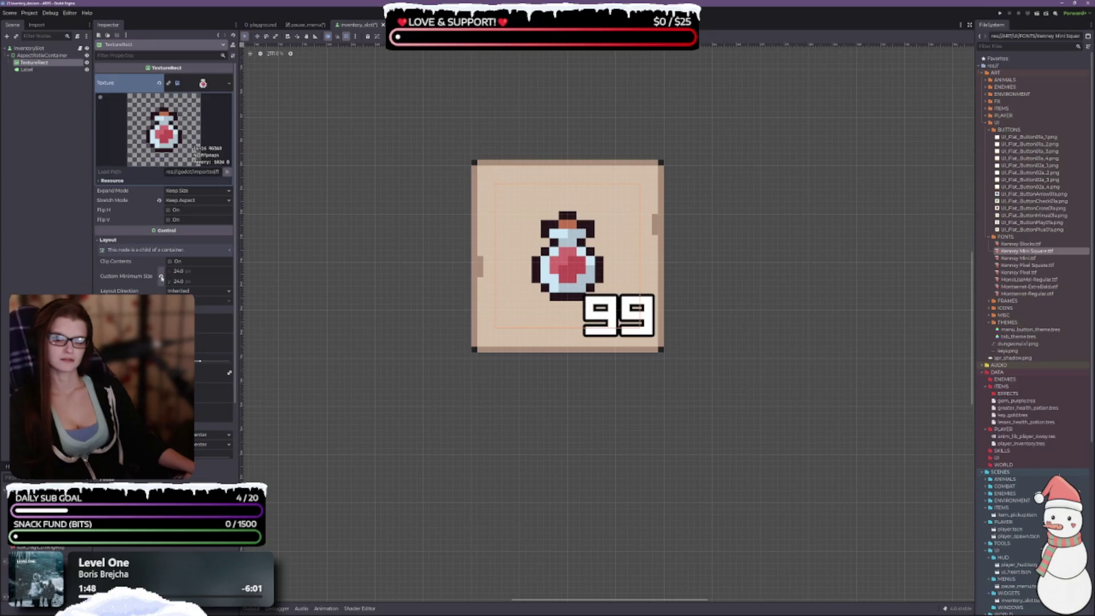
pyautogui.click(194, 271)
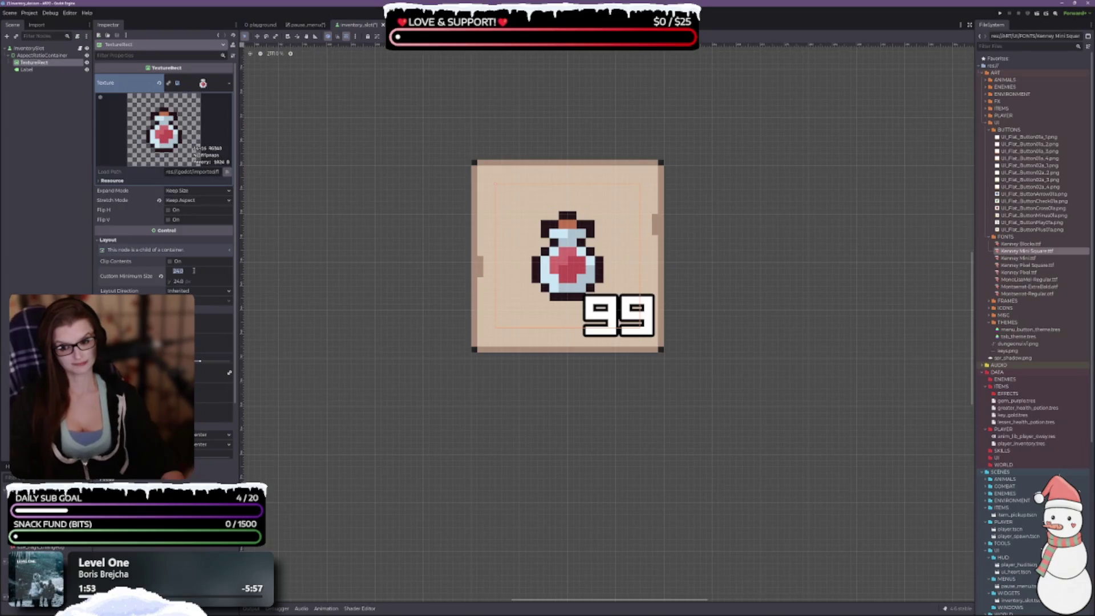
# Step: Set the potion texture's Custom Minimum Size to 32 × 32
pyautogui.write('32')
pyautogui.press('Tab')
pyautogui.write('32')
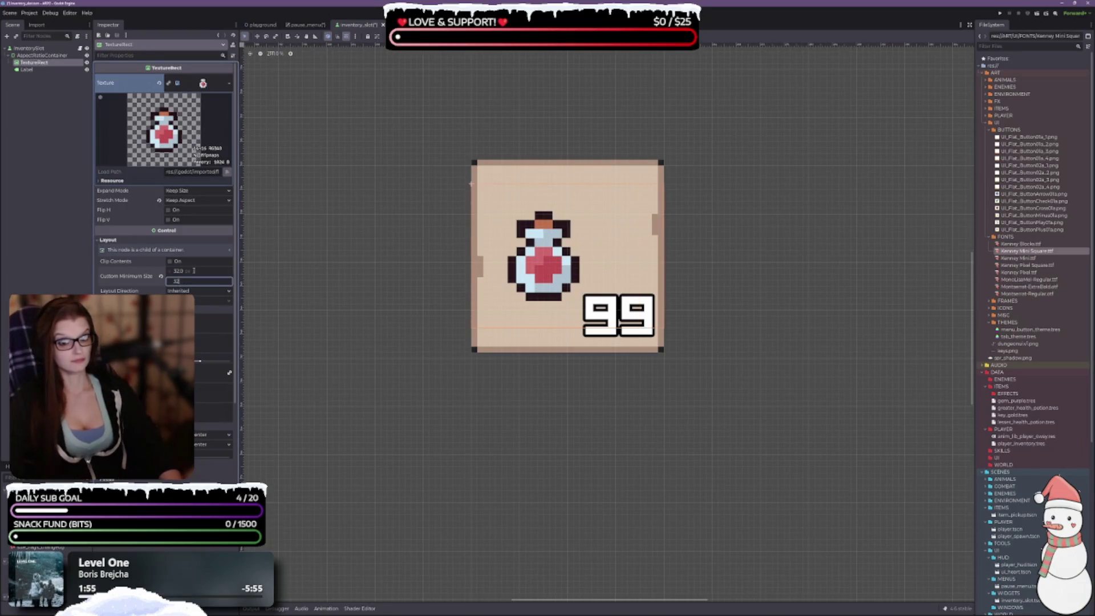
pyautogui.press('Tab')
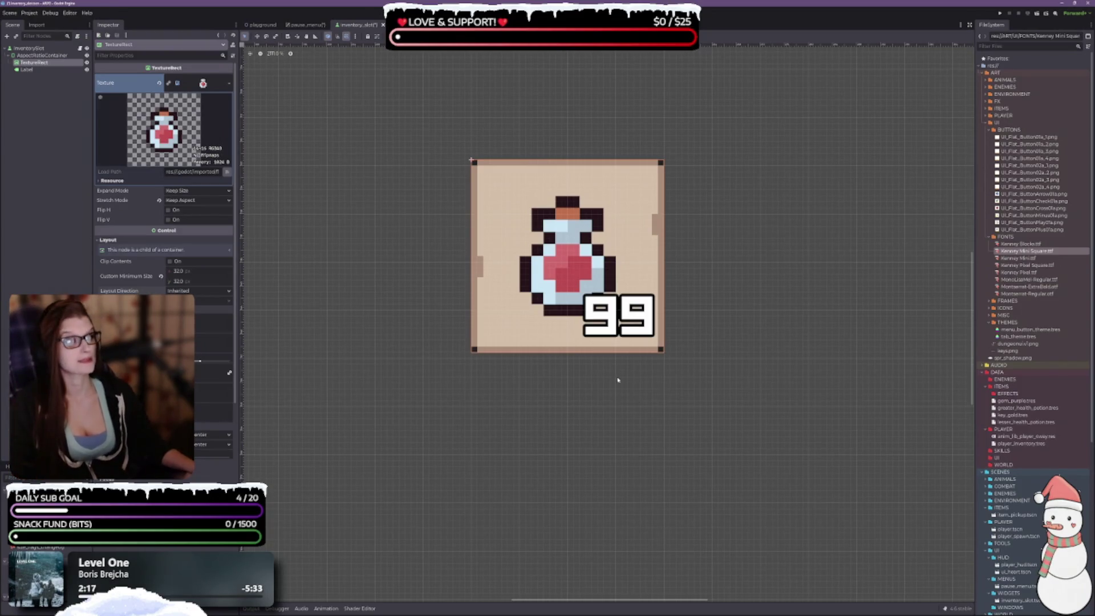
# Step: Revert the potion's Custom Minimum Size back to 0 × 0
pyautogui.click(188, 271)
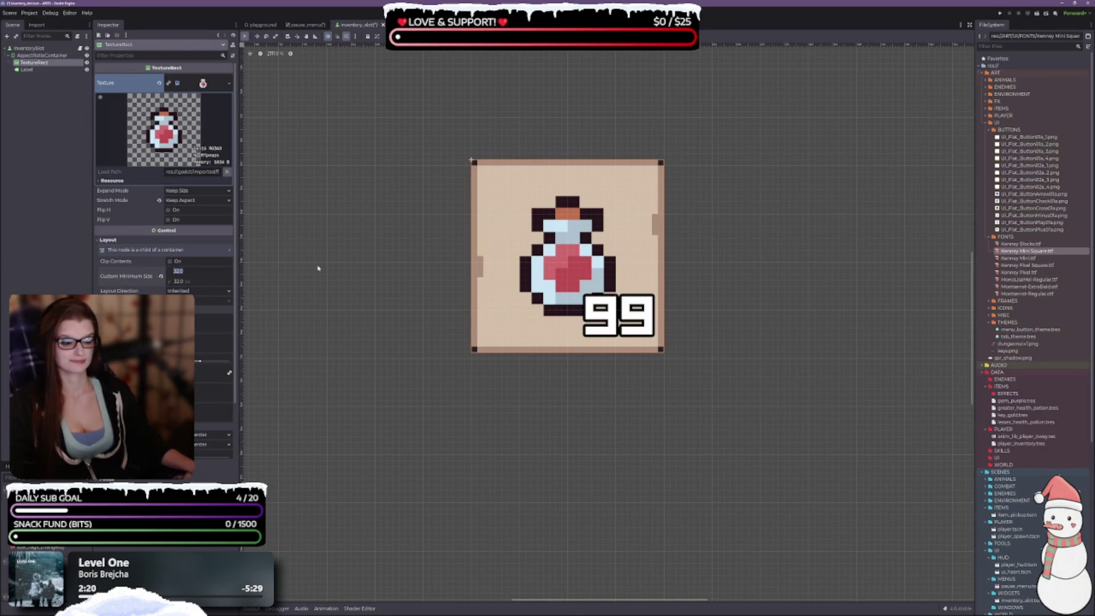
pyautogui.click(161, 276)
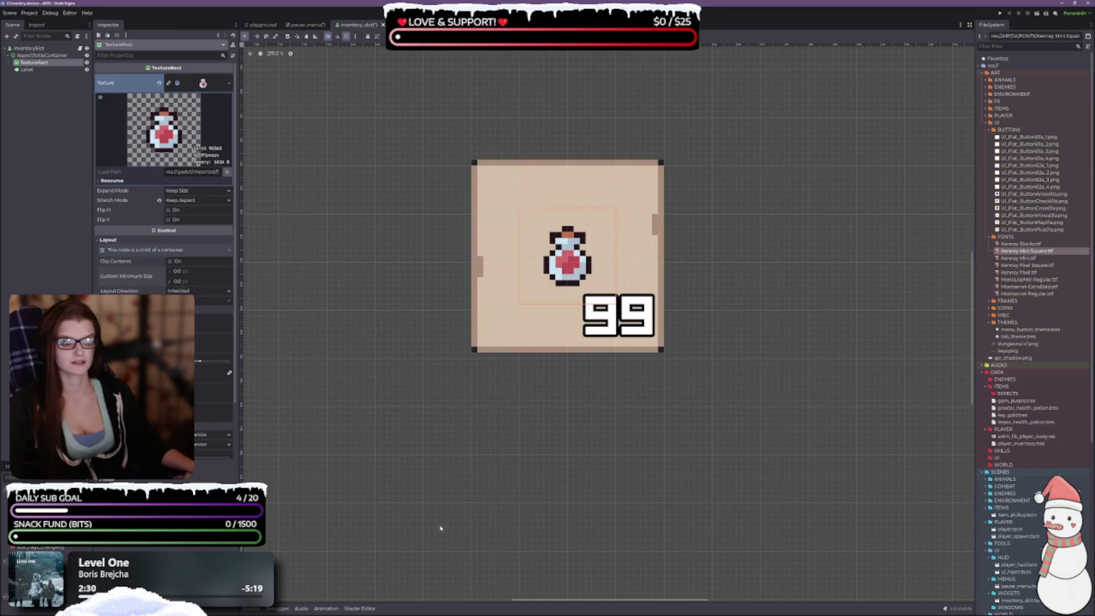
pyautogui.scroll(-2, 540, 396)
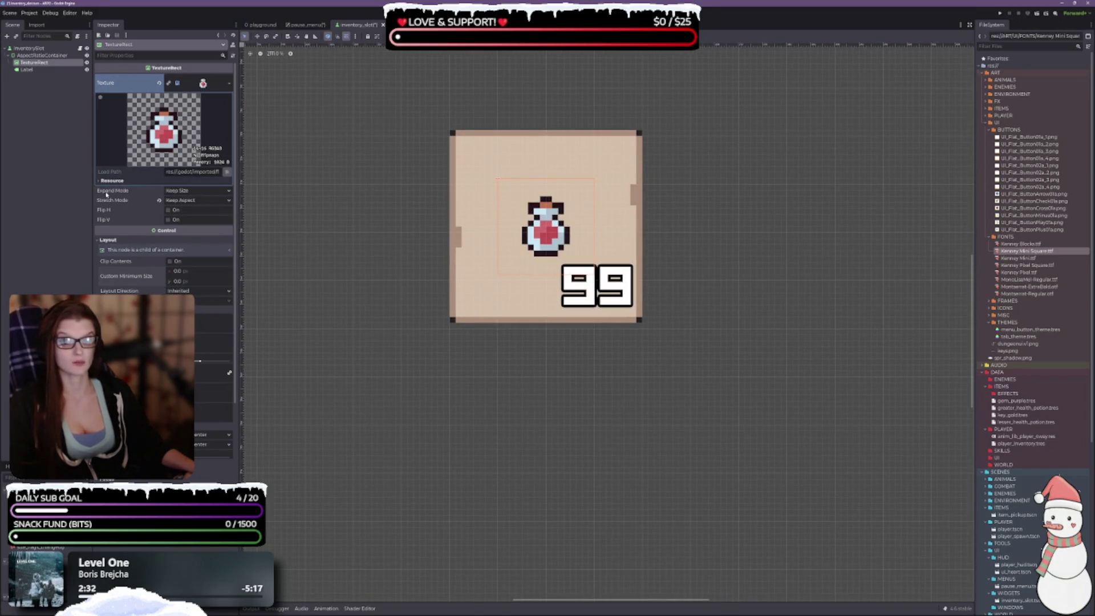
pyautogui.moveTo(106, 194)
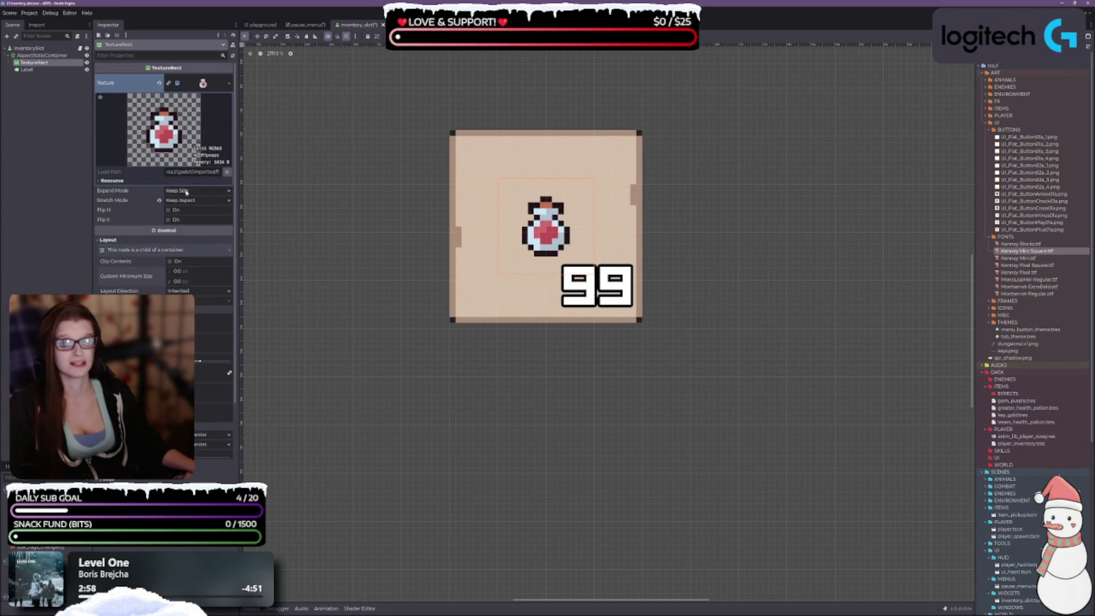
# Step: Keep Expand Mode at Keep Size and set Stretch Mode to Keep Aspect Centered
pyautogui.click(182, 192)
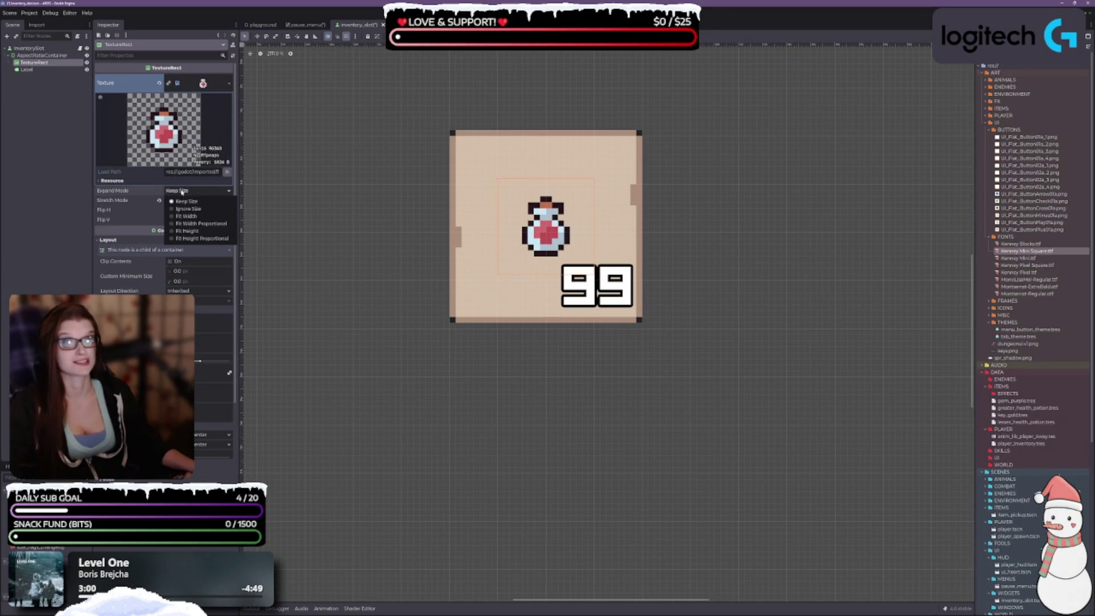
pyautogui.click(182, 192)
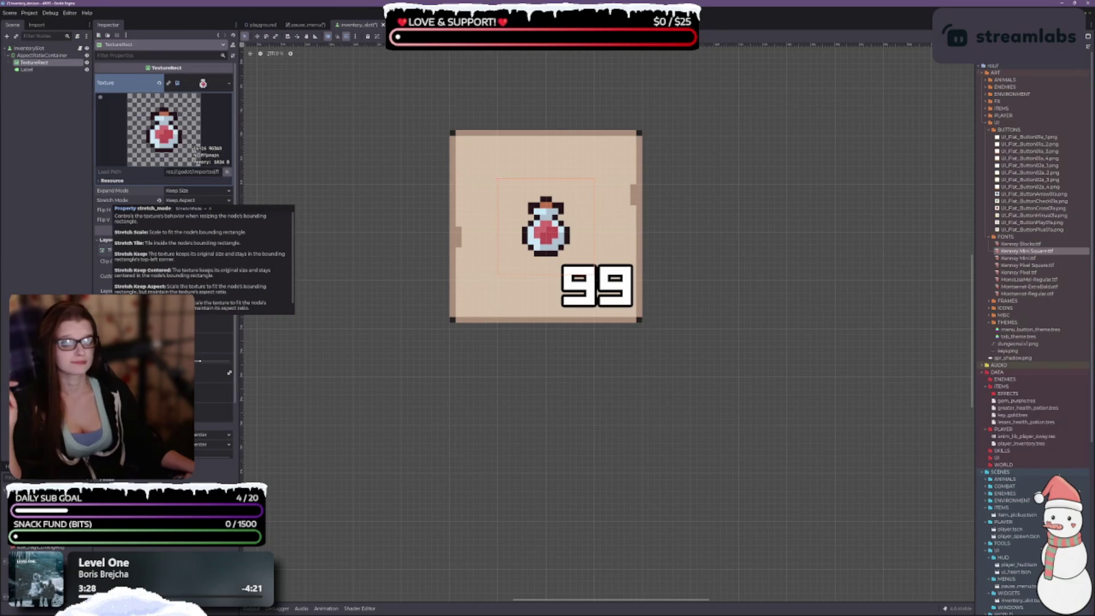
pyautogui.click(197, 200)
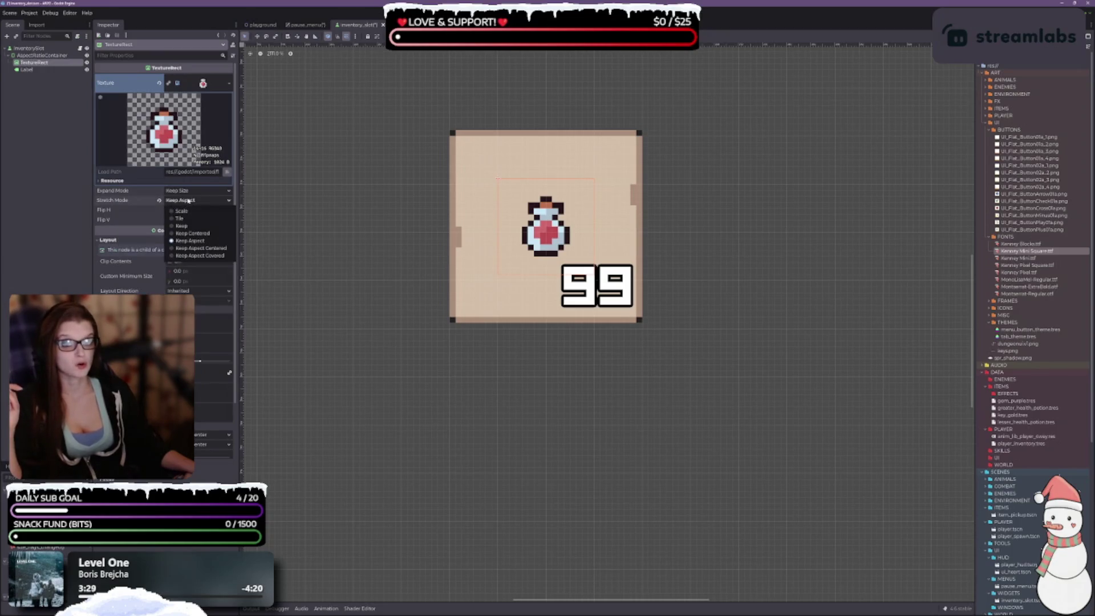
pyautogui.click(189, 248)
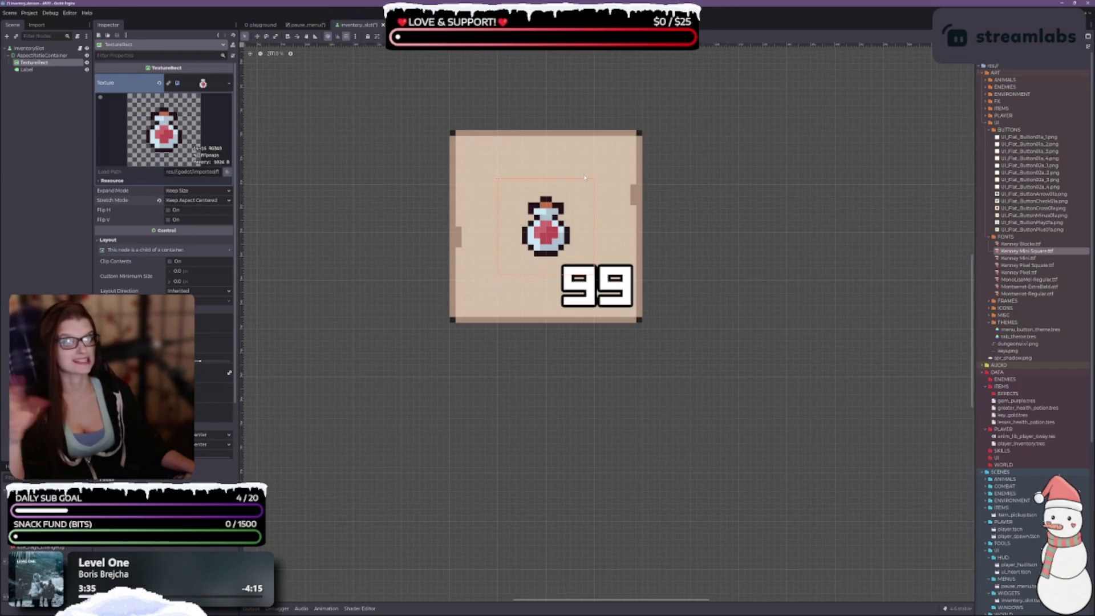
# Step: Try the Scale and Keep Aspect Covered stretch modes, then return to Keep Aspect Centered
pyautogui.click(184, 202)
pyautogui.click(187, 212)
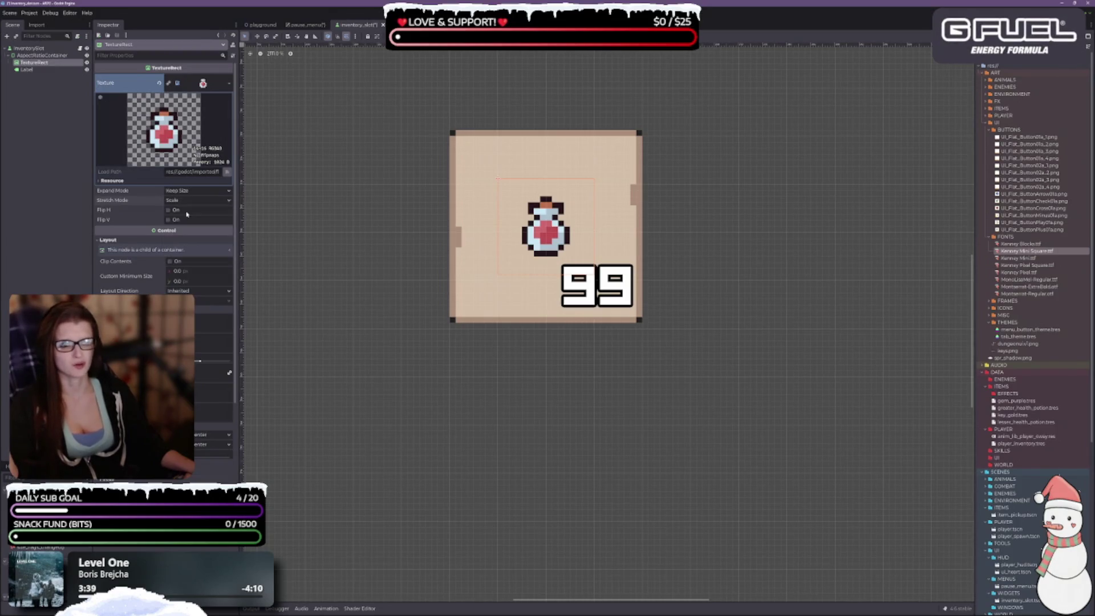
pyautogui.click(188, 201)
pyautogui.click(188, 259)
pyautogui.click(188, 201)
pyautogui.click(197, 251)
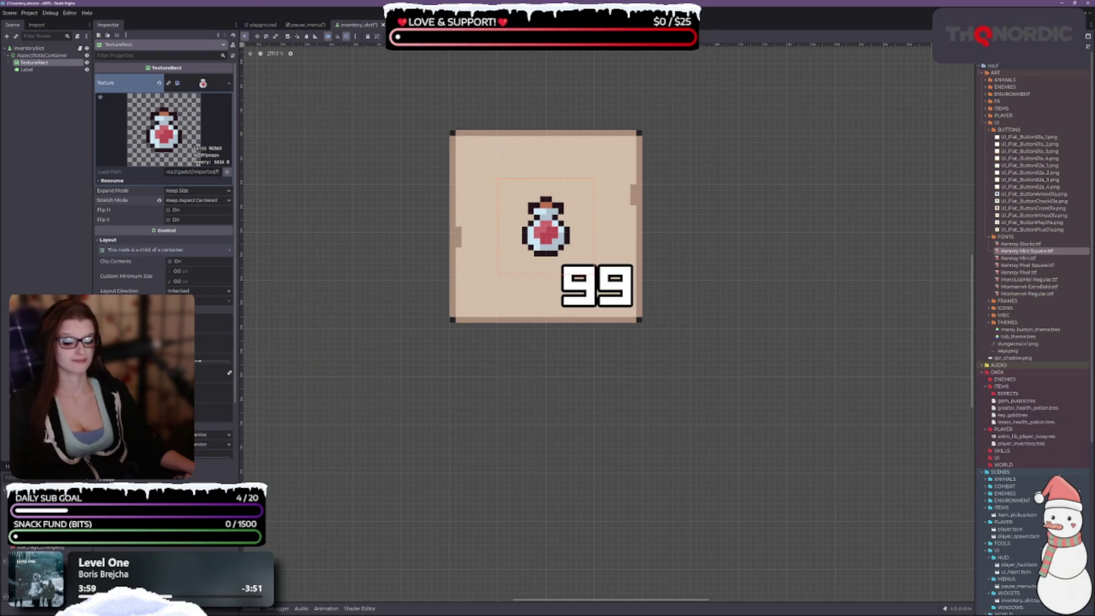
# Step: Stretch the potion texture to fill the slot and restore the AspectRatioContainer to 32 px tall
pyautogui.moveTo(497, 178); pyautogui.dragTo(449, 130)
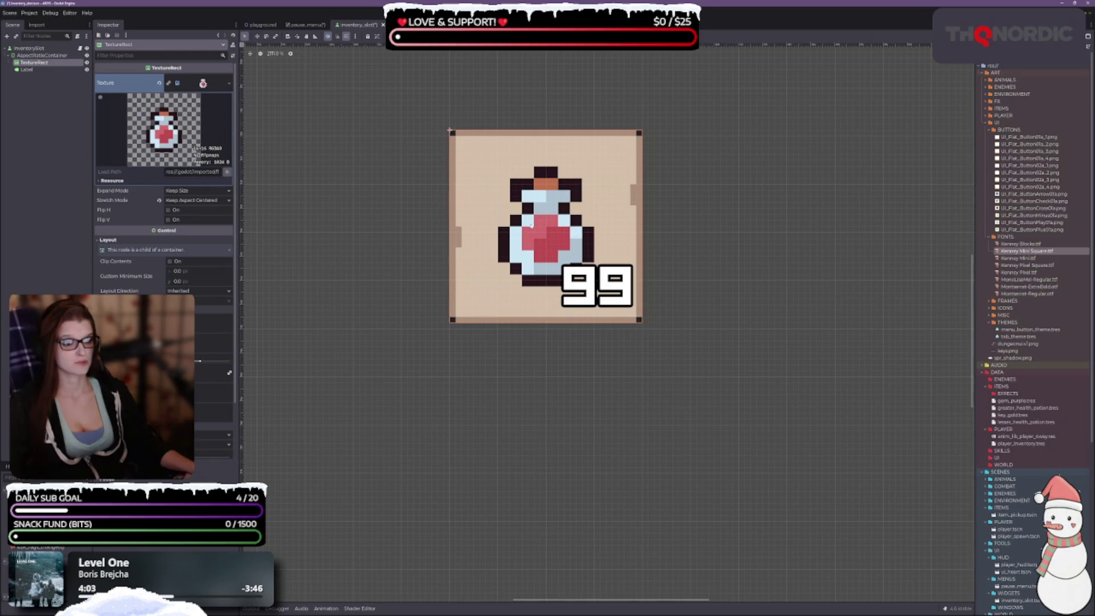
pyautogui.click(30, 56)
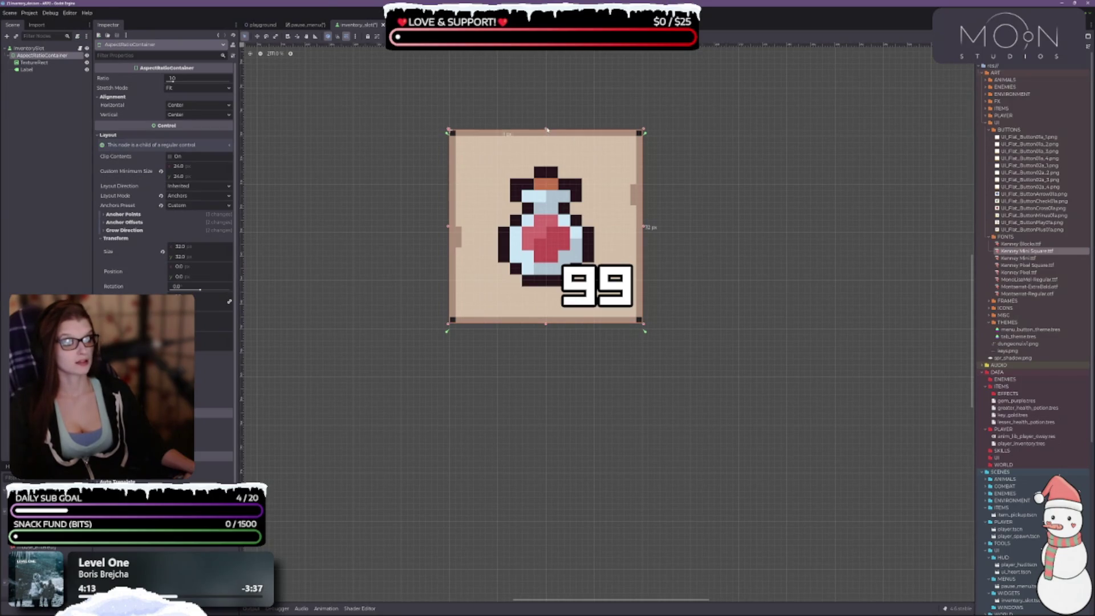
pyautogui.moveTo(540, 132); pyautogui.dragTo(545, 133)
pyautogui.moveTo(543, 136); pyautogui.dragTo(543, 130)
pyautogui.moveTo(545, 325); pyautogui.dragTo(546, 330)
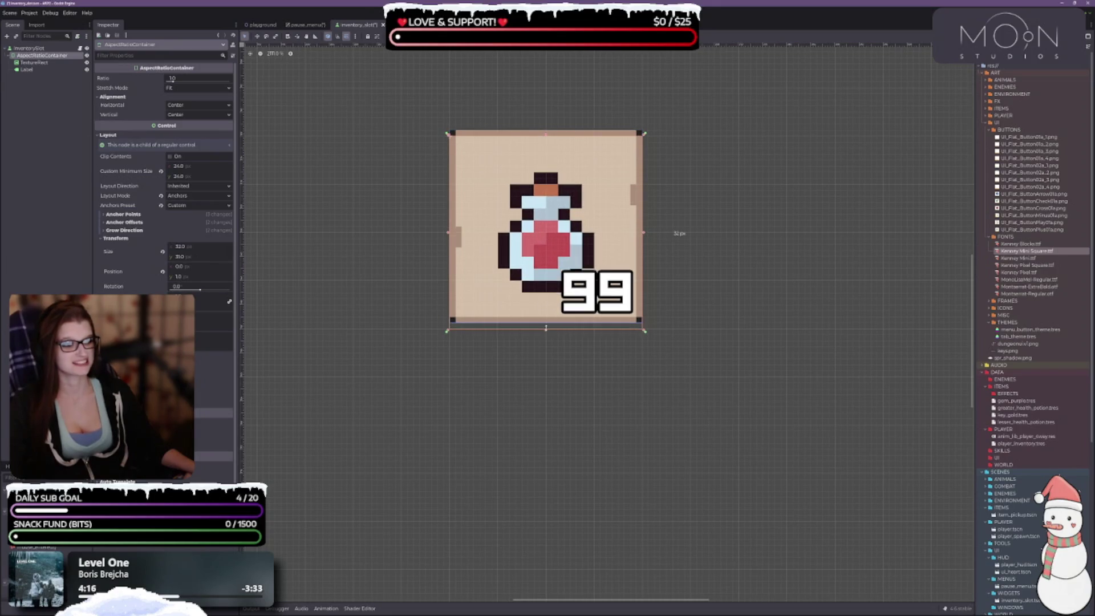
pyautogui.click(548, 136)
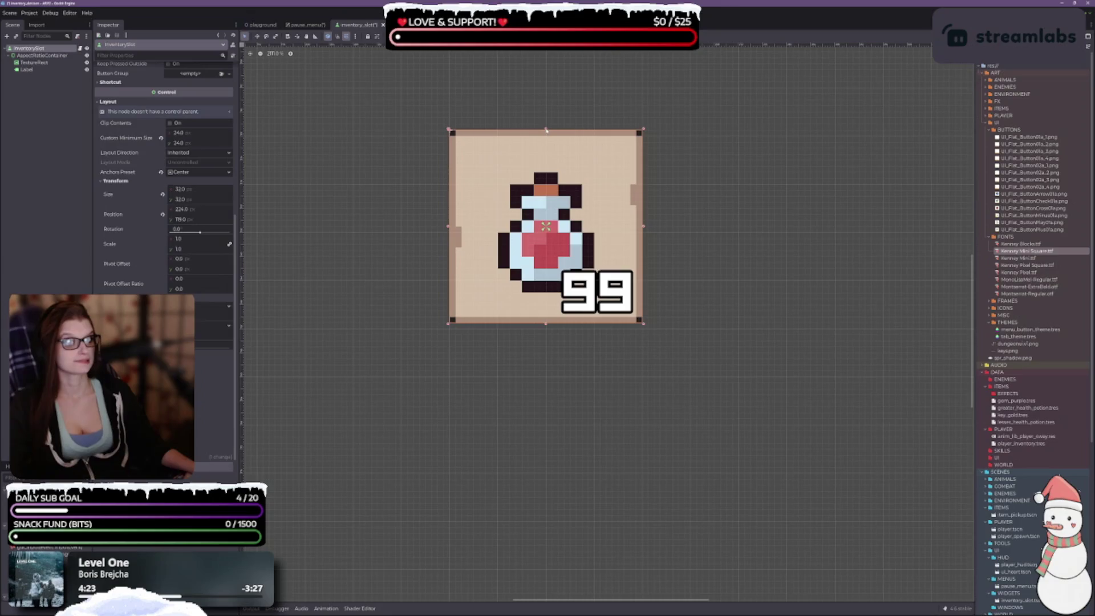
# Step: Restore the InventorySlot to 32 tall, move it to a Custom anchor layout, and save
pyautogui.moveTo(546, 130); pyautogui.dragTo(546, 136)
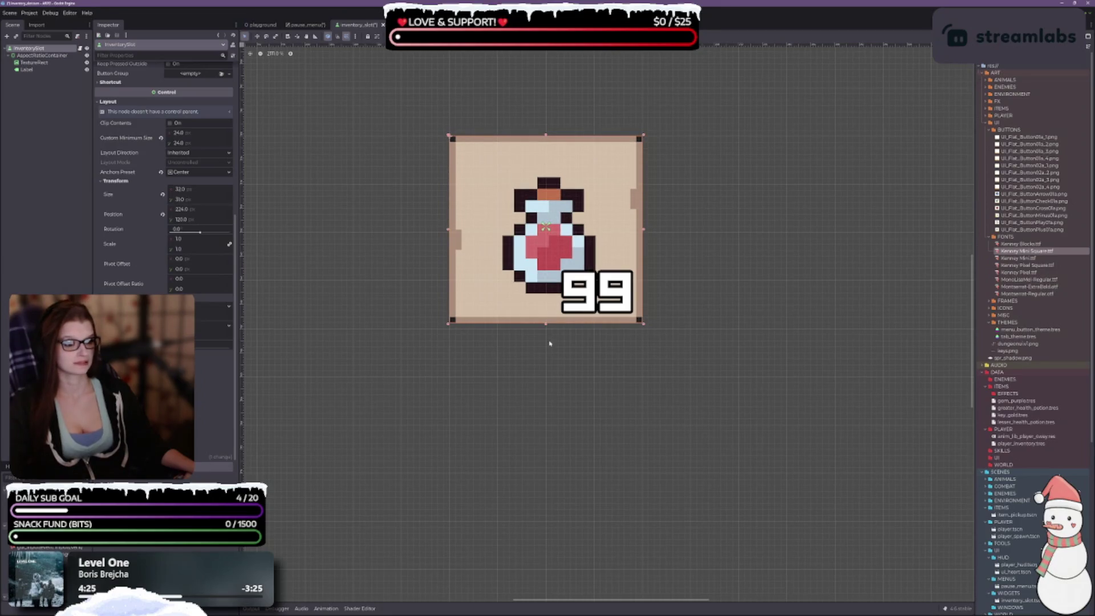
pyautogui.moveTo(546, 324); pyautogui.dragTo(546, 330)
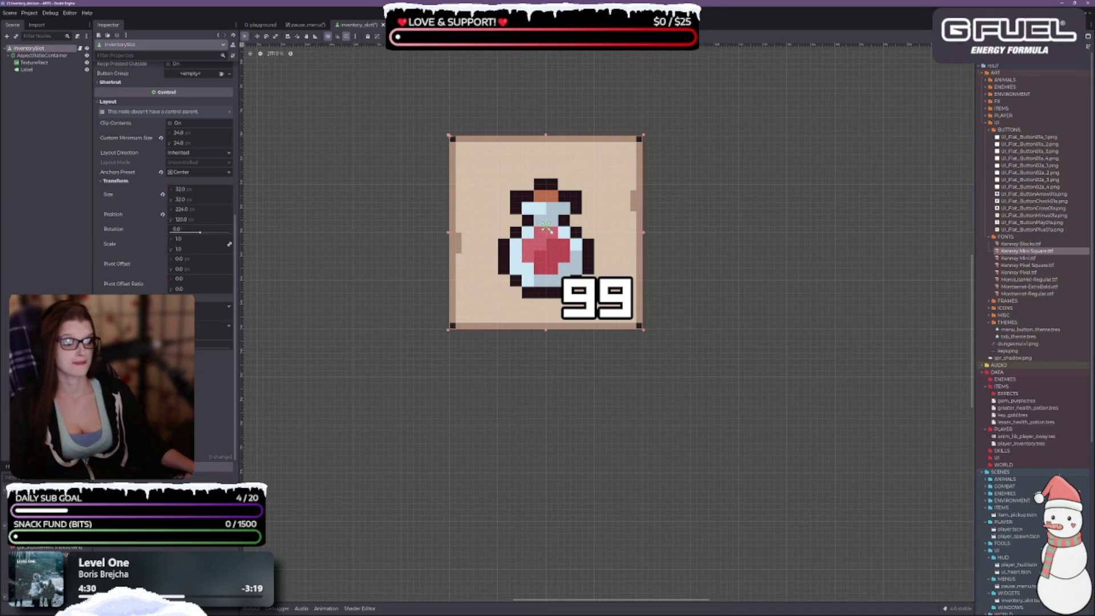
pyautogui.moveTo(548, 230); pyautogui.dragTo(545, 233)
pyautogui.hotkey('ctrl', 's')
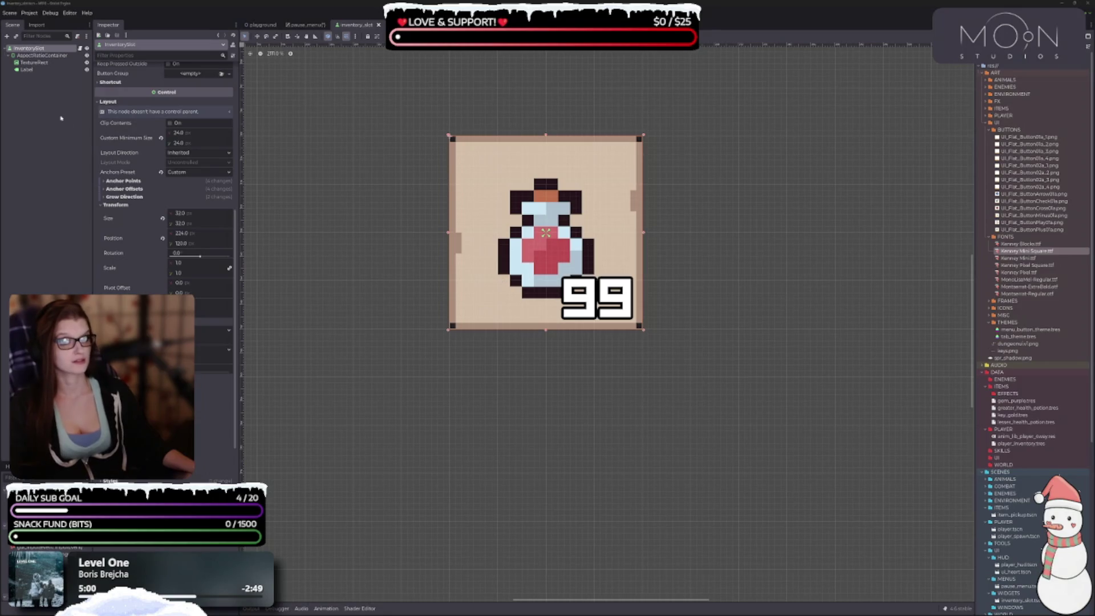
# Step: Select the AspectRatioContainer and expand its Anchor Points settings
pyautogui.scroll(5, 116, 178)
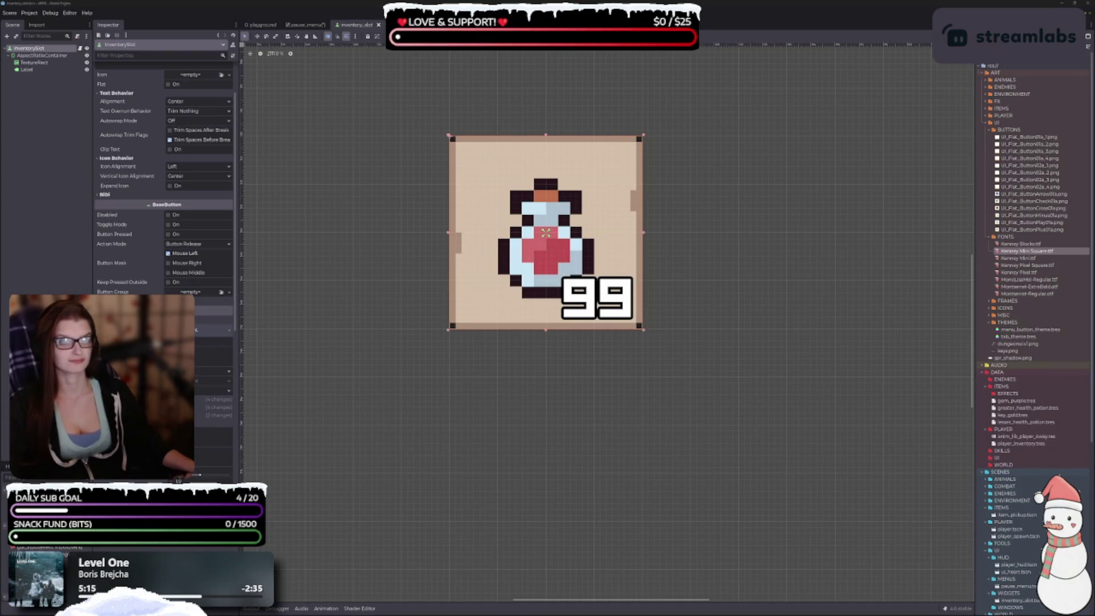
pyautogui.scroll(2, 135, 265)
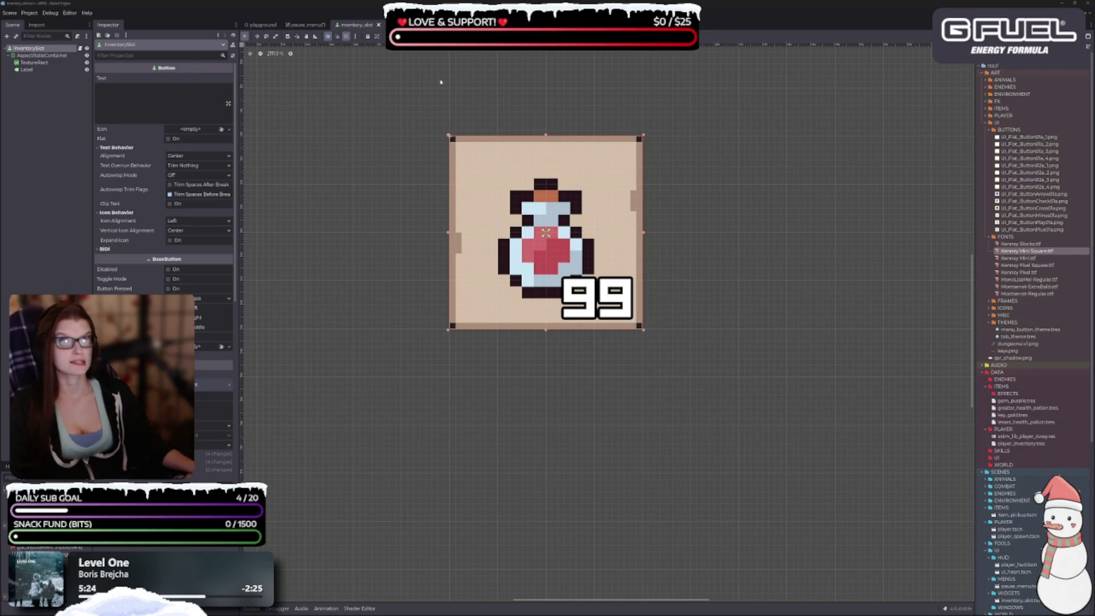
pyautogui.click(43, 55)
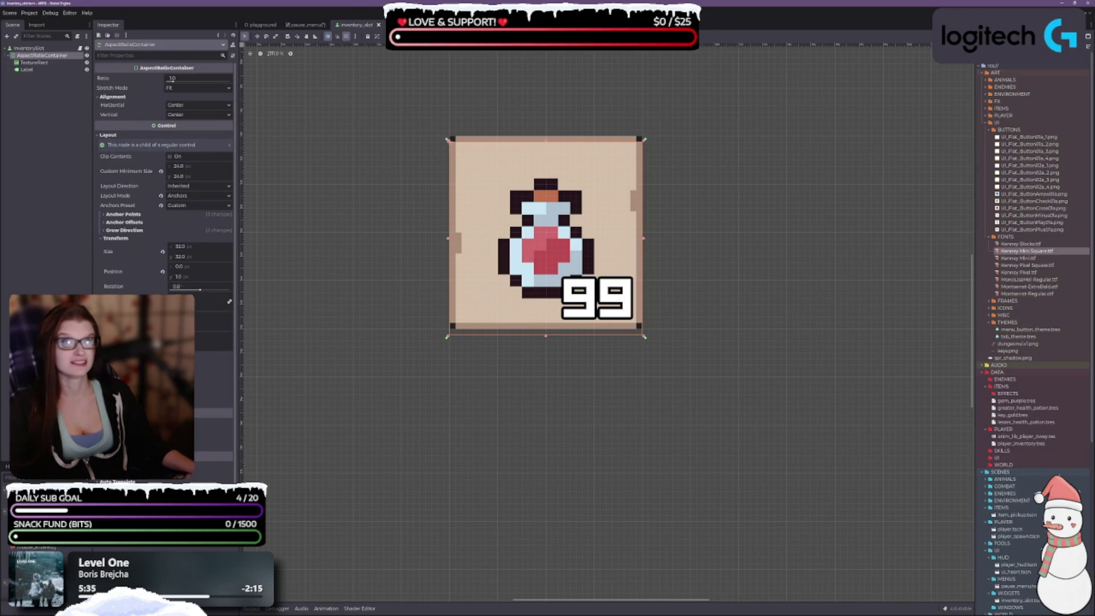
pyautogui.click(122, 213)
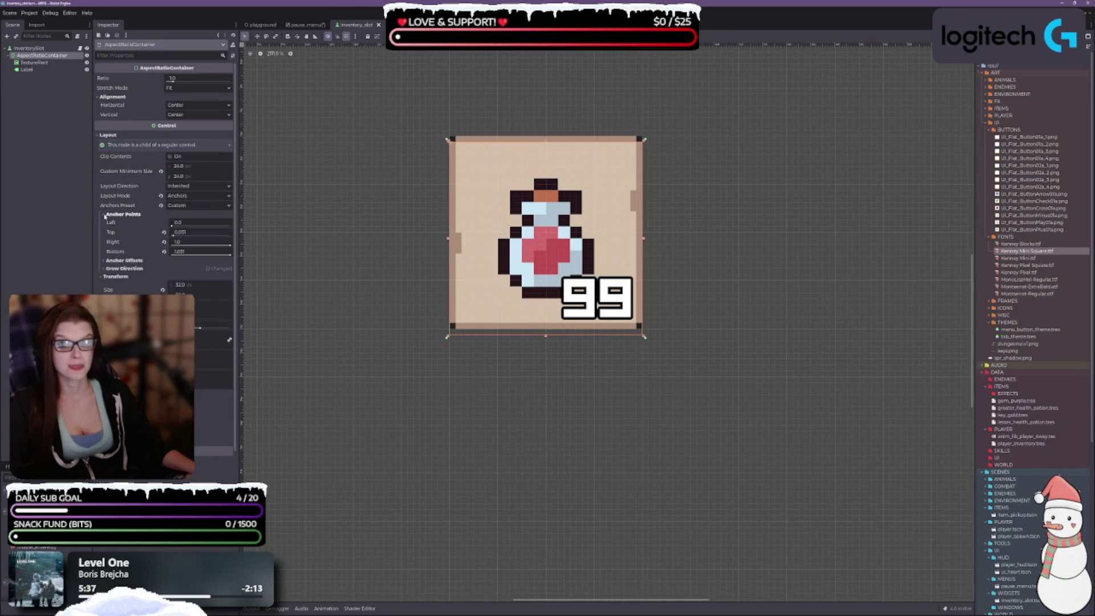
# Step: Anchor the AspectRatioContainer Top Left and switch its Layout Mode to Position
pyautogui.click(123, 260)
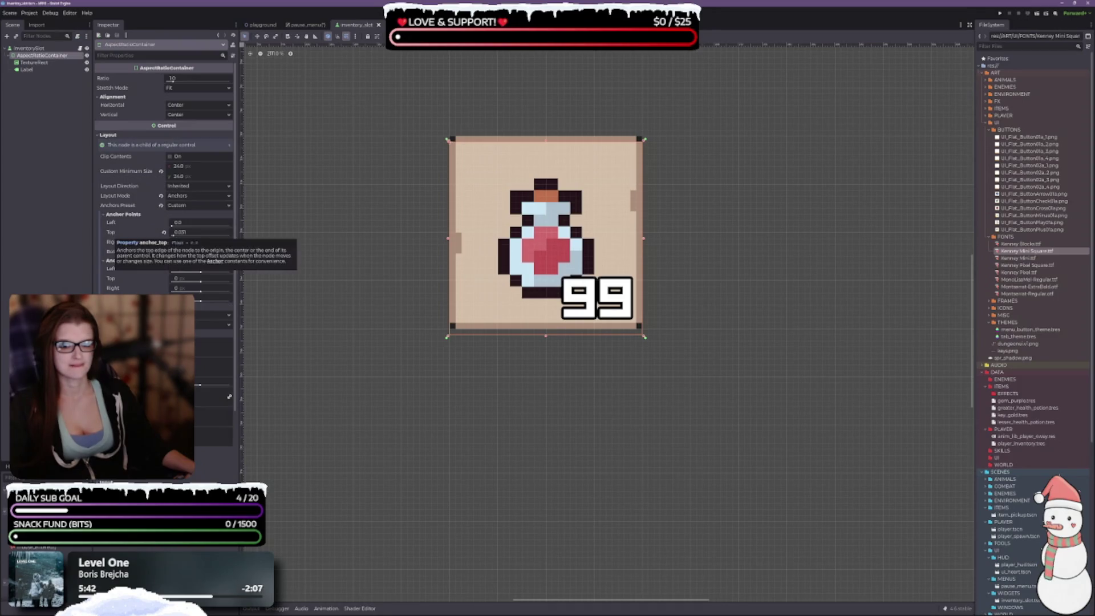
pyautogui.click(161, 205)
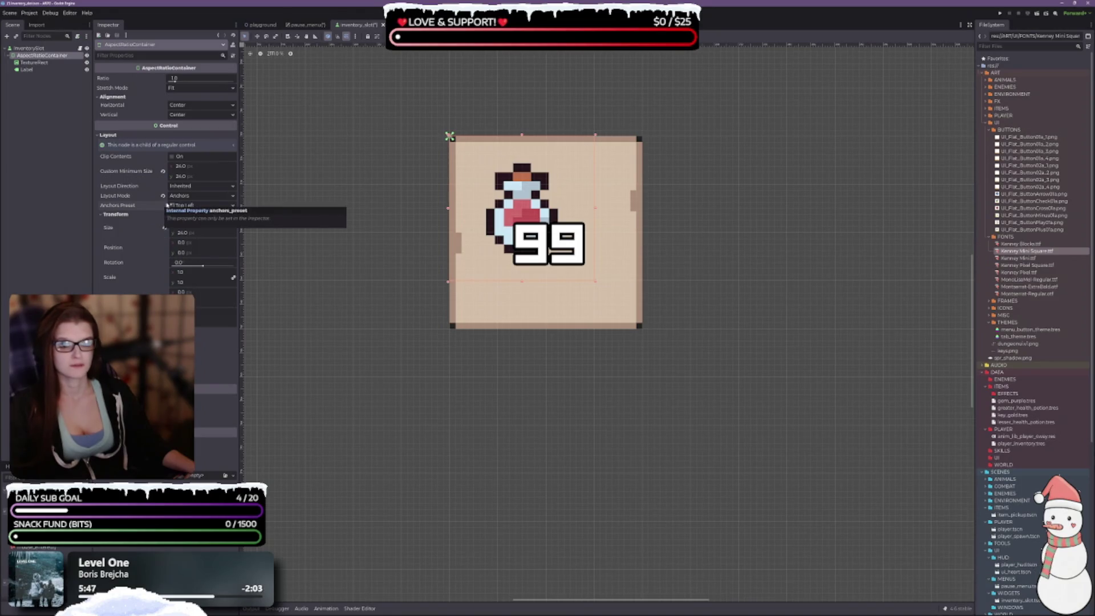
pyautogui.click(163, 195)
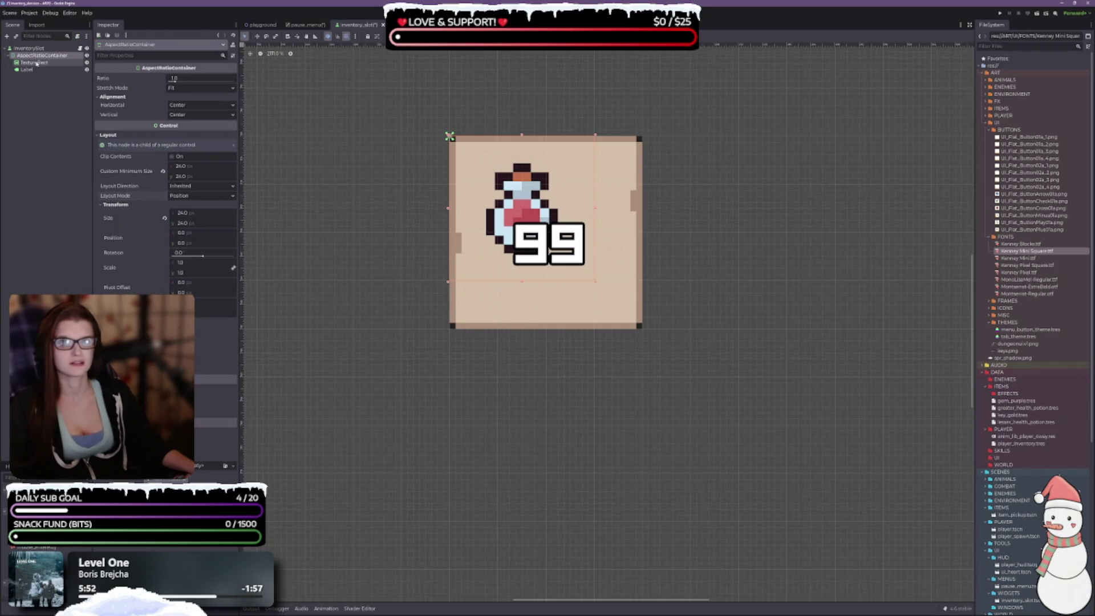
# Step: Check the Layout Direction options and keep it at Inherited
pyautogui.scroll(1, 489, 297)
pyautogui.scroll(-10, 490, 296)
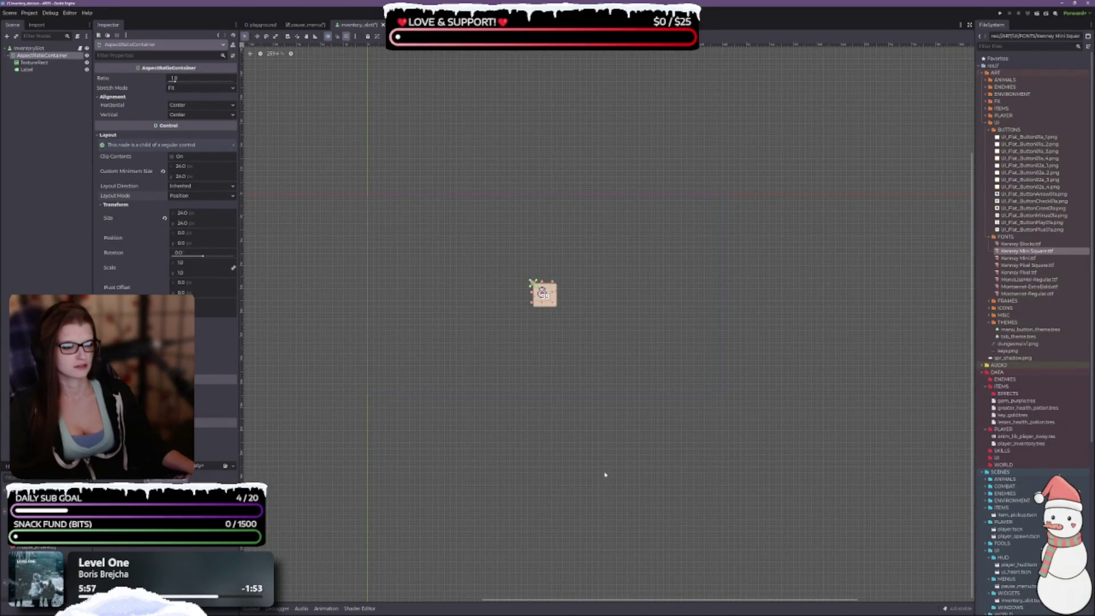
pyautogui.scroll(9, 546, 297)
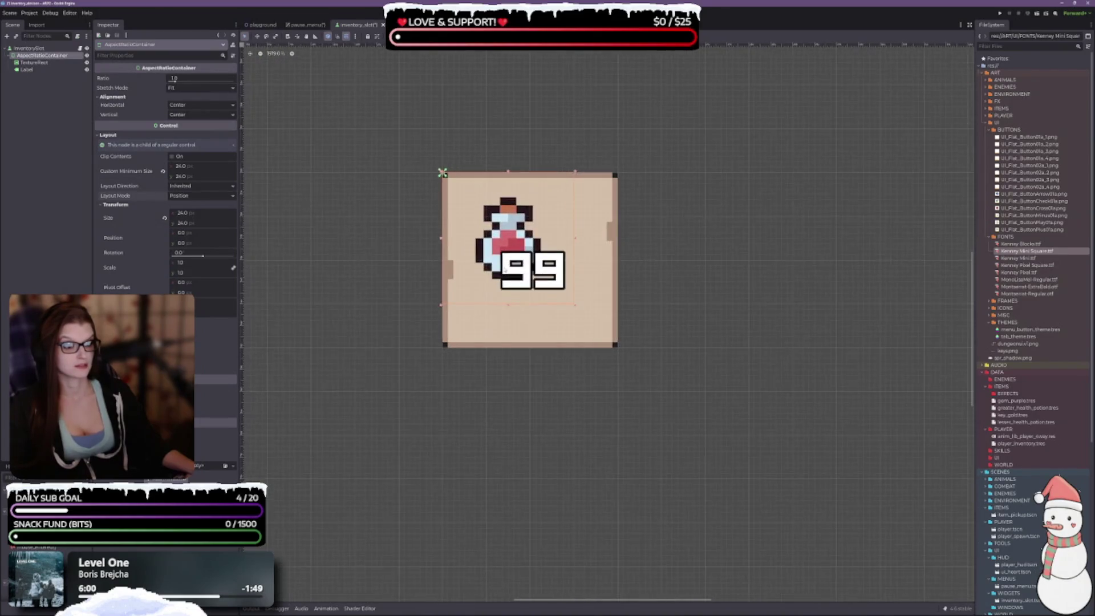
pyautogui.scroll(3, 505, 271)
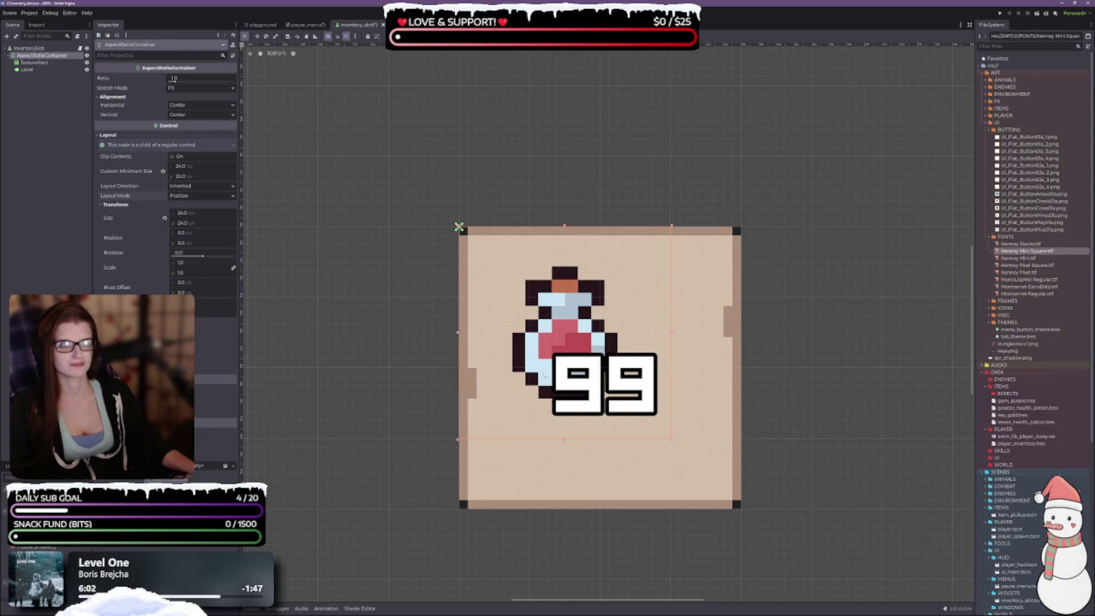
pyautogui.scroll(-2, 543, 376)
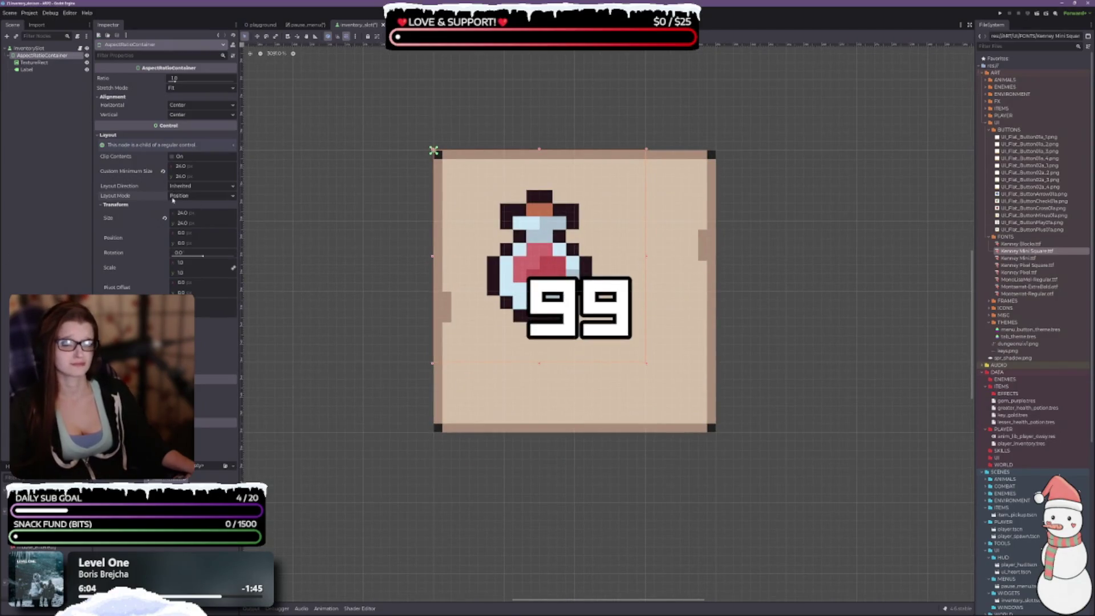
pyautogui.click(183, 185)
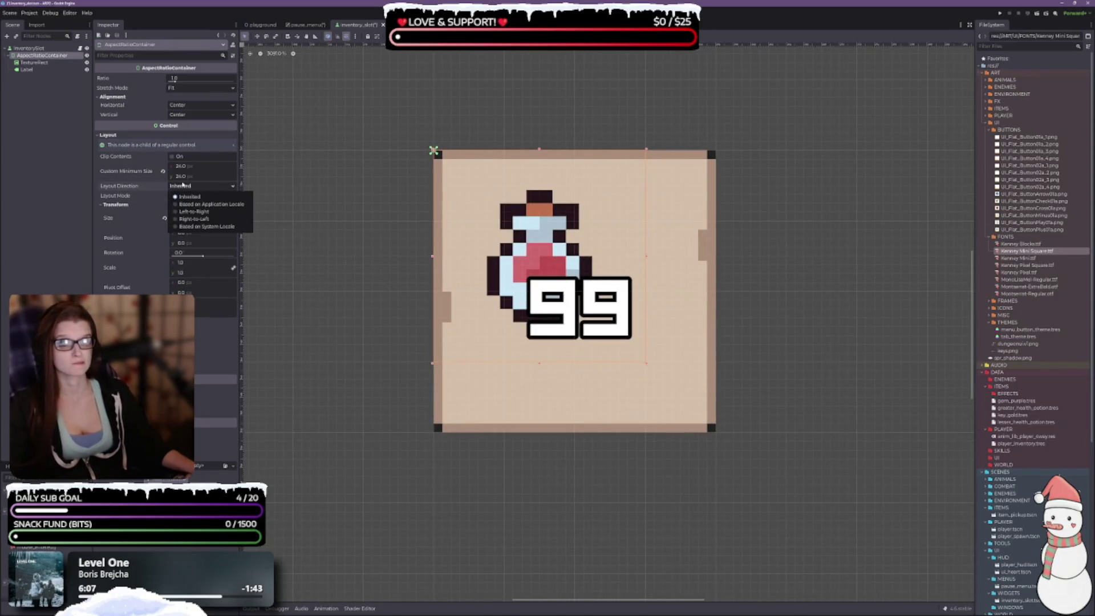
pyautogui.click(190, 196)
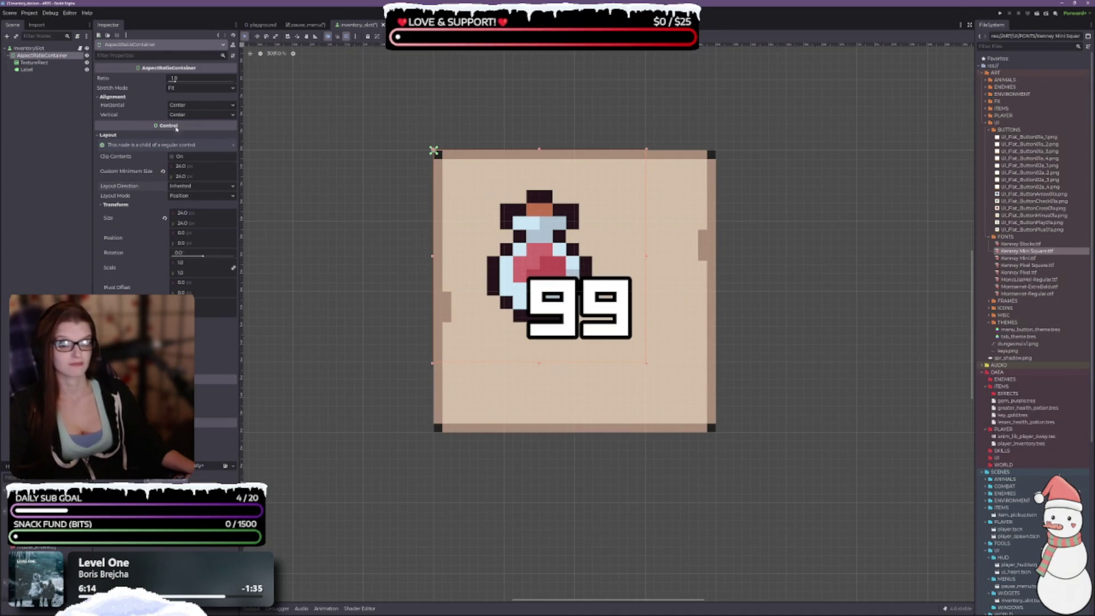
# Step: Apply the Center, then the Full Rect anchor preset to the AspectRatioContainer
pyautogui.click(424, 36)
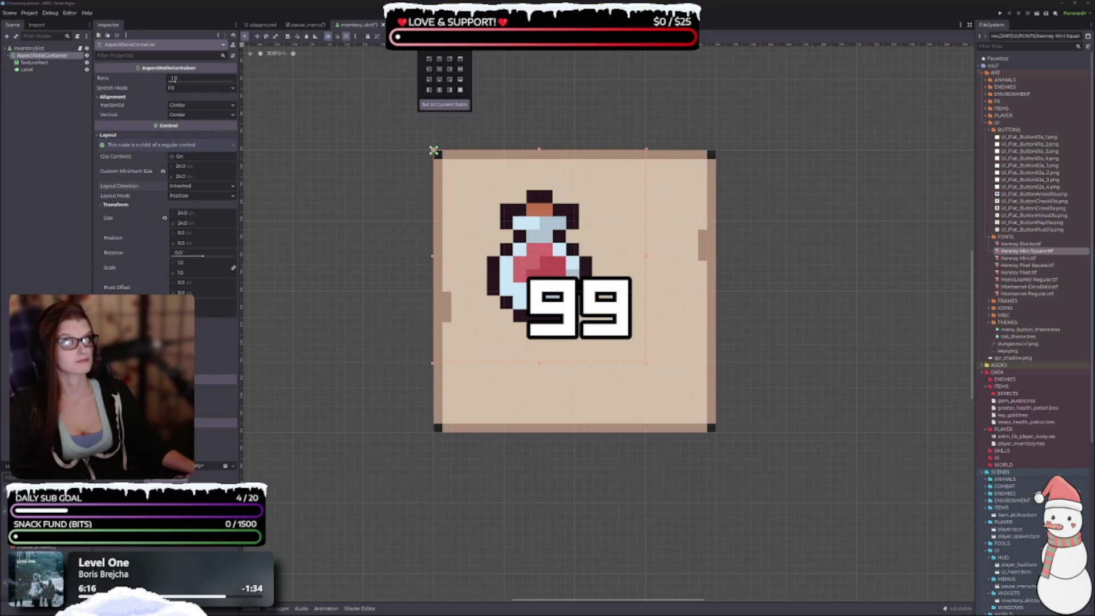
pyautogui.click(440, 69)
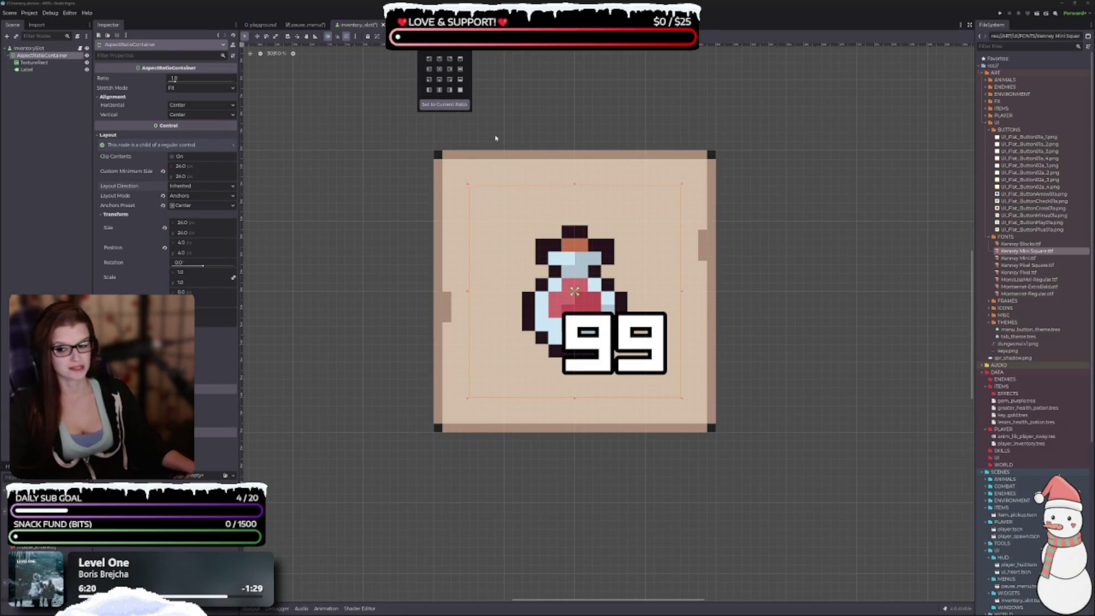
pyautogui.click(460, 90)
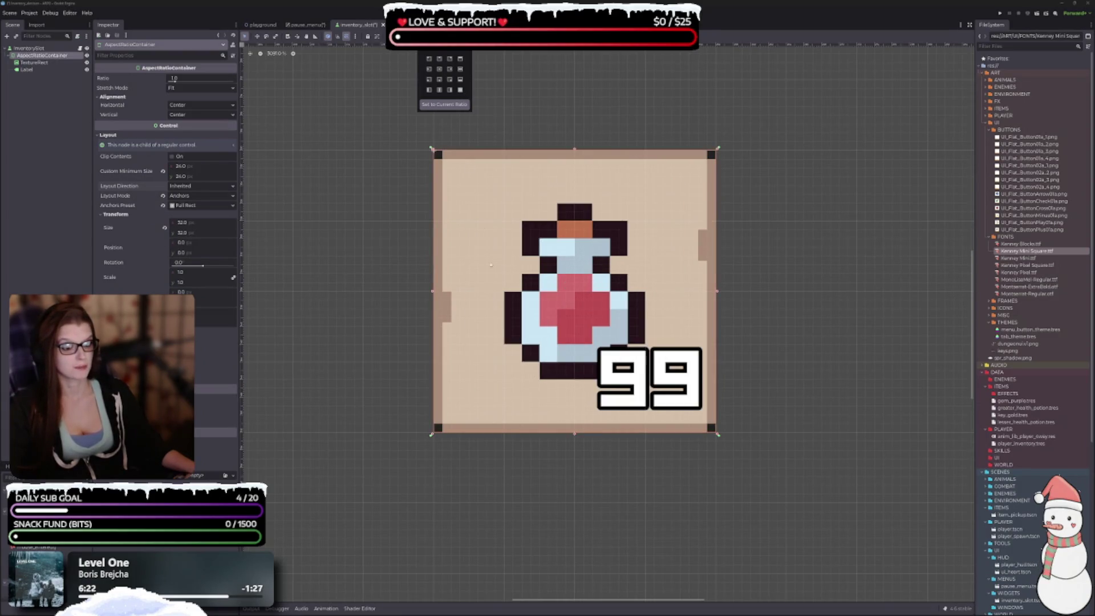
# Step: Save the inventory slot scene and select the TextureRect
pyautogui.scroll(-2, 542, 240)
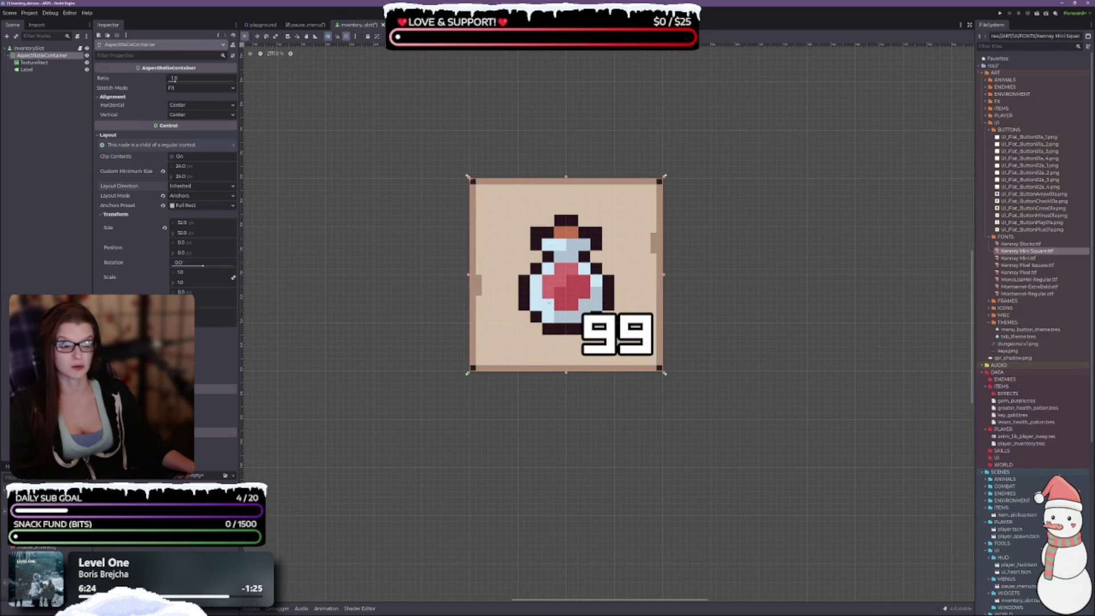
pyautogui.hotkey('ctrl', 's')
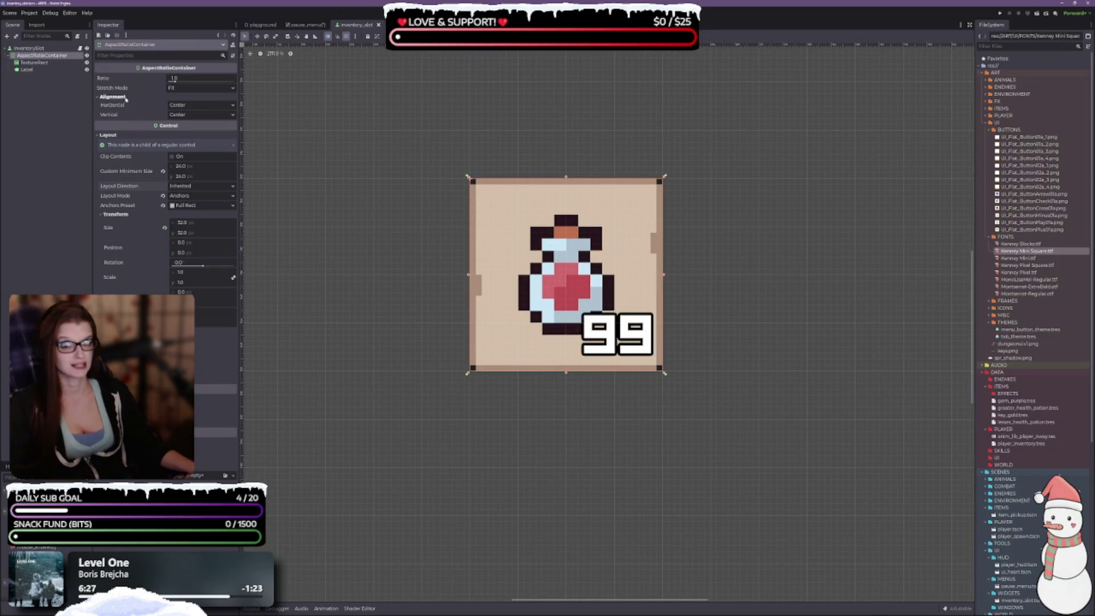
pyautogui.click(30, 63)
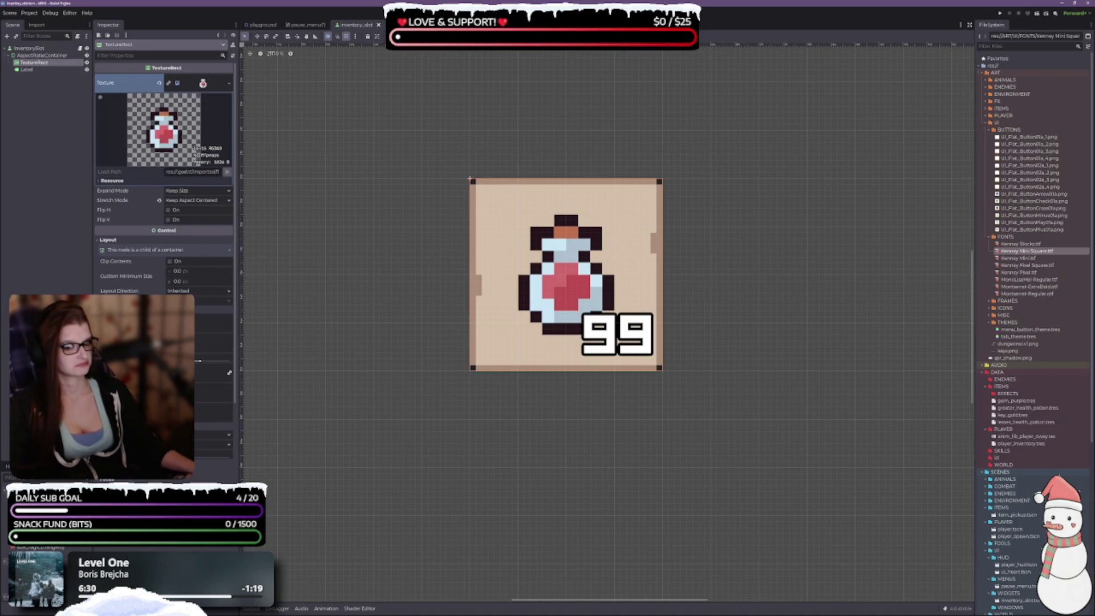
pyautogui.click(42, 55)
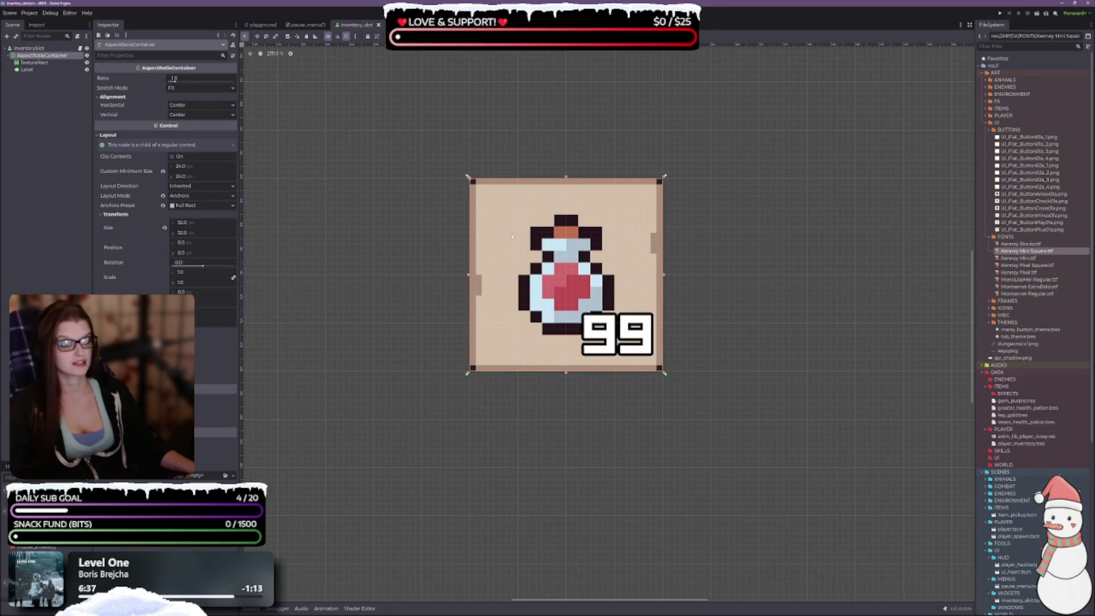
pyautogui.click(34, 63)
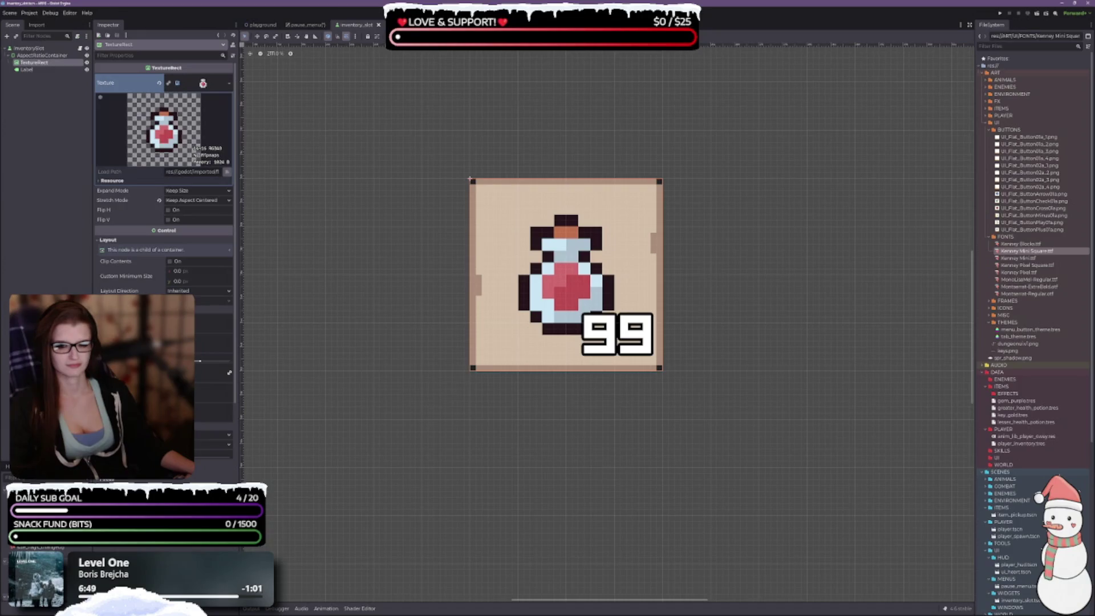
pyautogui.scroll(-5, 164, 171)
pyautogui.scroll(5, 164, 228)
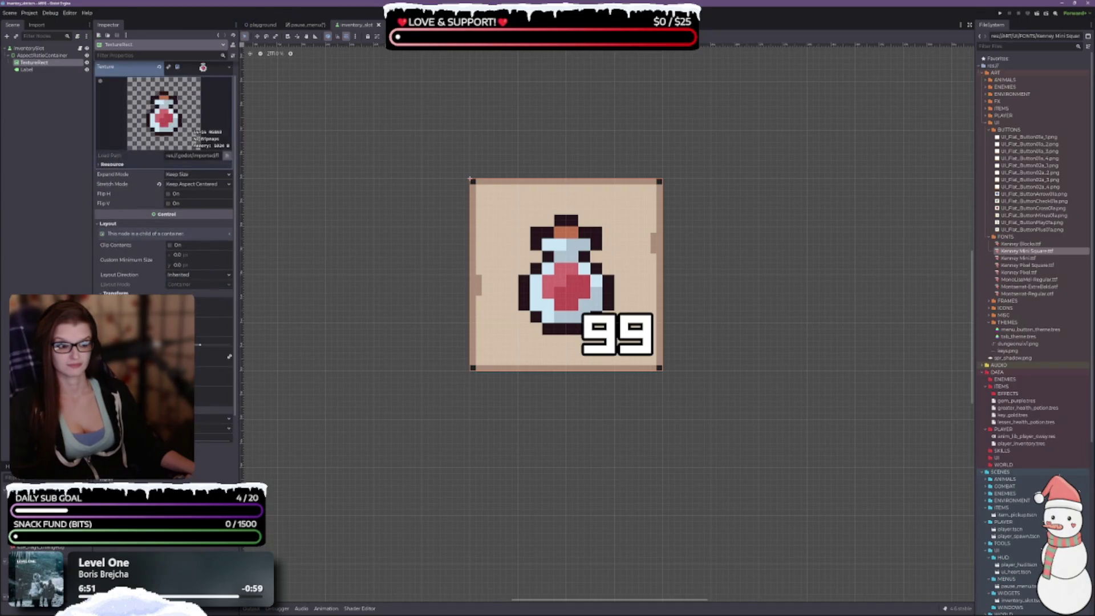
pyautogui.click(32, 70)
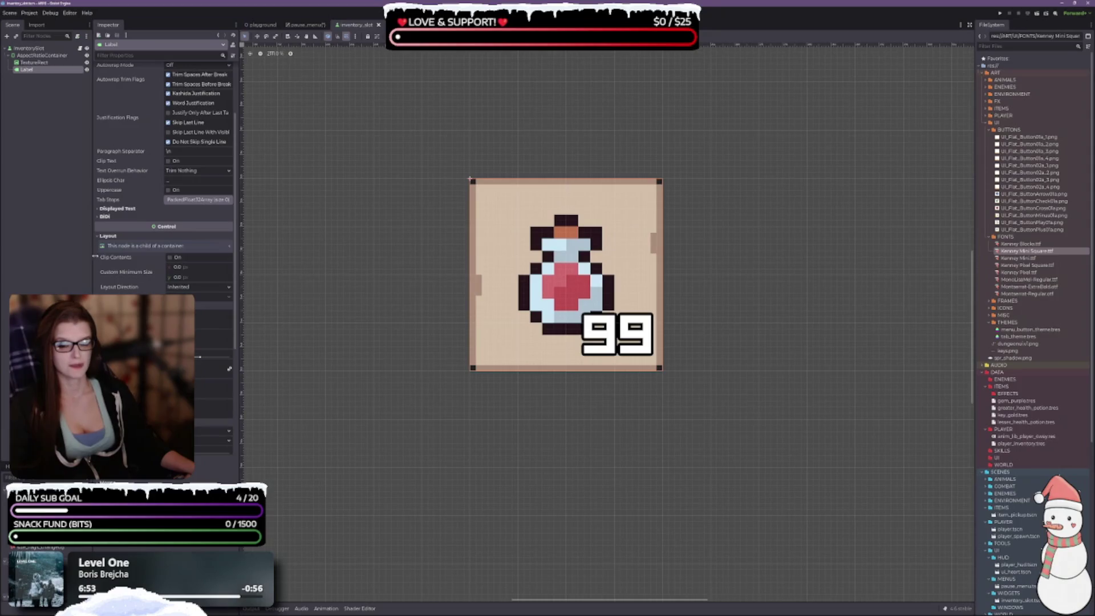
pyautogui.scroll(4, 188, 348)
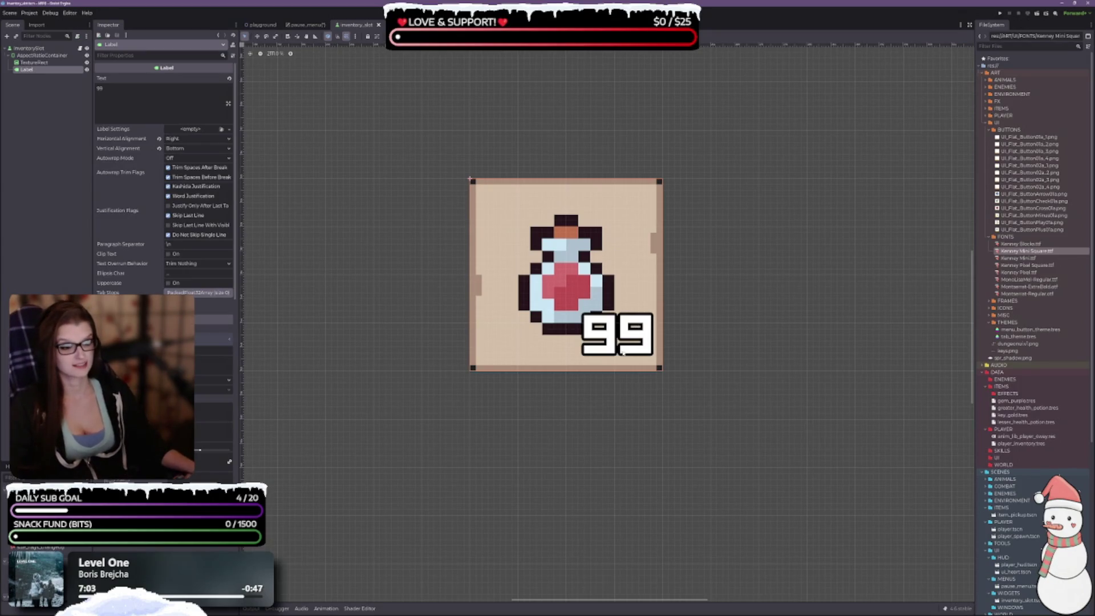
pyautogui.click(29, 63)
pyautogui.click(26, 69)
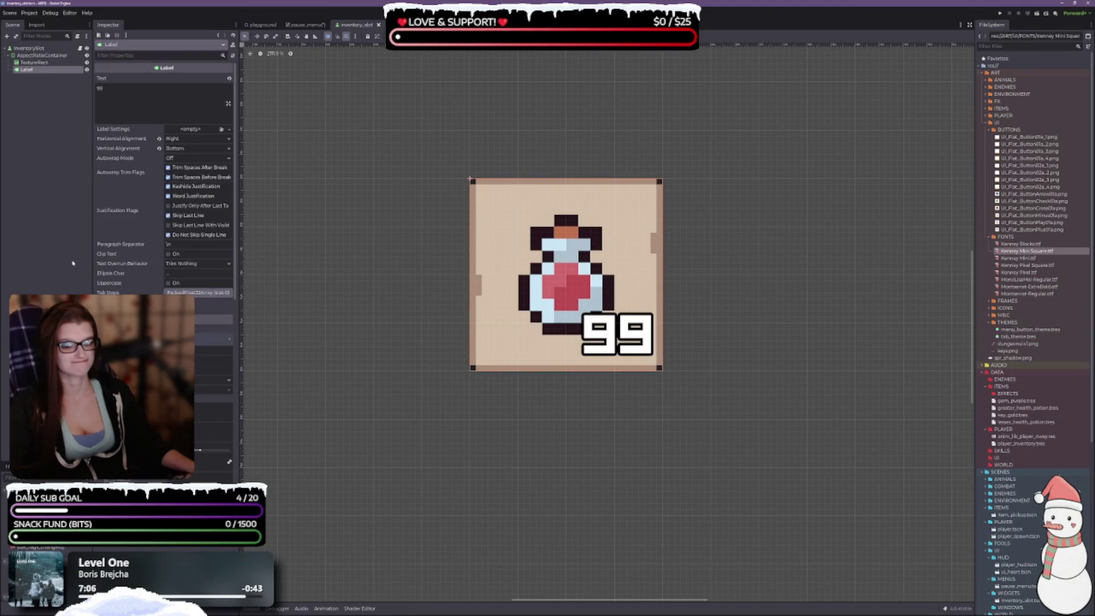
pyautogui.scroll(-3, 164, 199)
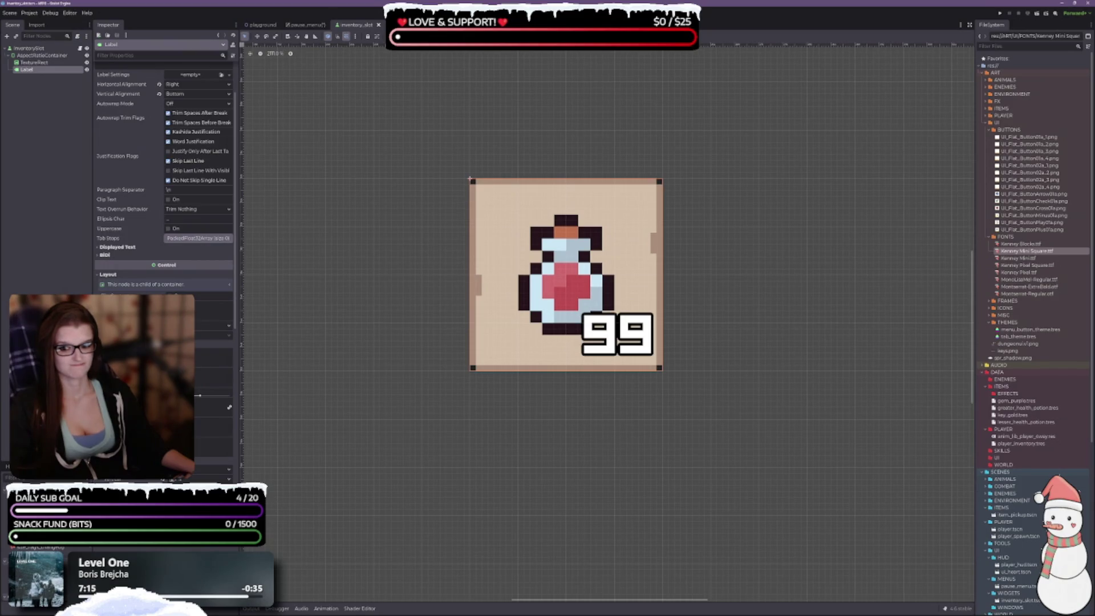
pyautogui.scroll(-5, 172, 218)
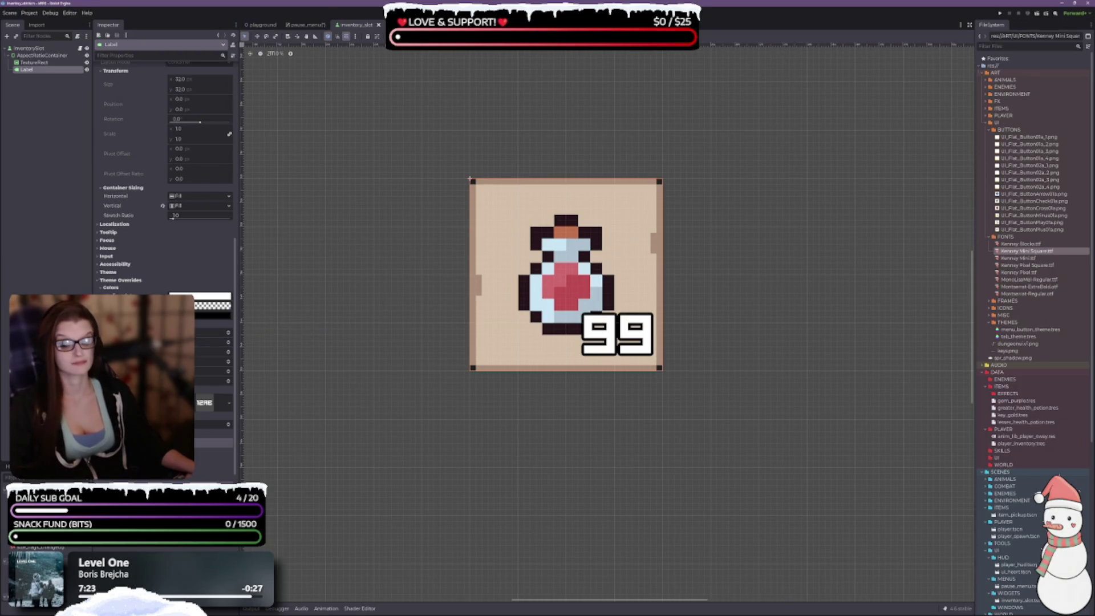
pyautogui.scroll(-2, 164, 257)
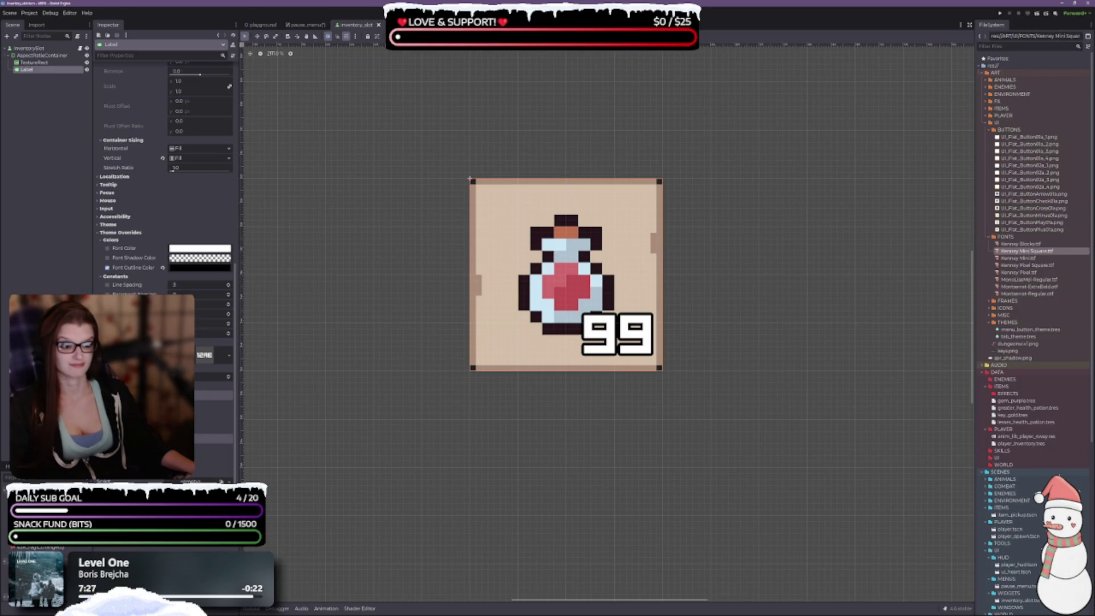
pyautogui.click(40, 69)
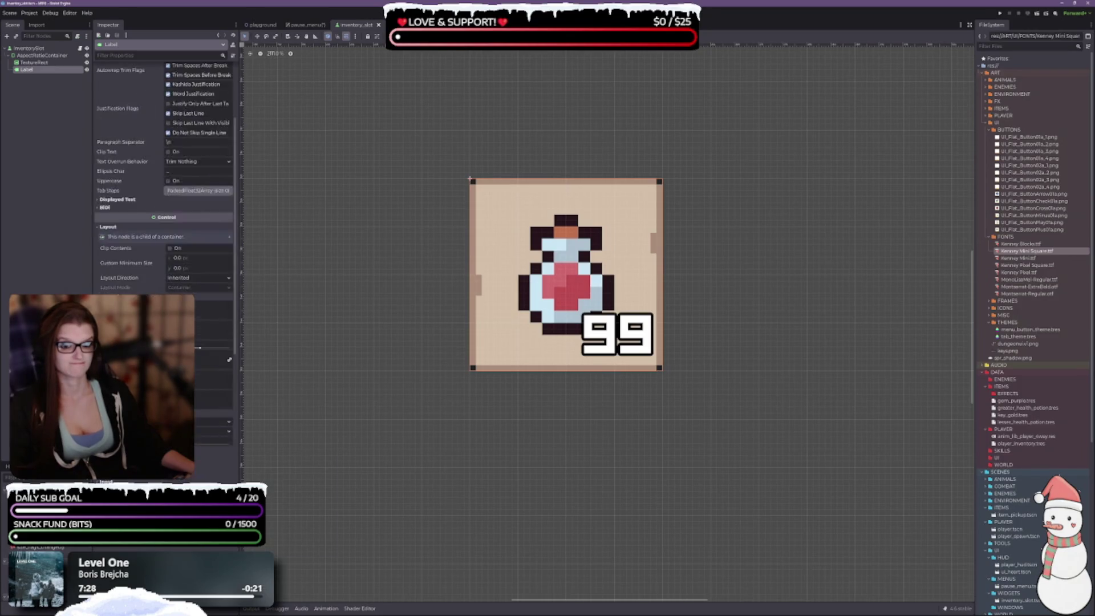
pyautogui.press('Up')
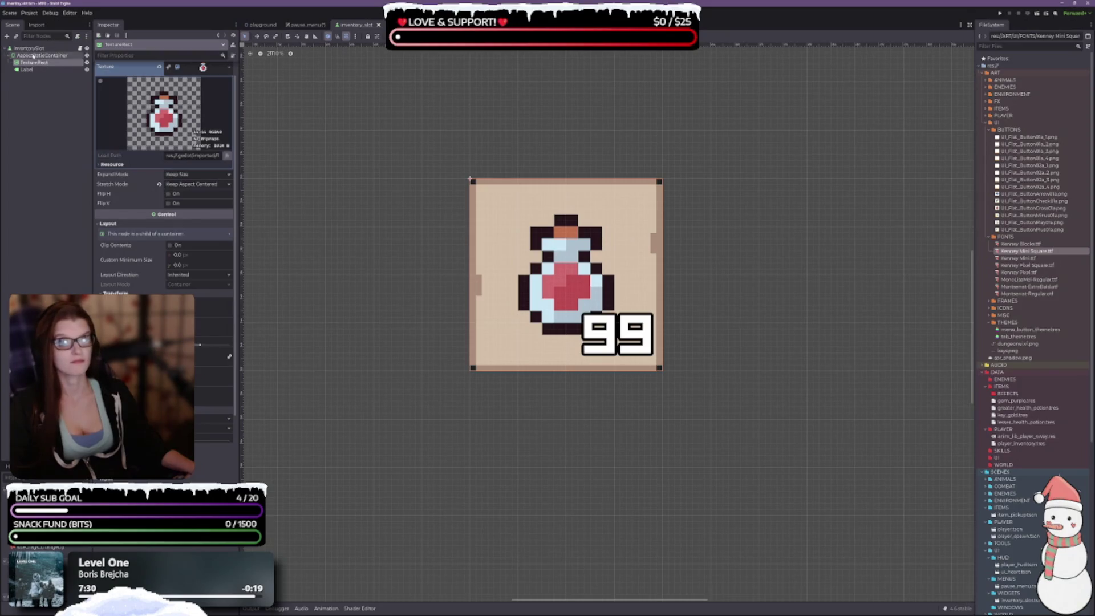
pyautogui.press('Up')
# Step: Start adding a new child node under the AspectRatioContainer
pyautogui.click(25, 70)
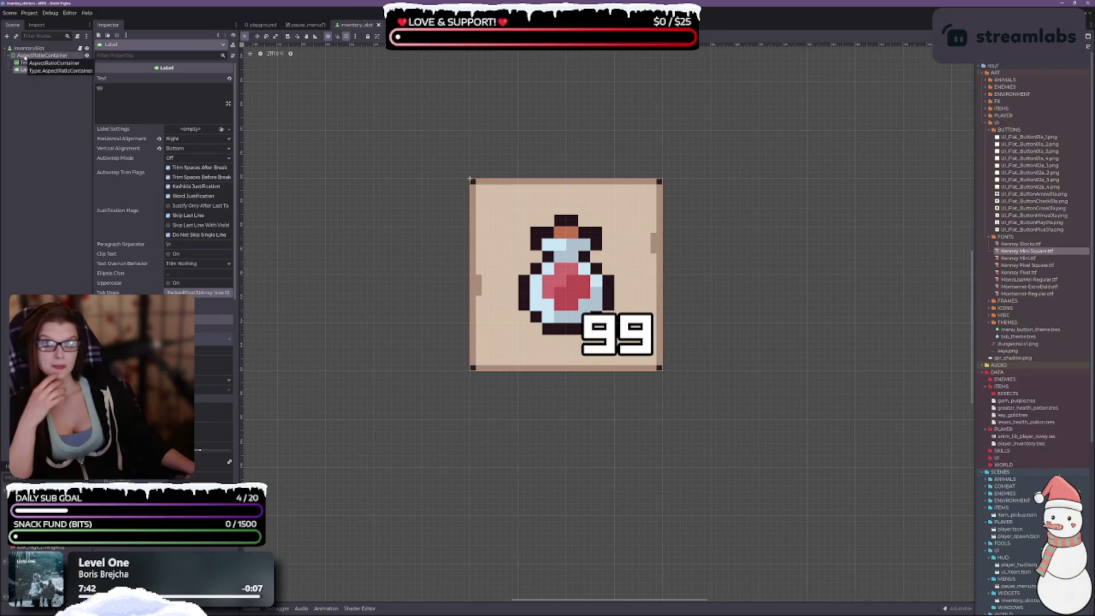
pyautogui.rightClick(25, 56)
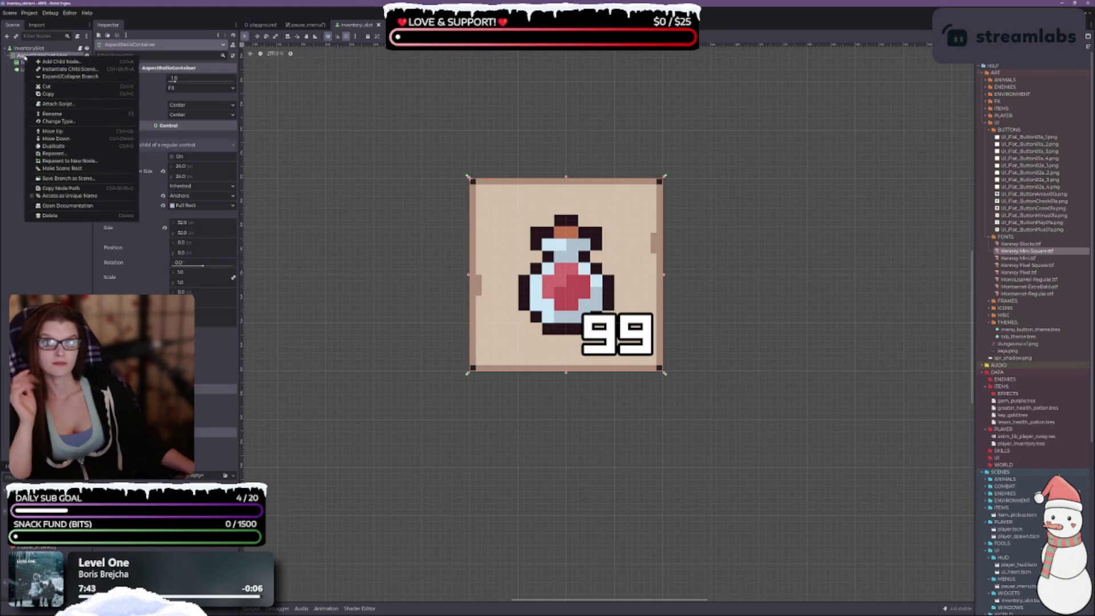
pyautogui.click(67, 61)
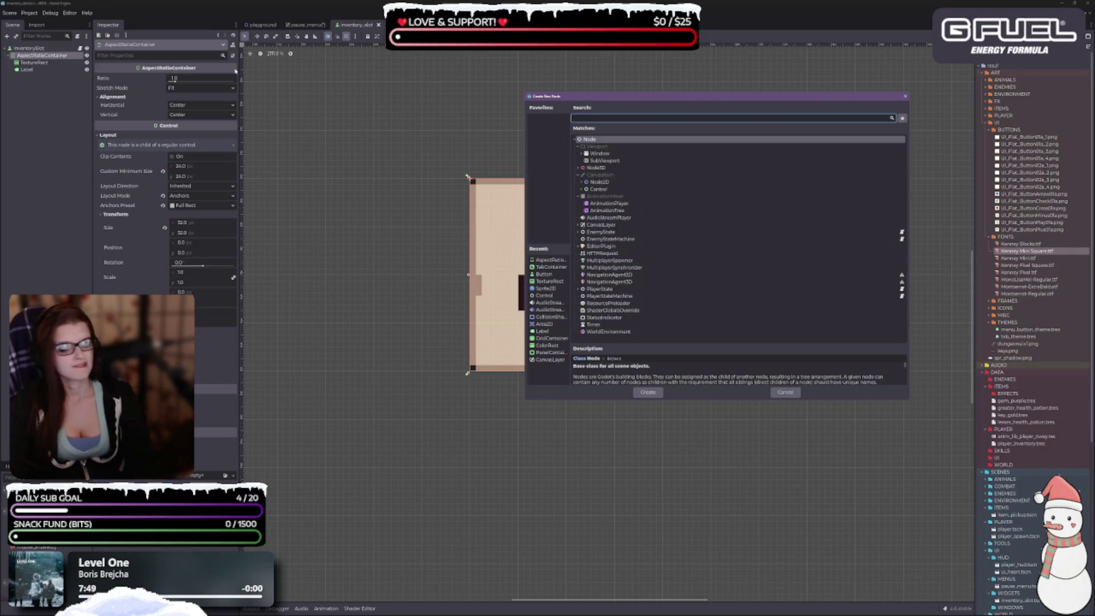
# Step: Add a MarginContainer under the AspectRatioContainer and move the 99 Label into it
pyautogui.write('margin')
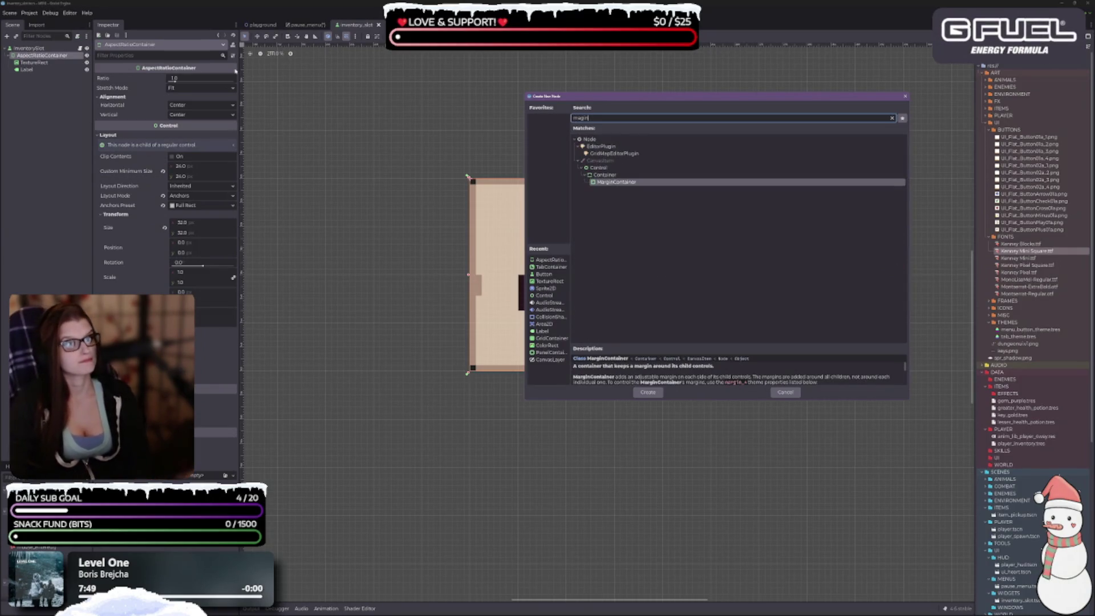
pyautogui.press('Return')
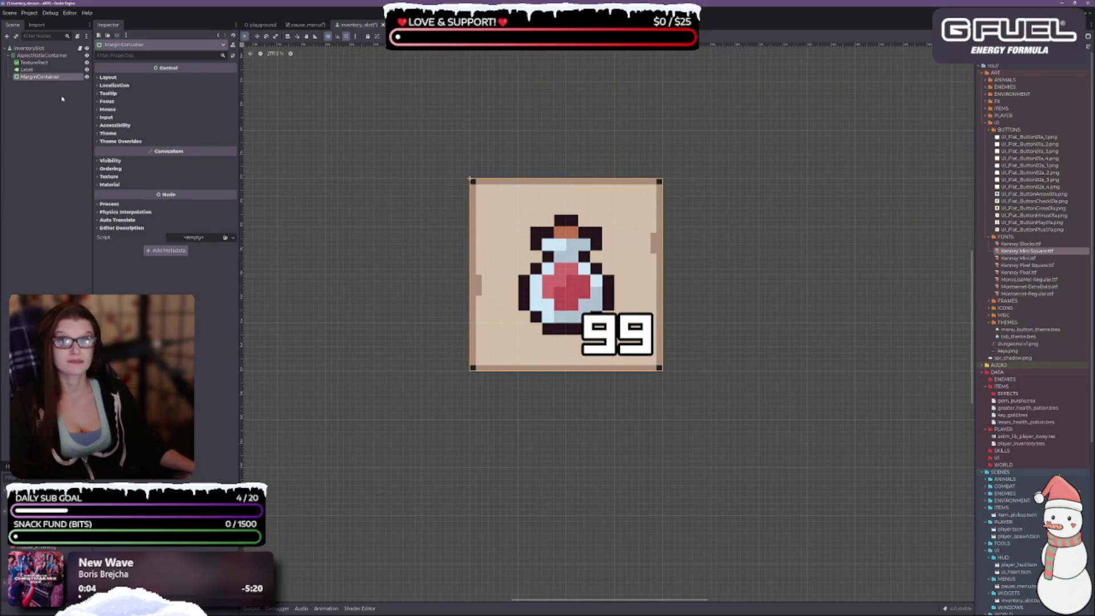
pyautogui.moveTo(27, 69); pyautogui.dragTo(36, 76)
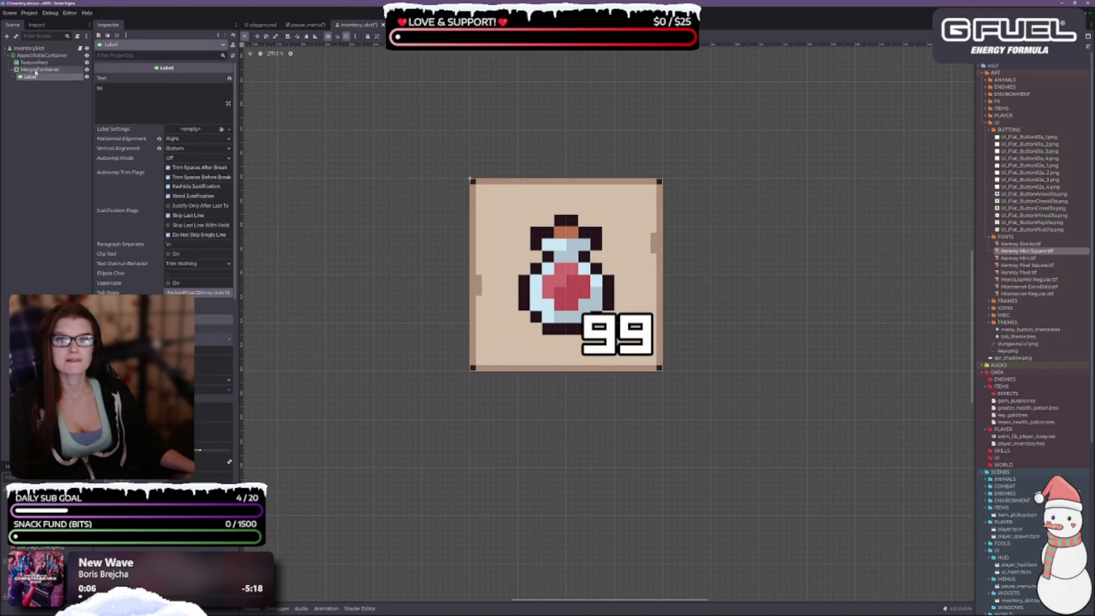
# Step: Select the MarginContainer and expand its Layout, Transform and Container Sizing sections in the Inspector
pyautogui.click(35, 70)
pyautogui.click(107, 78)
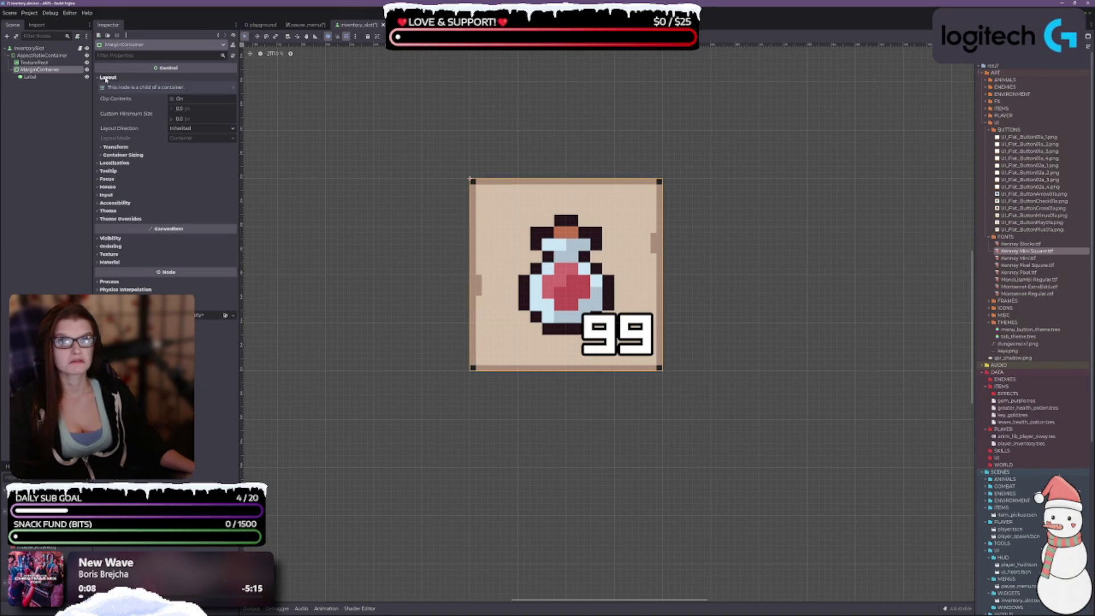
pyautogui.click(114, 147)
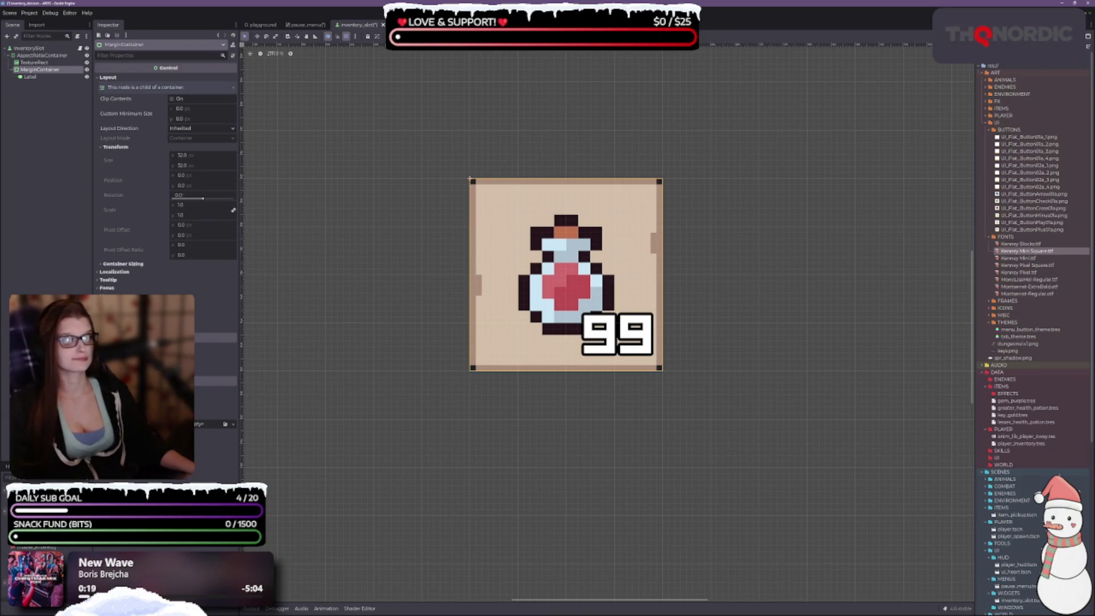
pyautogui.click(117, 264)
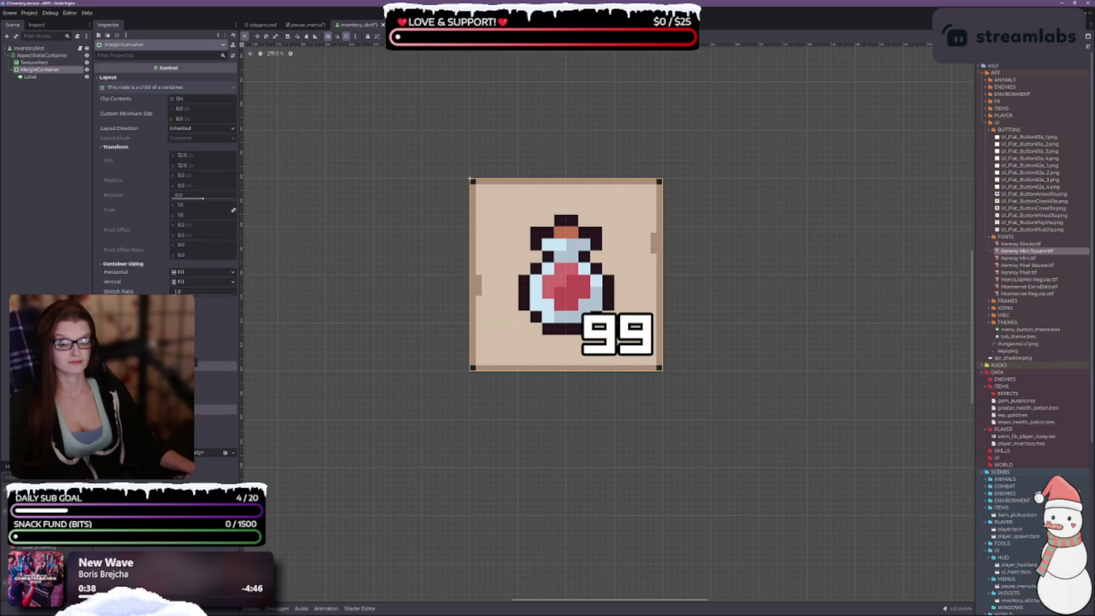
# Step: Set the MarginContainer's horizontal and vertical sizing to Shrink End, then save the scene
pyautogui.click(425, 35)
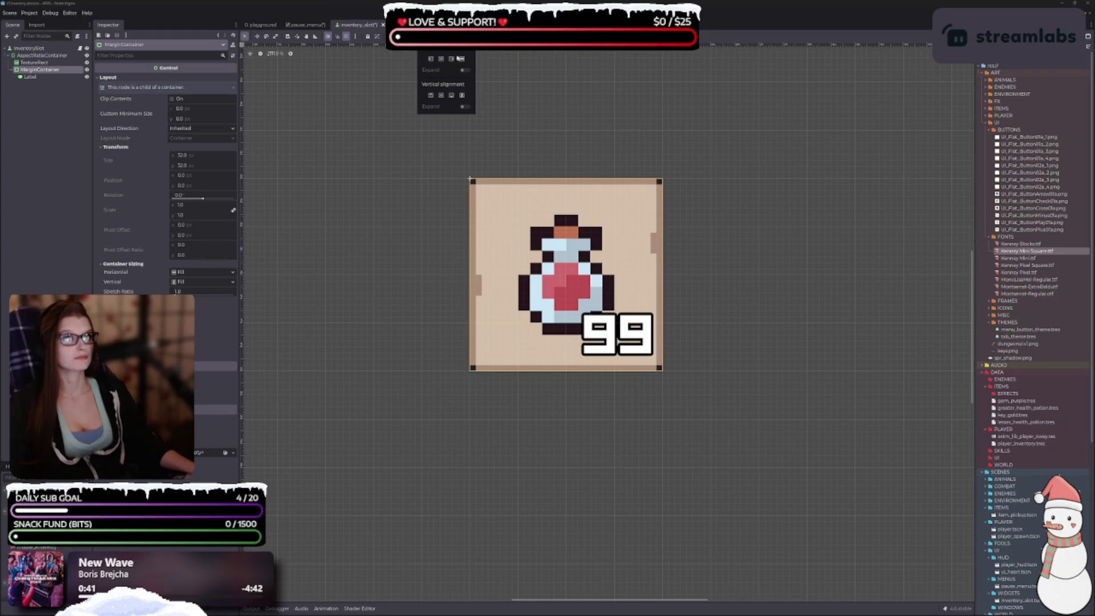
pyautogui.click(451, 60)
pyautogui.click(451, 96)
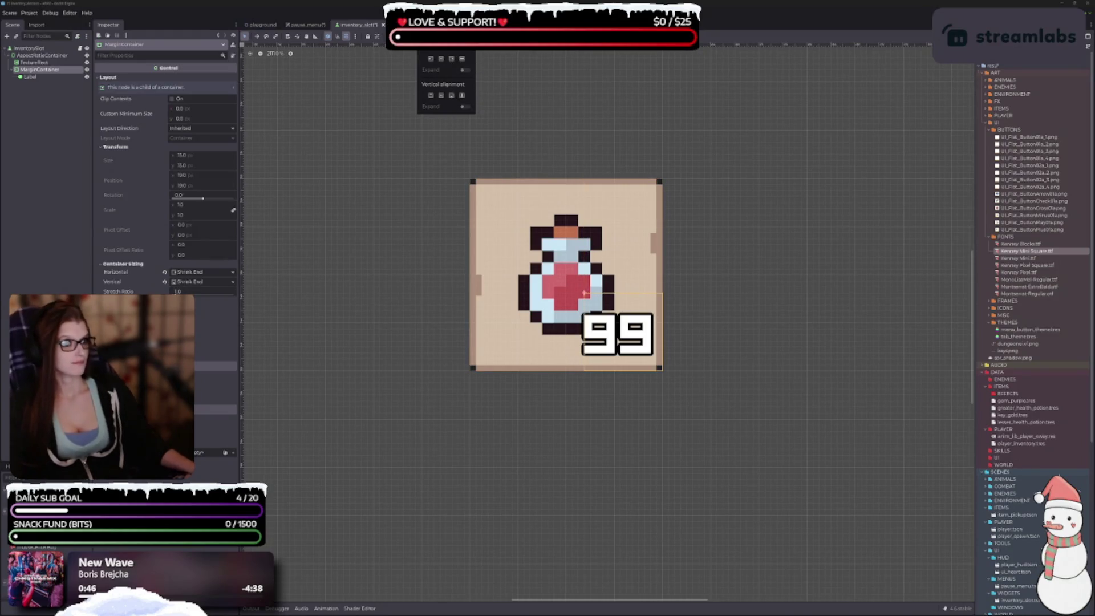
pyautogui.click(77, 283)
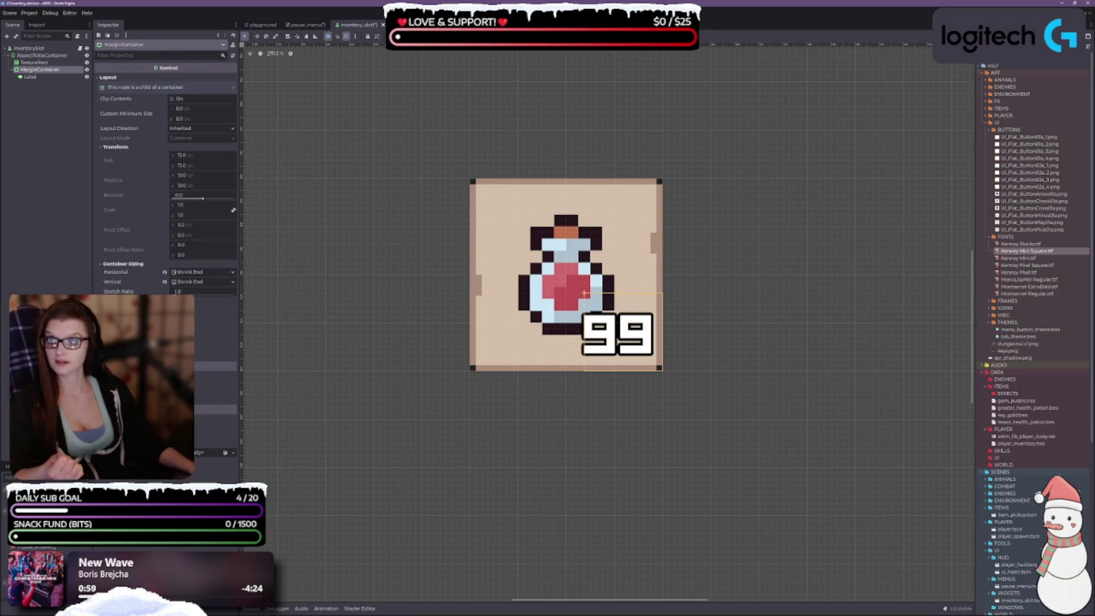
pyautogui.hotkey('ctrl', 's')
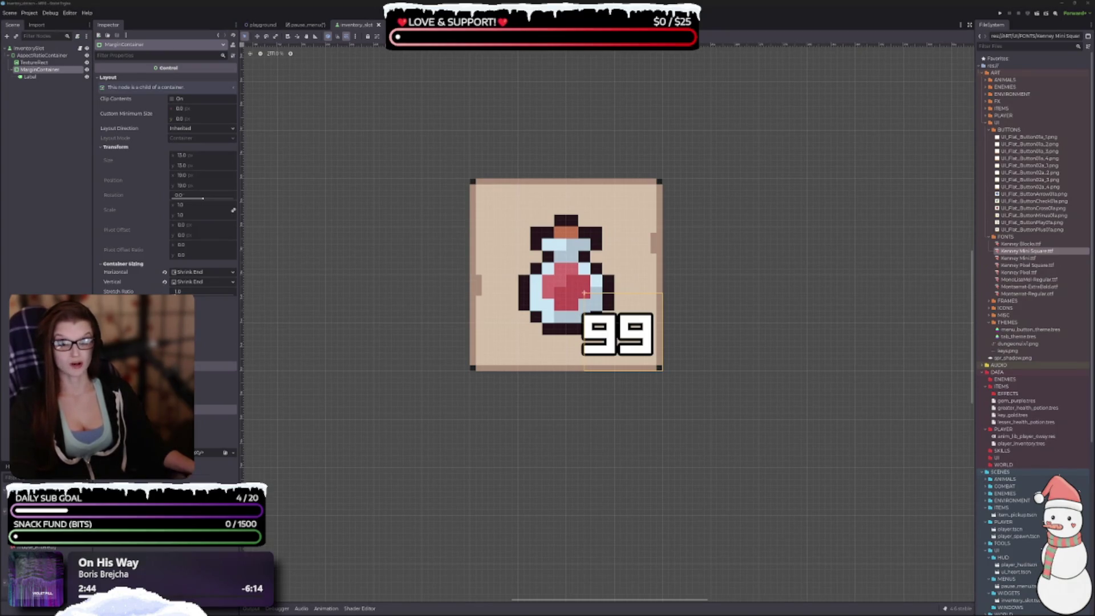
pyautogui.click(16, 243)
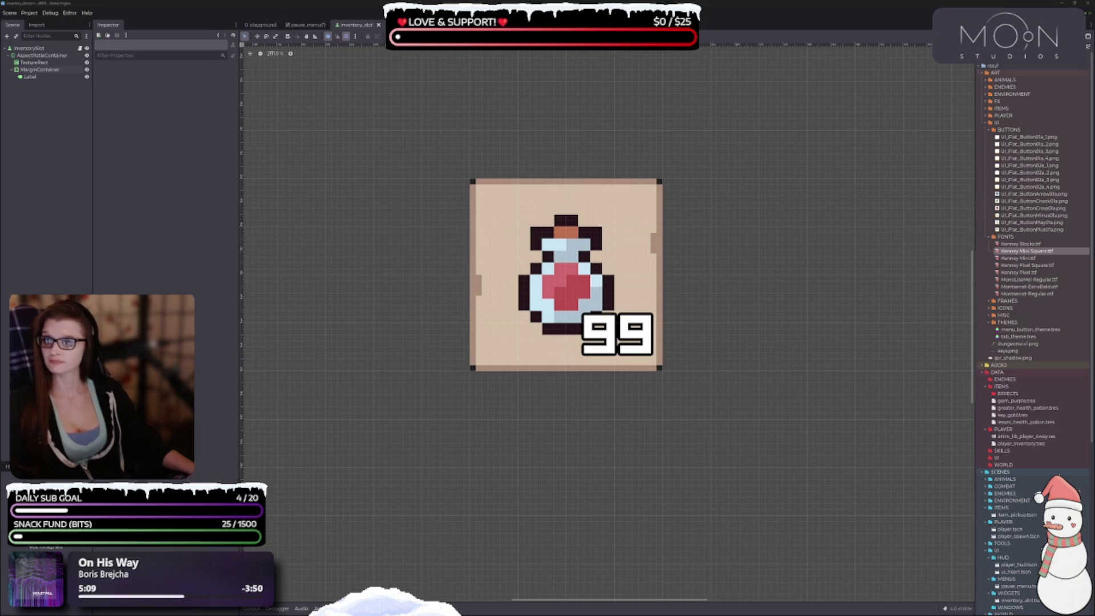
pyautogui.click(582, 394)
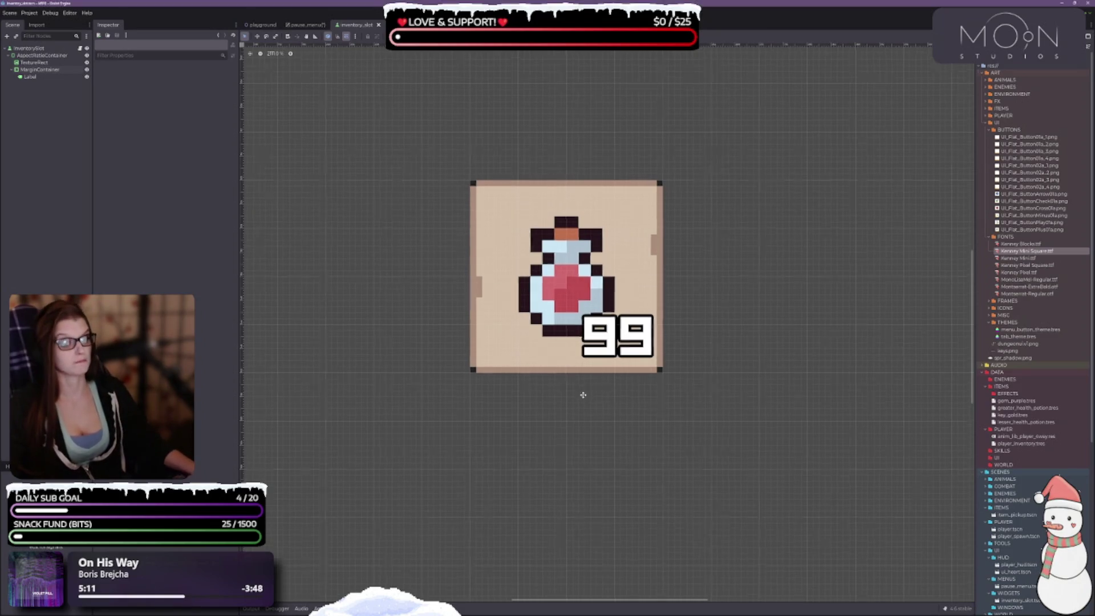
pyautogui.scroll(-3, 547, 382)
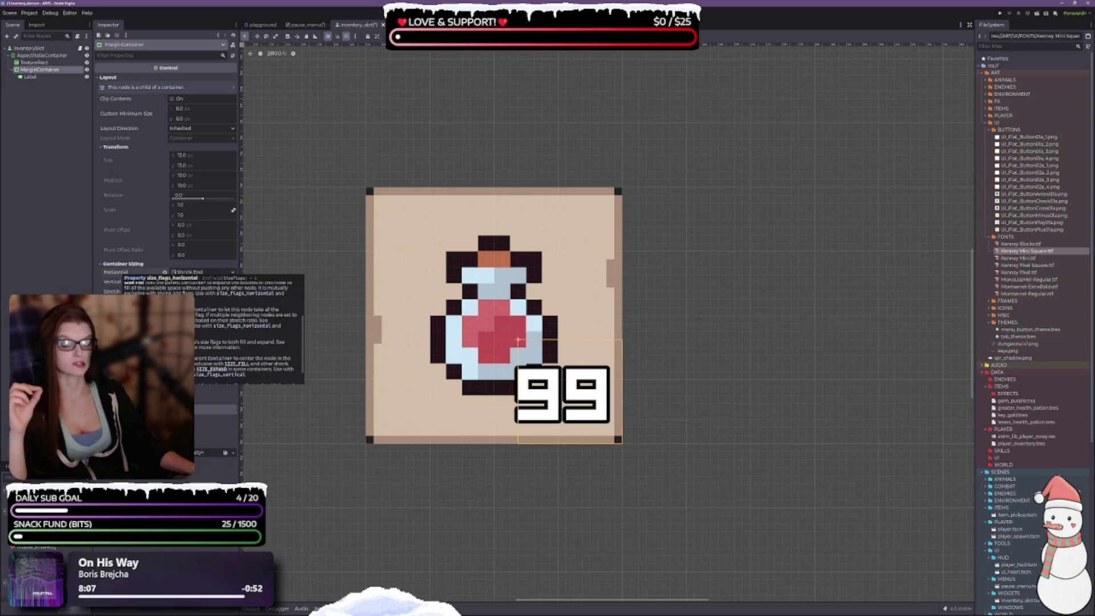
# Step: Set the MarginContainer's horizontal and vertical container sizing to Fill in the Inspector
pyautogui.scroll(-3, 203, 337)
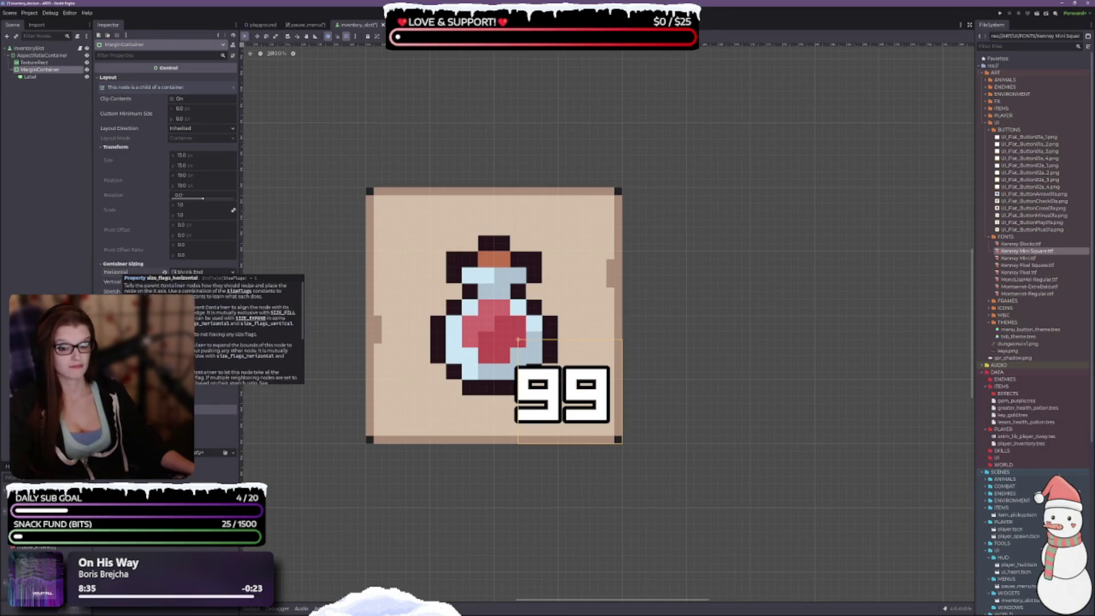
pyautogui.scroll(5, 248, 330)
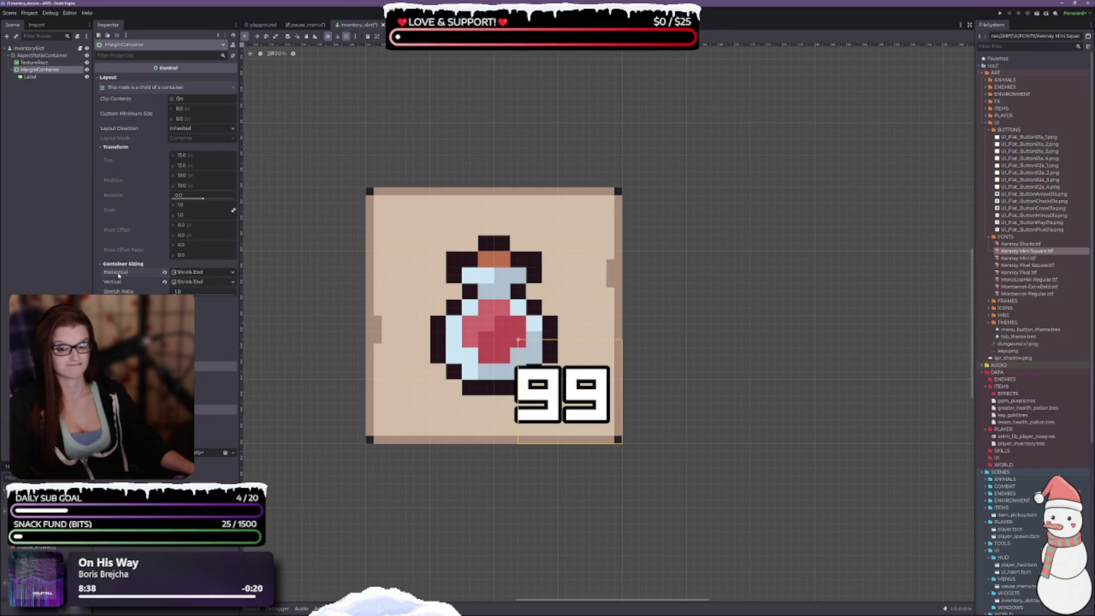
pyautogui.click(198, 273)
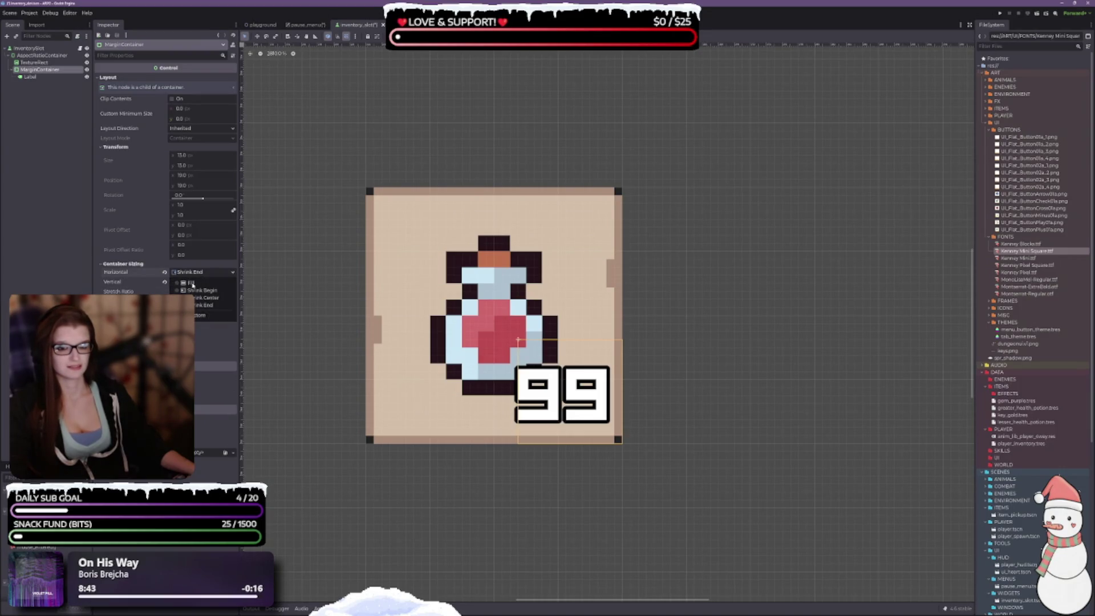
pyautogui.click(191, 284)
pyautogui.click(200, 281)
pyautogui.click(194, 293)
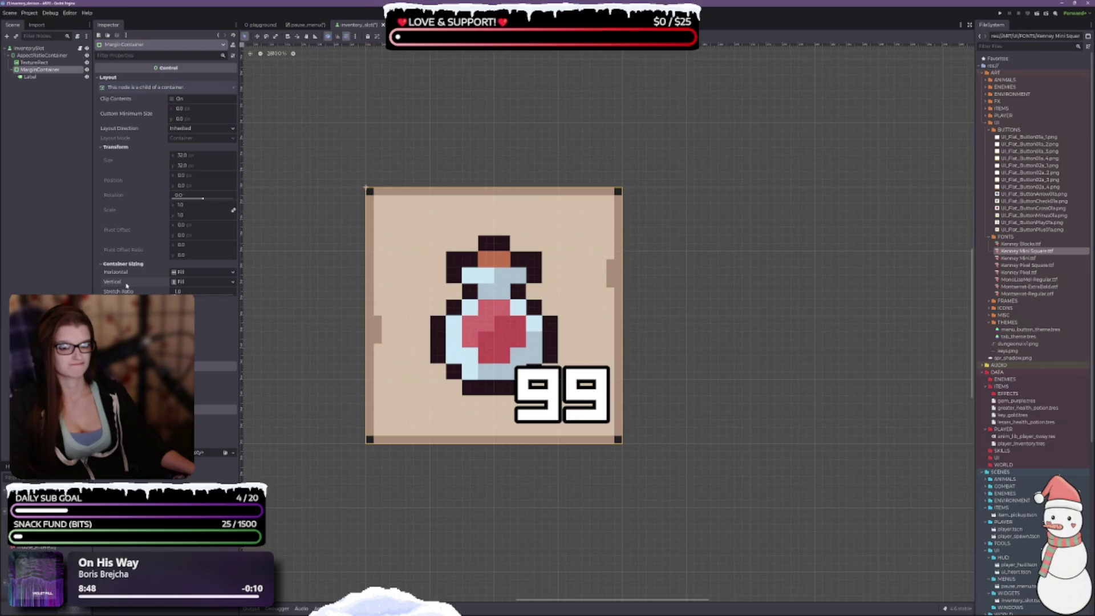
# Step: Switch both sizing directions to Shrink End from the toolbar sizing popup
pyautogui.click(425, 36)
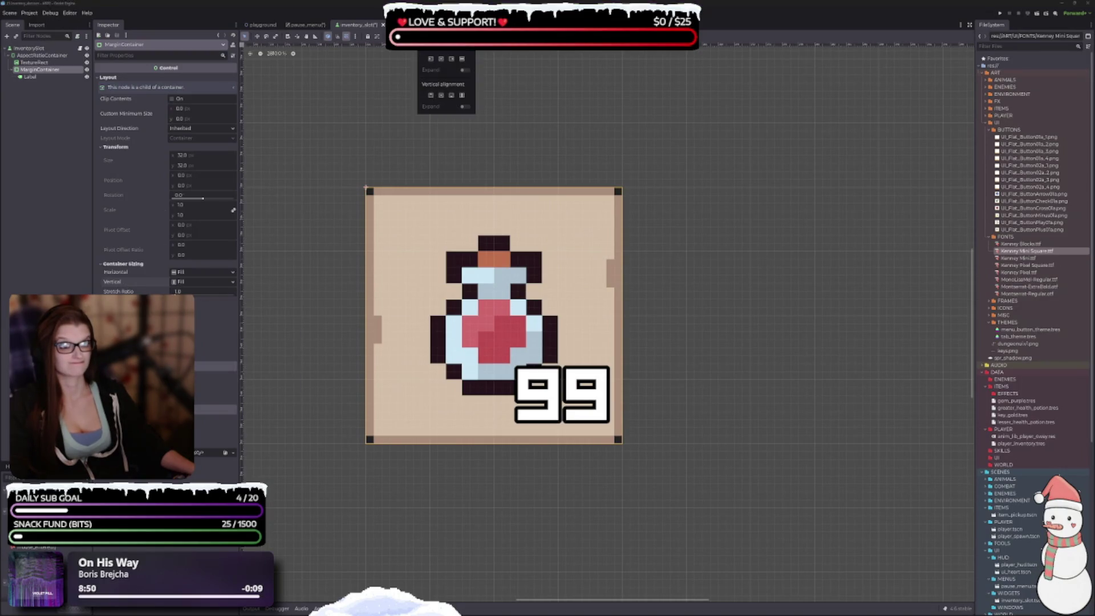
pyautogui.click(451, 96)
pyautogui.click(453, 60)
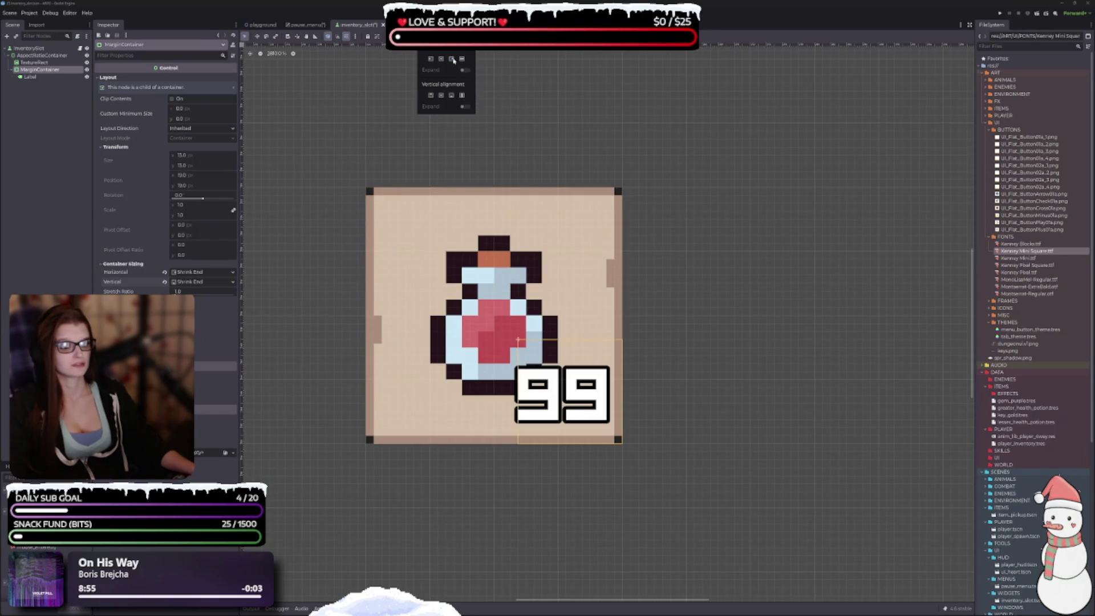
pyautogui.click(605, 435)
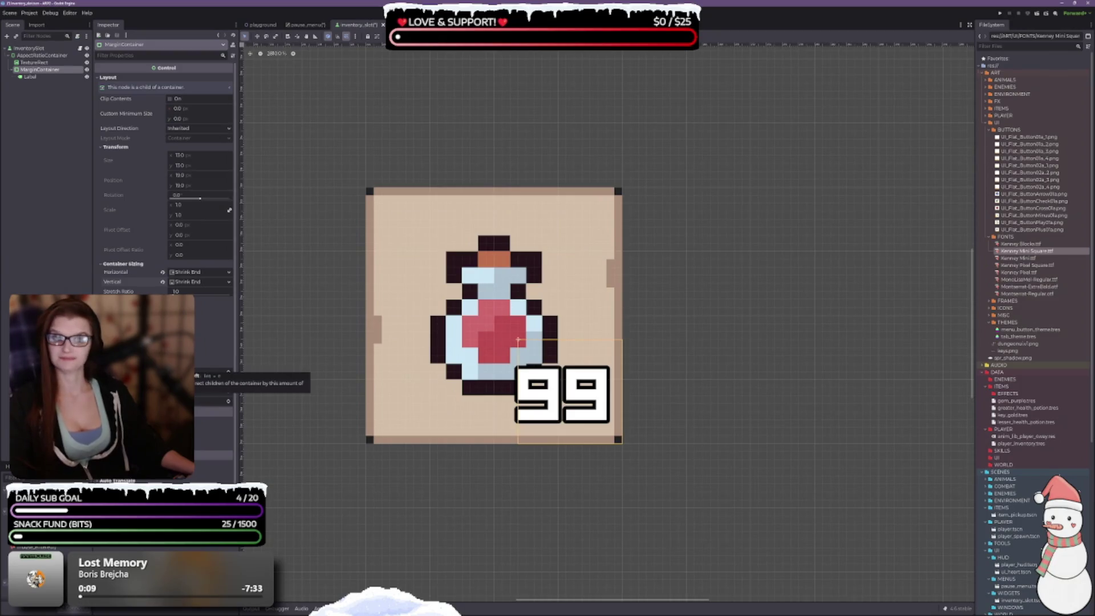
# Step: Nudge the MarginContainer's position to 18, 20 with the Inspector spin arrows
pyautogui.scroll(2, 587, 490)
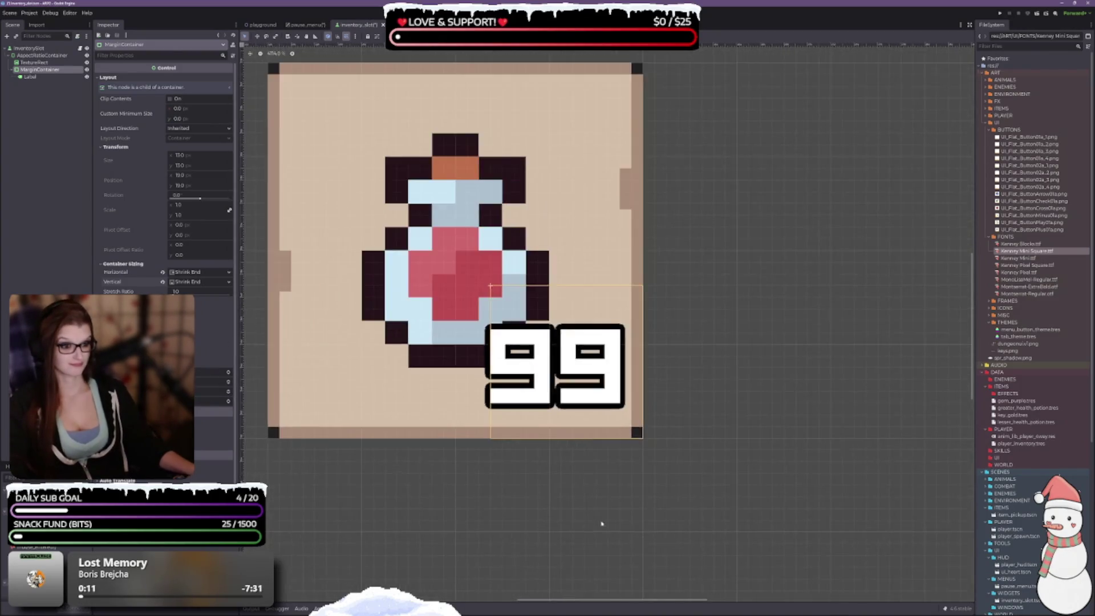
pyautogui.scroll(-1, 596, 443)
pyautogui.scroll(-1, 593, 442)
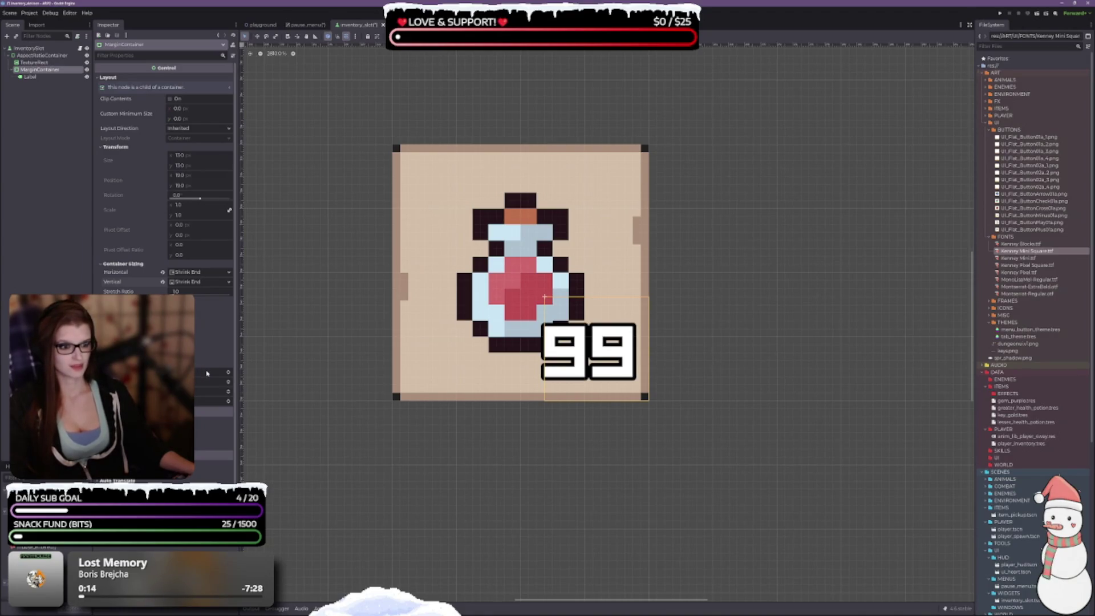
pyautogui.click(228, 404)
pyautogui.click(228, 404)
pyautogui.click(229, 402)
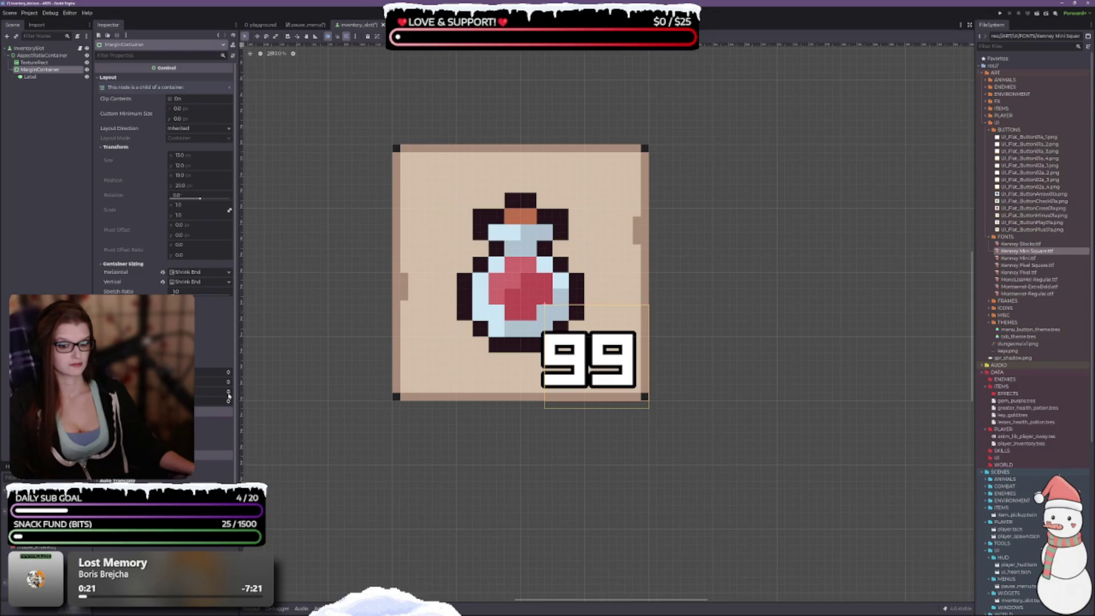
pyautogui.click(229, 393)
pyautogui.click(228, 394)
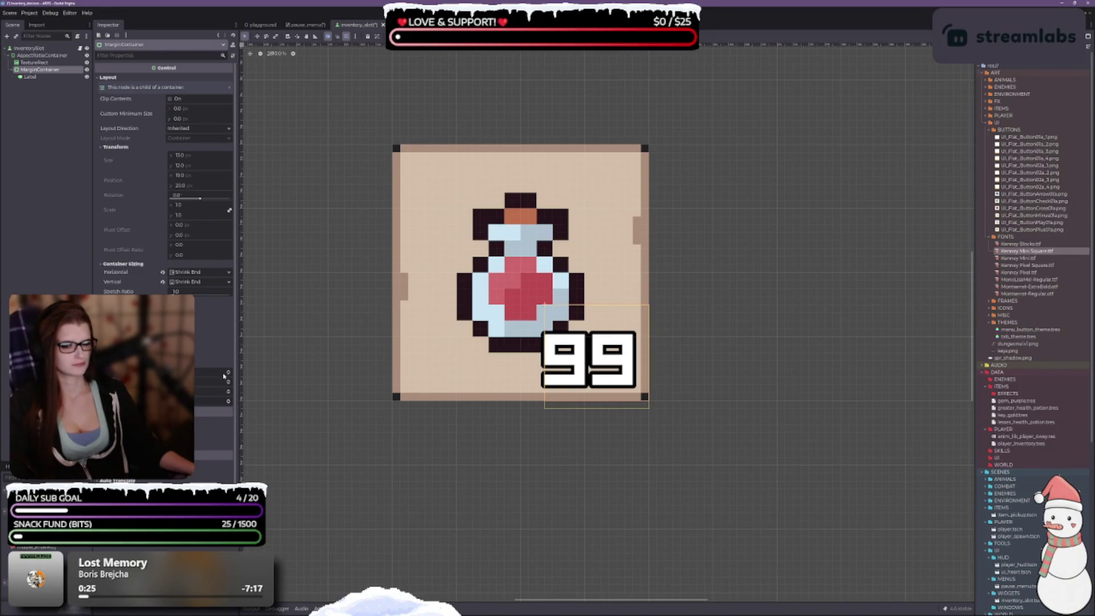
pyautogui.click(229, 386)
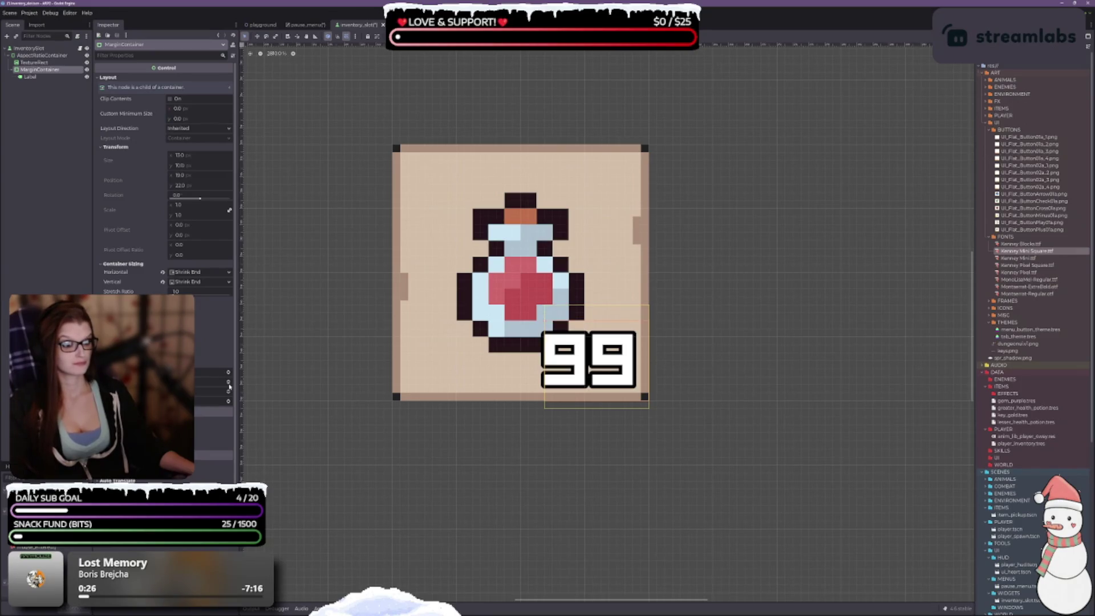
# Step: Resize the MarginContainer to 14 × 12, then select the Label node
pyautogui.click(229, 383)
pyautogui.click(228, 383)
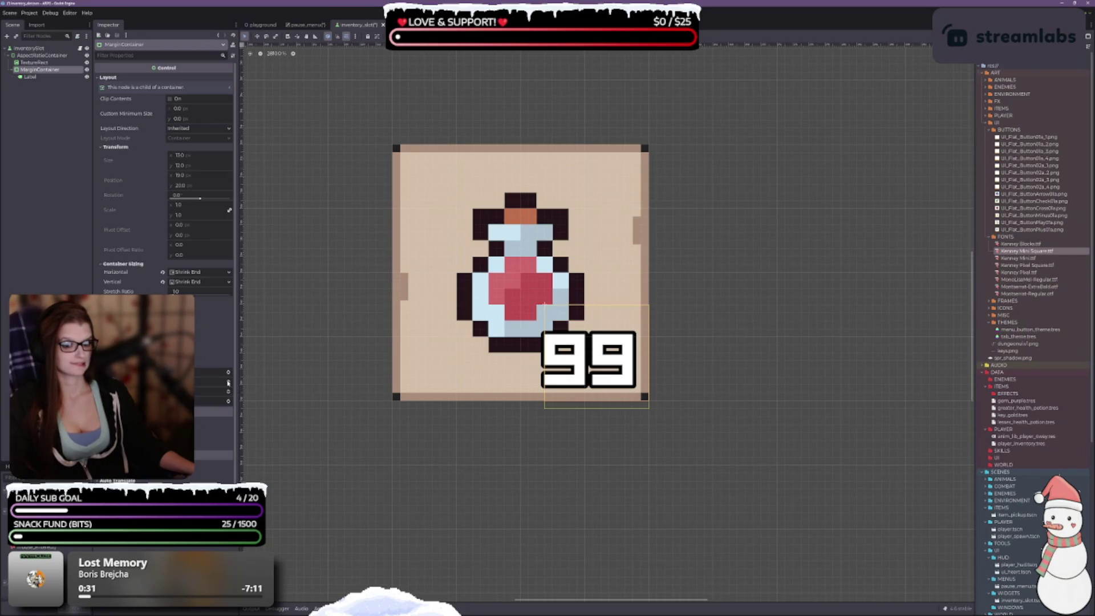
pyautogui.click(230, 371)
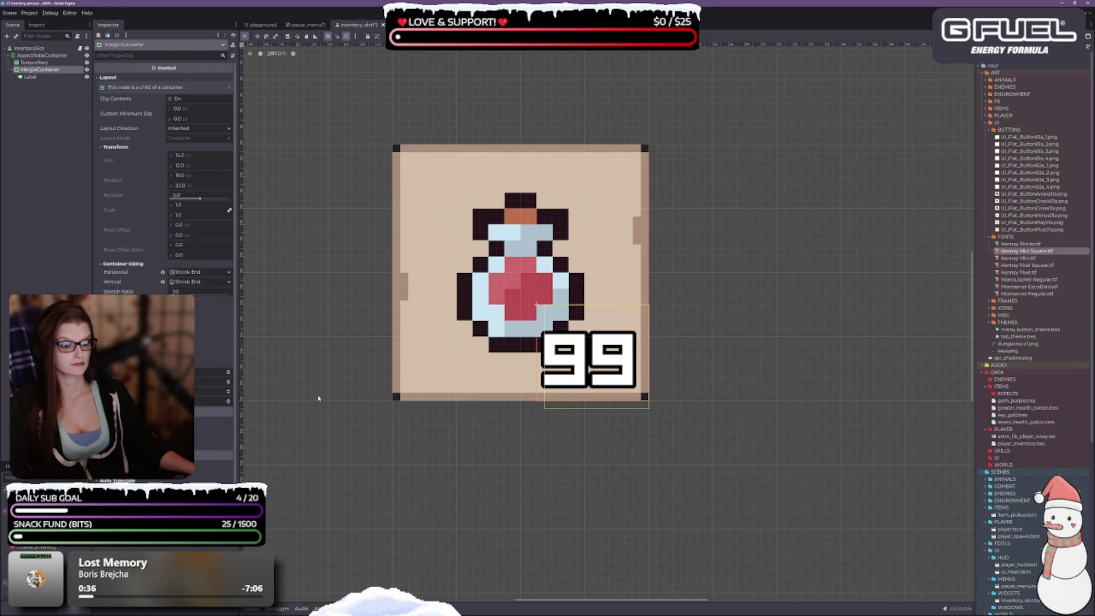
pyautogui.scroll(-1, 166, 171)
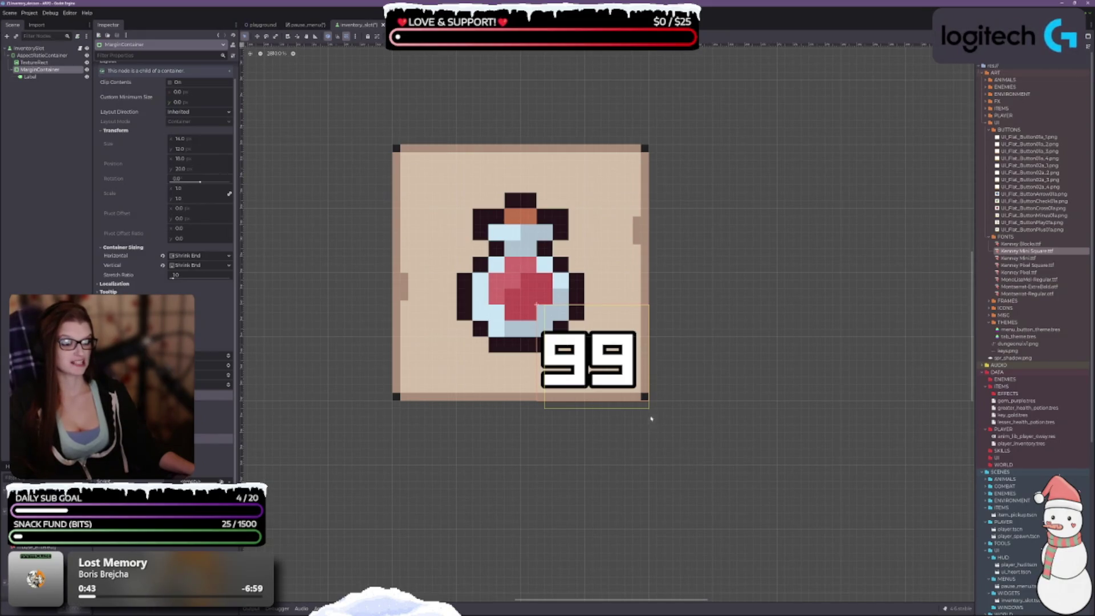
pyautogui.scroll(-1, 643, 394)
pyautogui.click(30, 76)
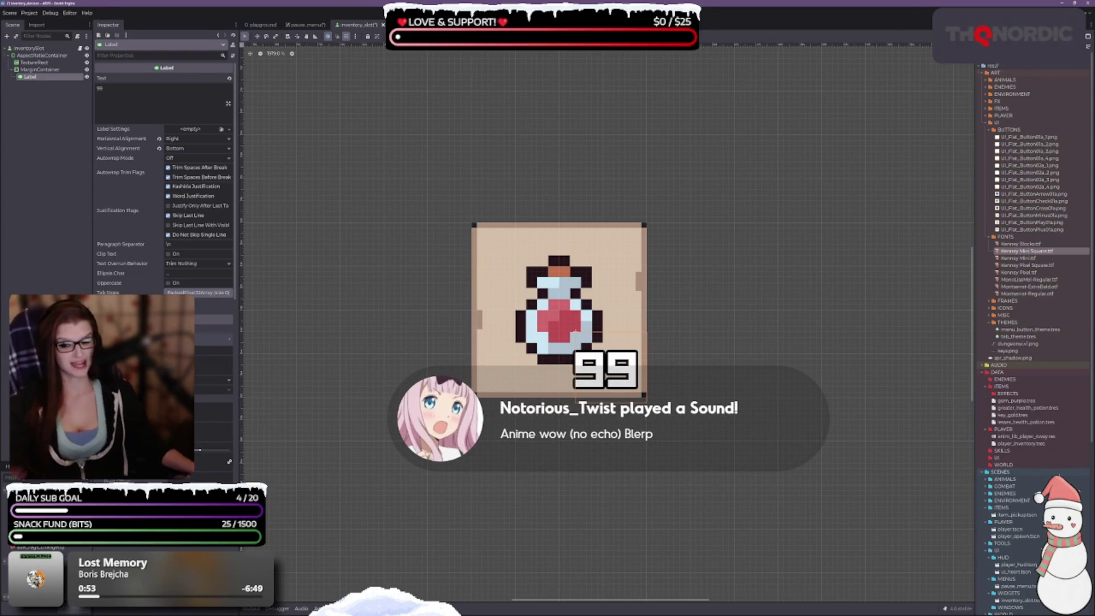
# Step: Try the Label's container sizing options, ending with it filling its container both ways
pyautogui.moveTo(141, 196)
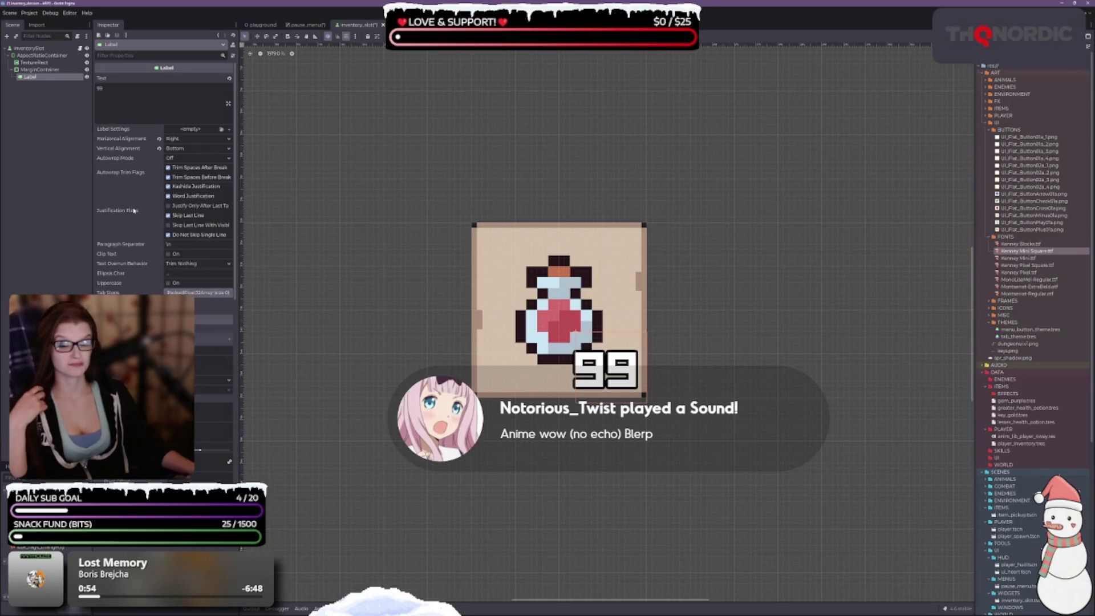
pyautogui.scroll(-5, 140, 197)
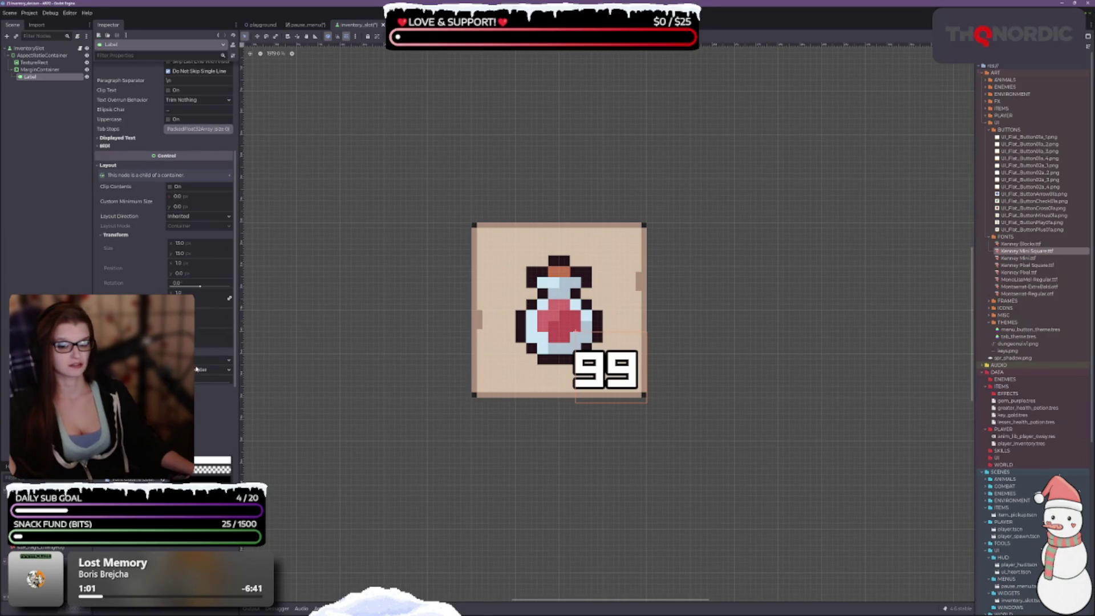
pyautogui.click(226, 358)
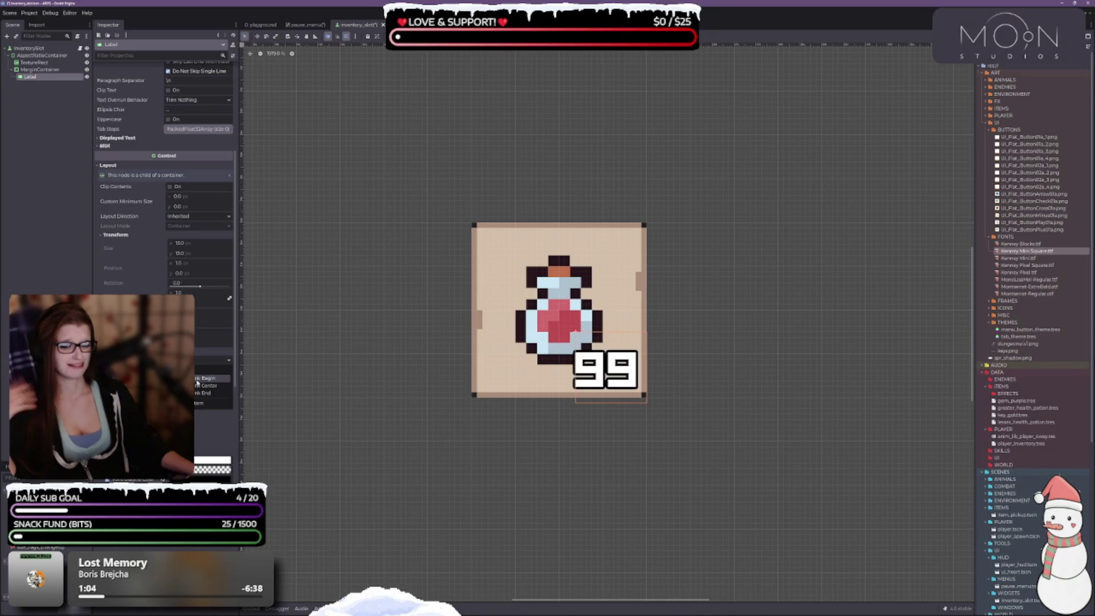
pyautogui.click(201, 393)
pyautogui.click(226, 370)
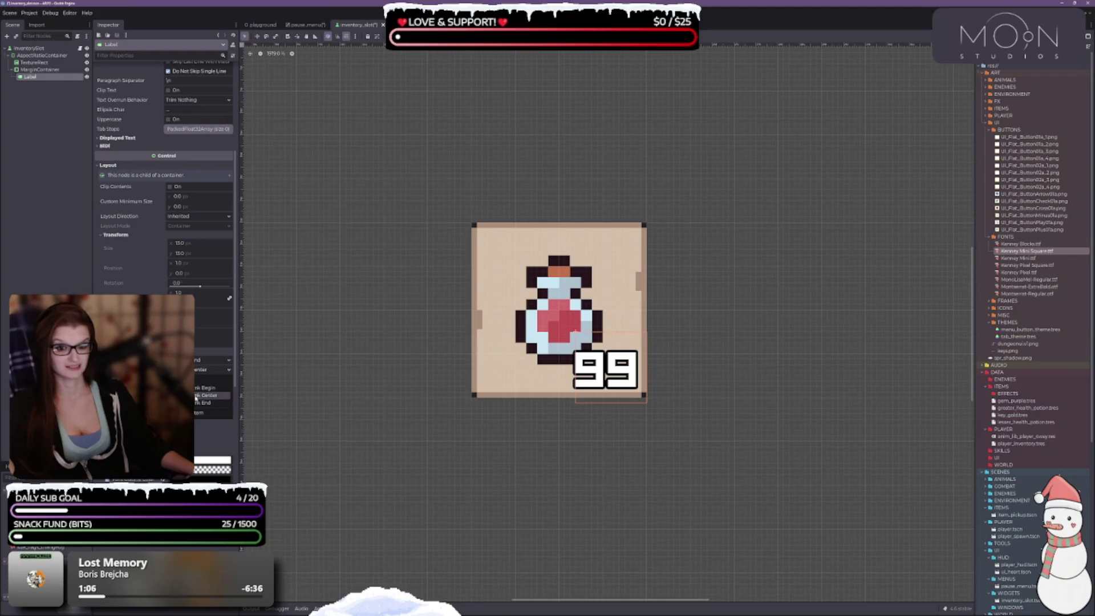
pyautogui.click(196, 405)
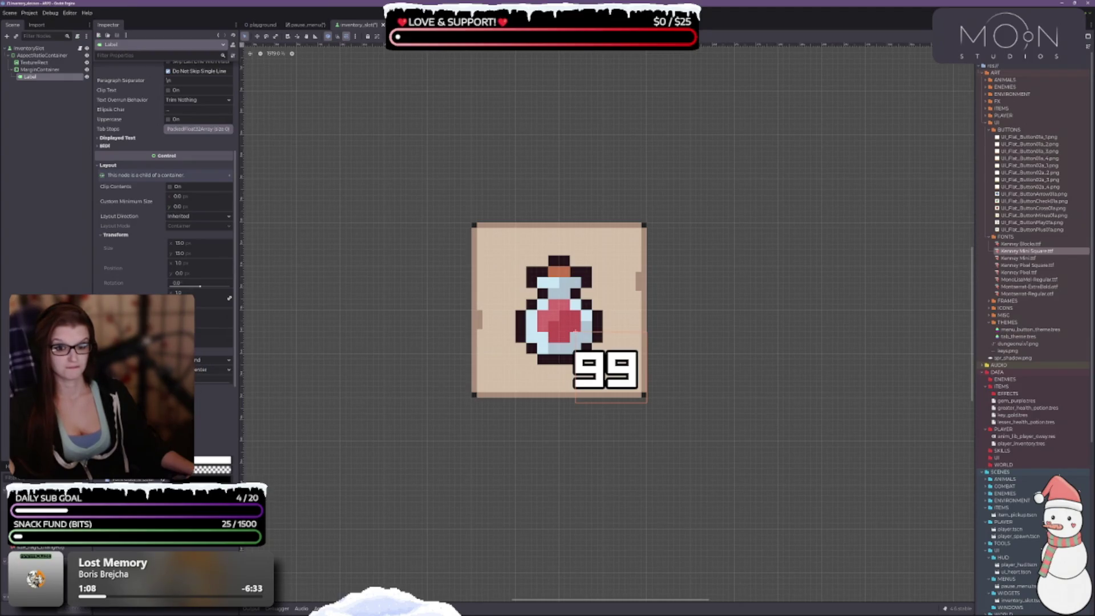
pyautogui.click(225, 370)
pyautogui.click(206, 380)
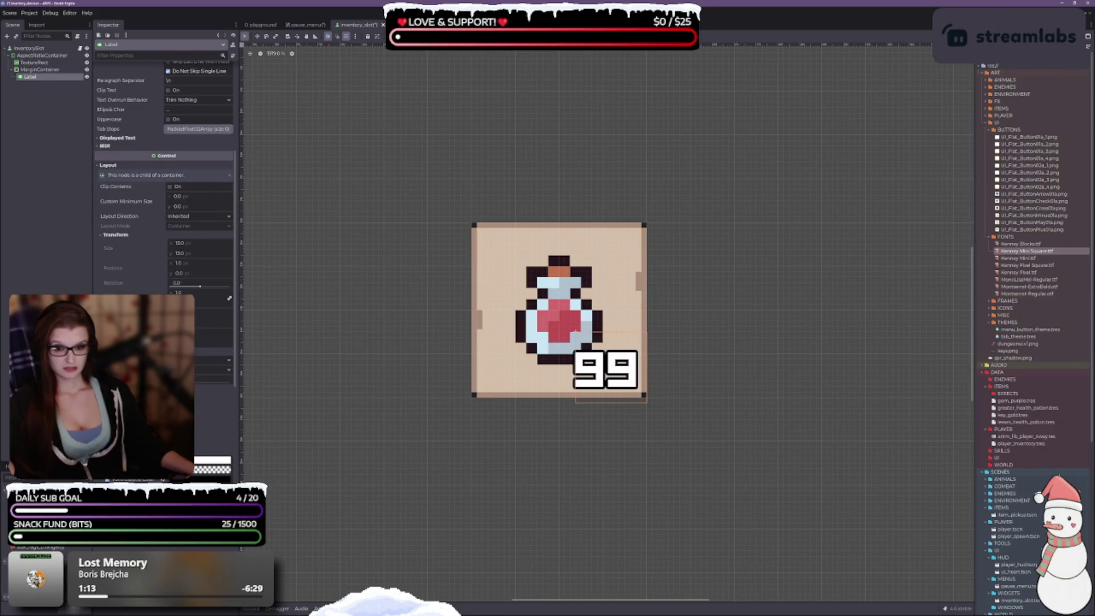
pyautogui.scroll(-3, 164, 171)
pyautogui.scroll(-2, 164, 171)
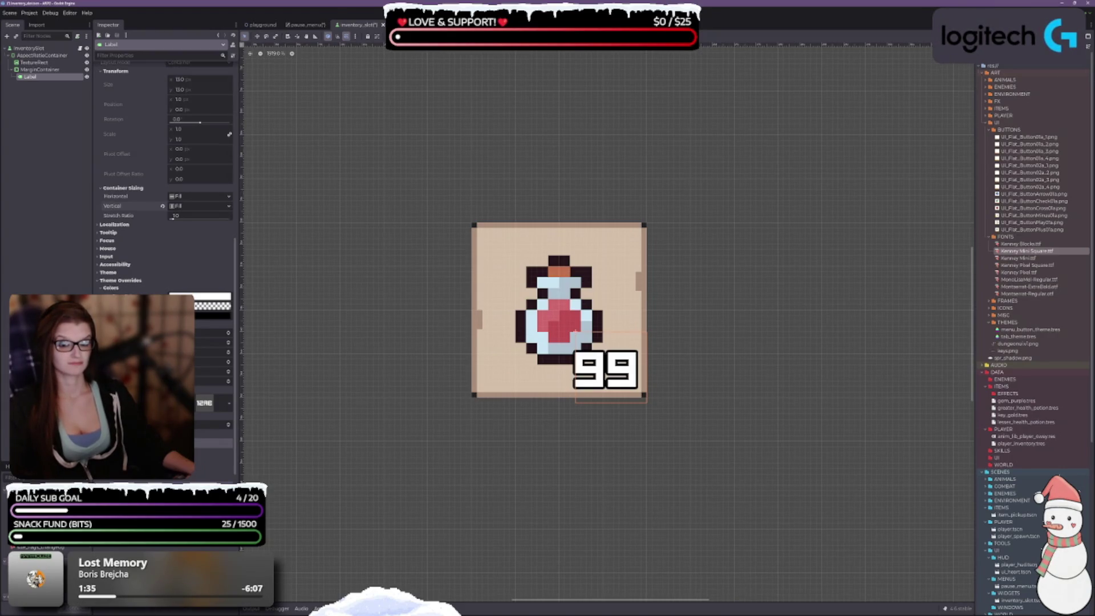
pyautogui.scroll(5, 166, 228)
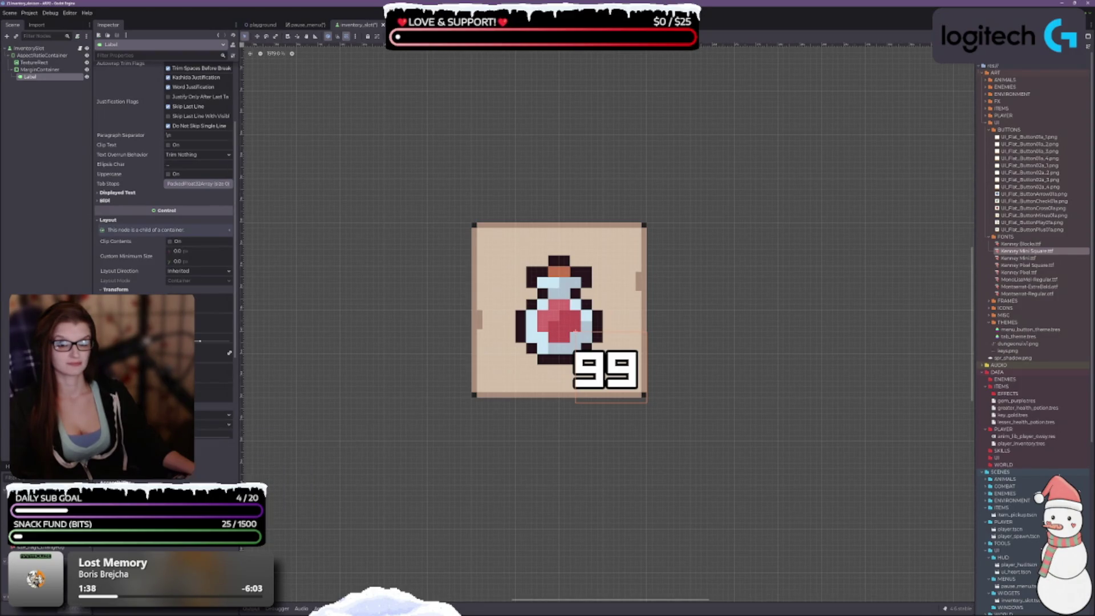
pyautogui.scroll(2, 164, 229)
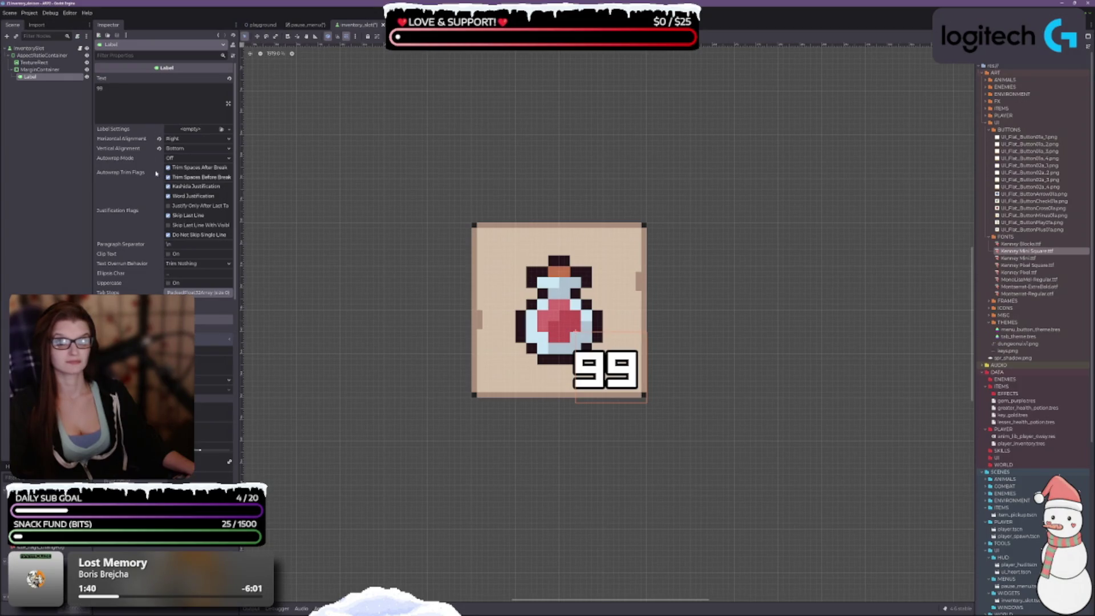
pyautogui.click(159, 138)
pyautogui.click(160, 148)
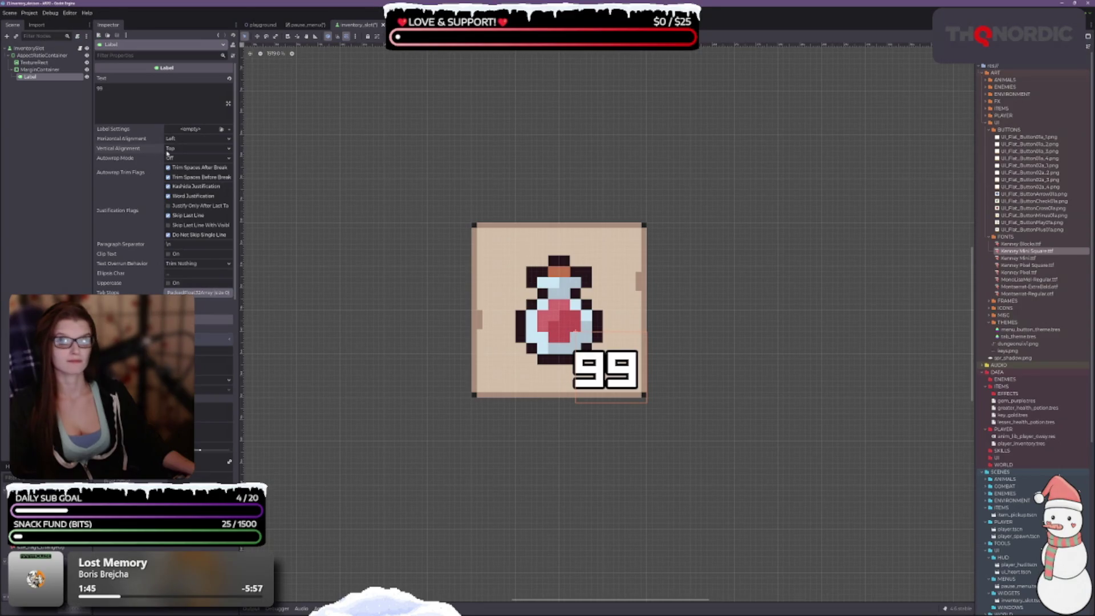
pyautogui.click(188, 139)
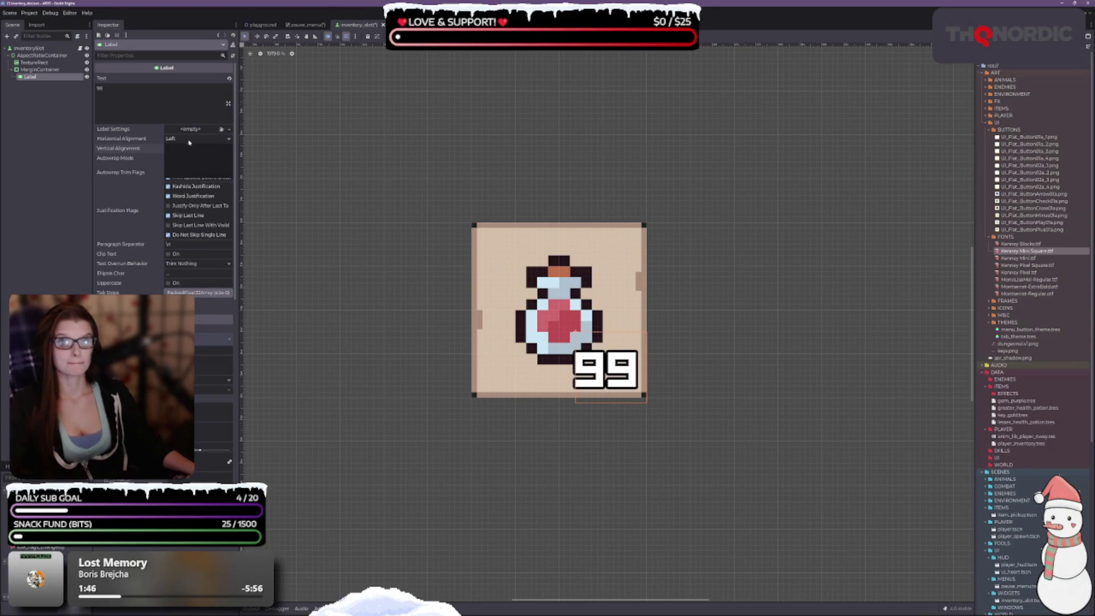
pyautogui.click(181, 164)
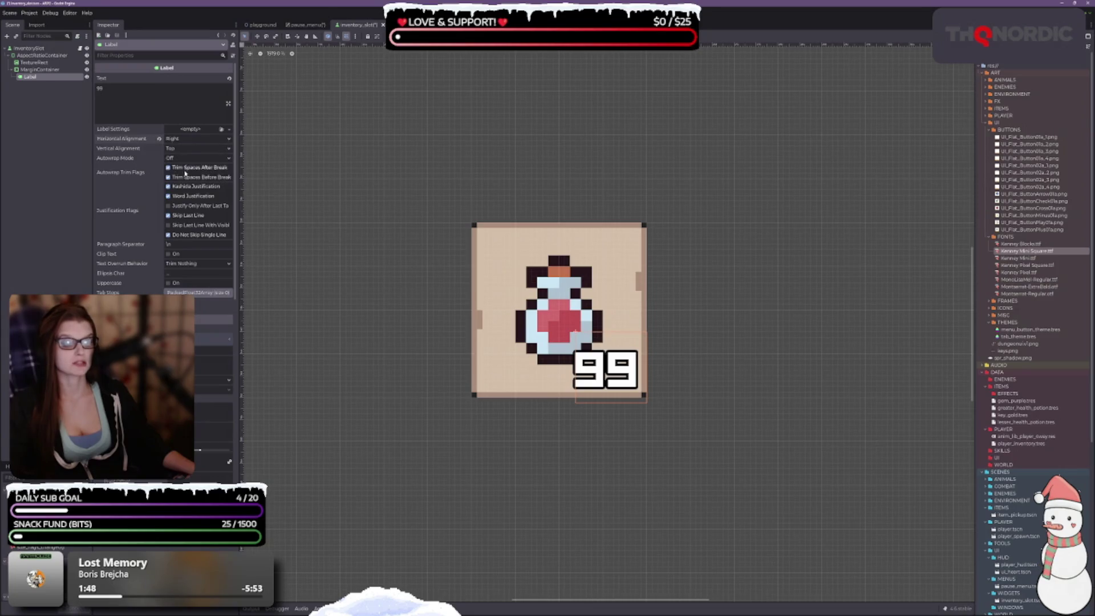
pyautogui.click(188, 149)
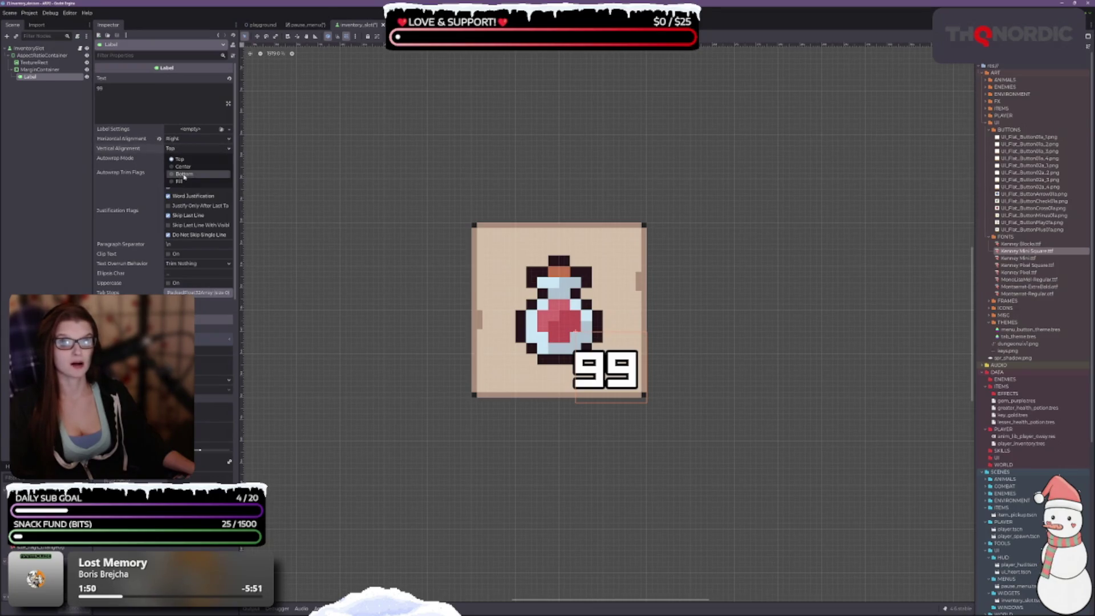
pyautogui.click(178, 177)
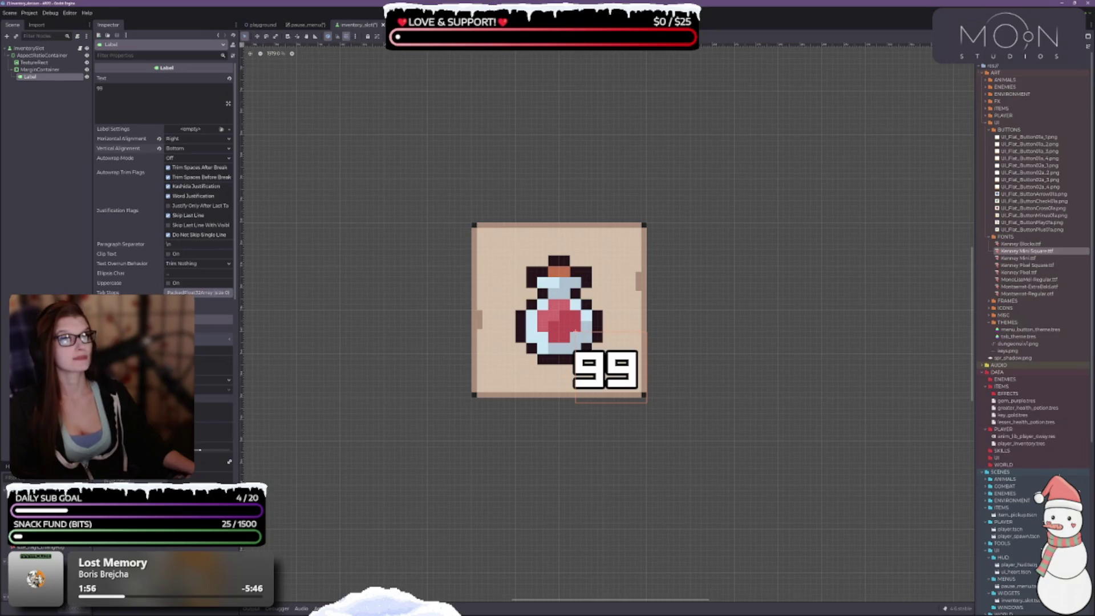
pyautogui.click(437, 36)
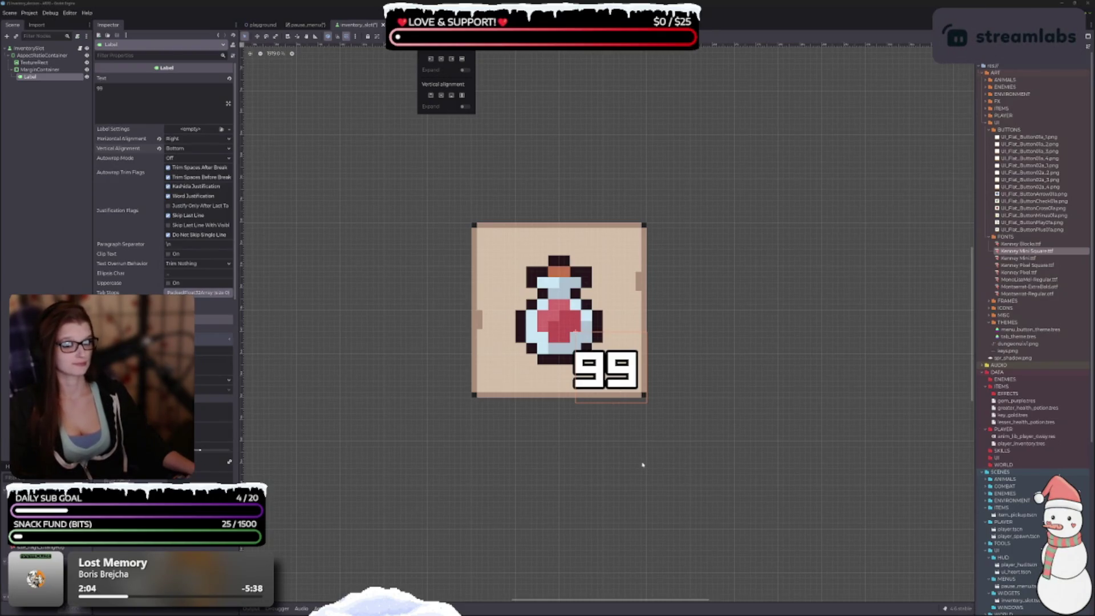
pyautogui.press('Escape')
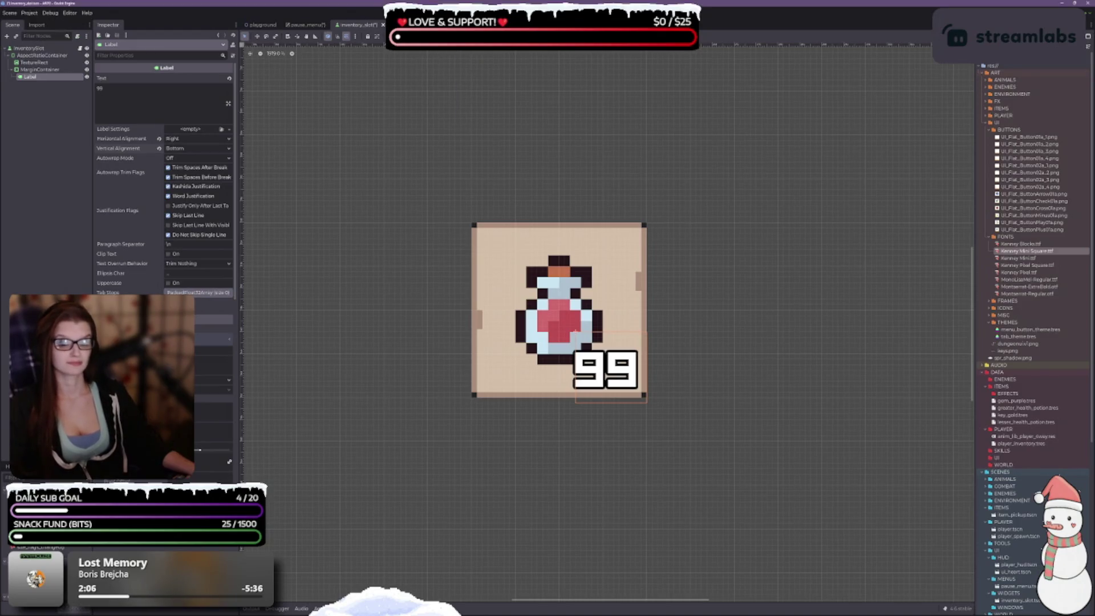
pyautogui.scroll(-5, 206, 371)
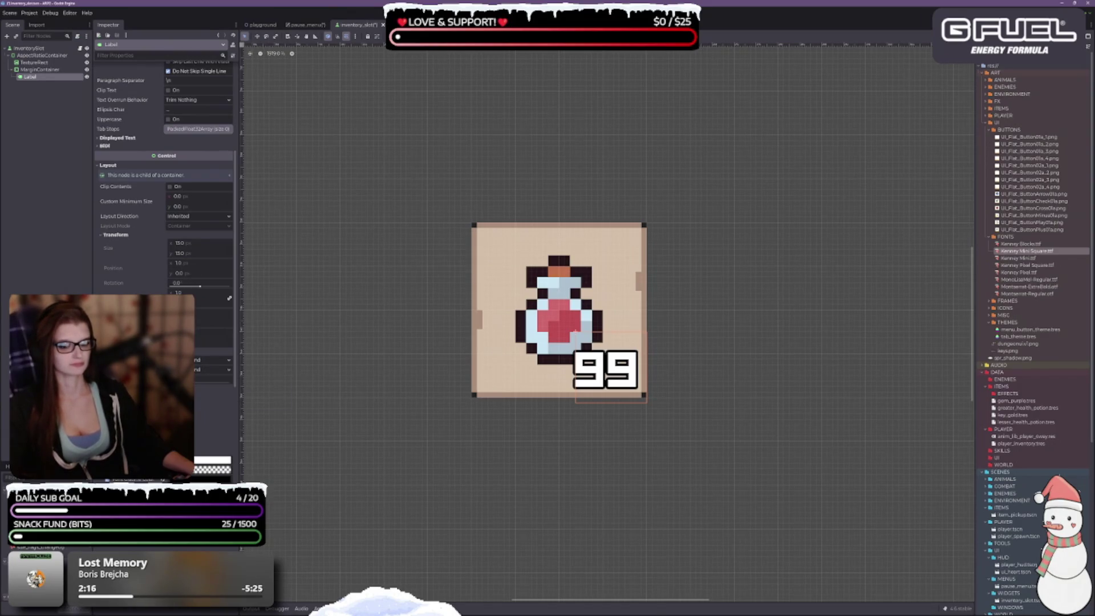
pyautogui.click(178, 217)
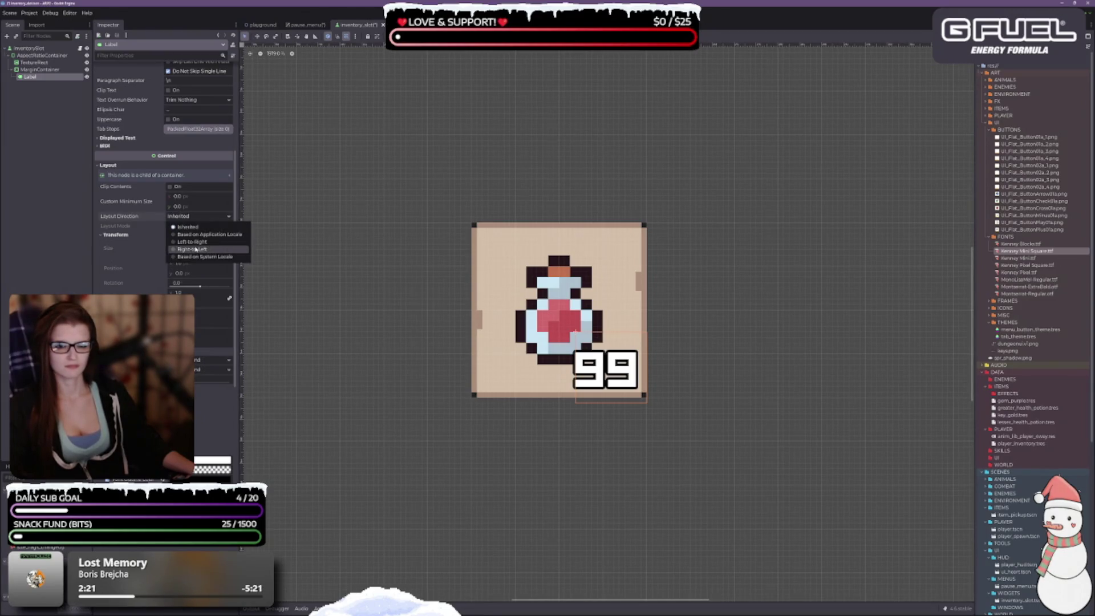
pyautogui.press('Escape')
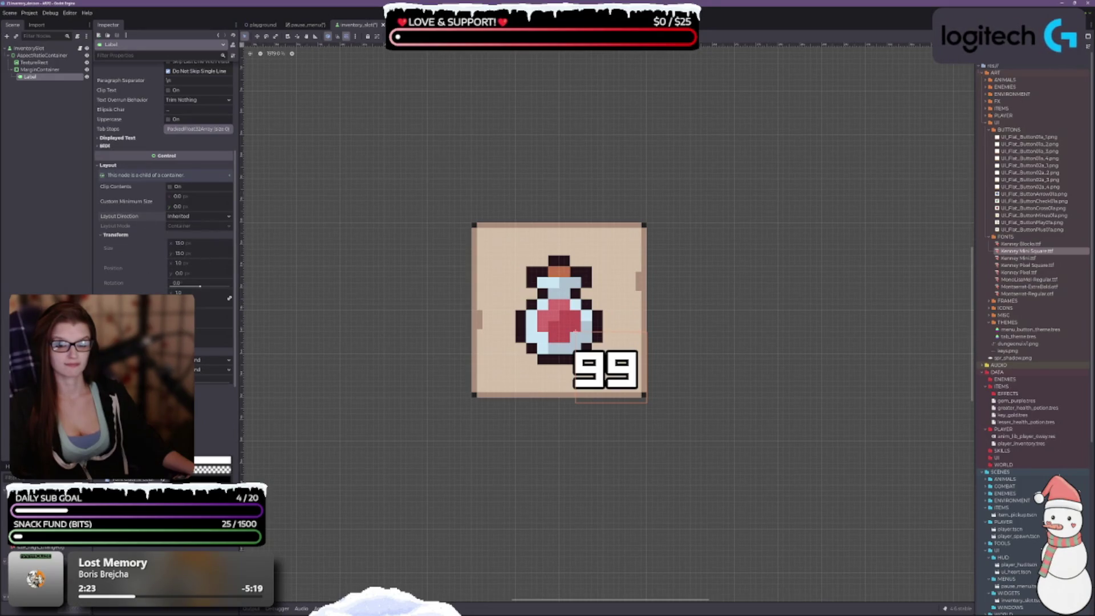
pyautogui.click(39, 69)
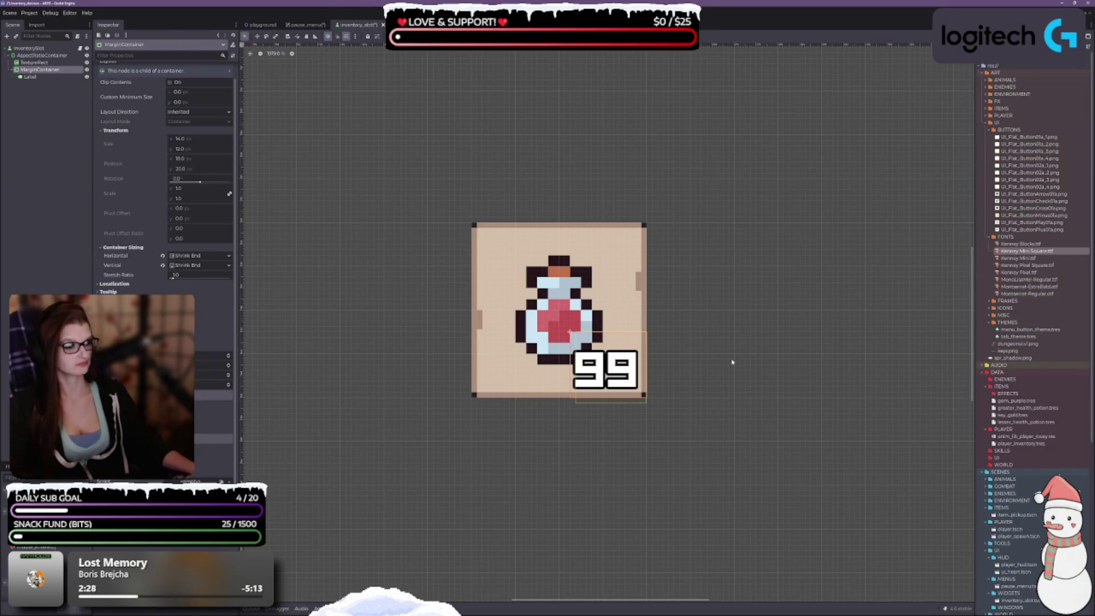
pyautogui.scroll(1, 635, 433)
pyautogui.scroll(1, 628, 416)
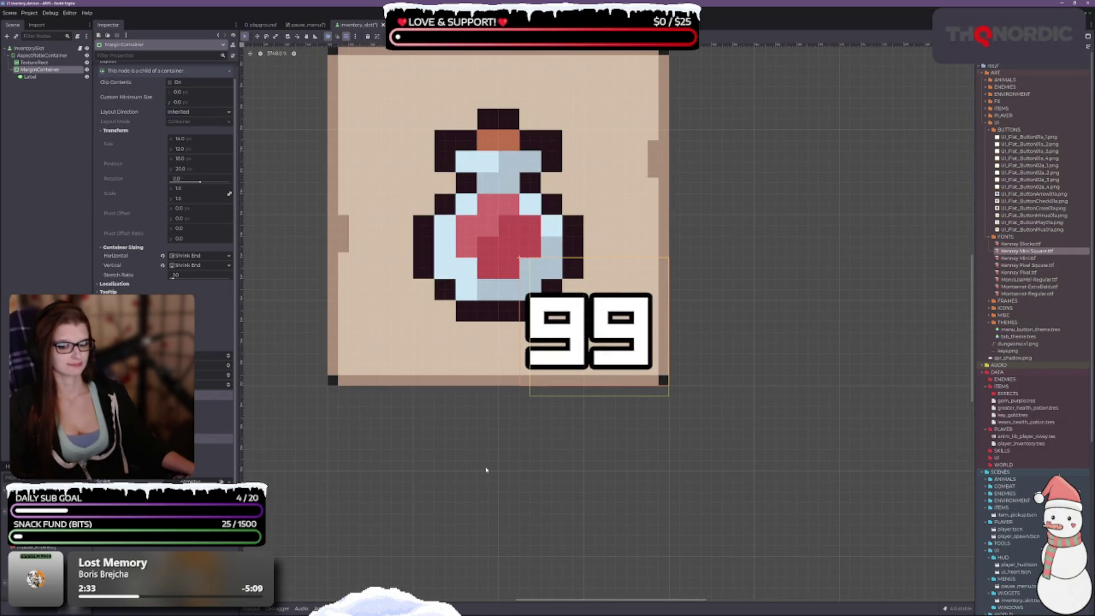
pyautogui.scroll(1, 166, 171)
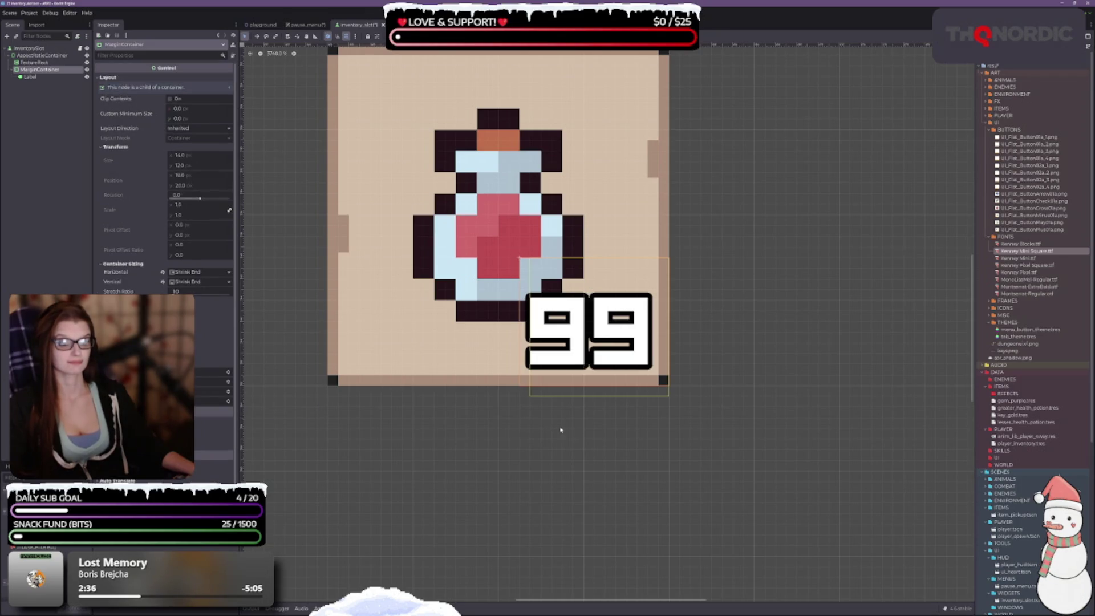
pyautogui.scroll(-1, 556, 398)
pyautogui.scroll(-1, 556, 398)
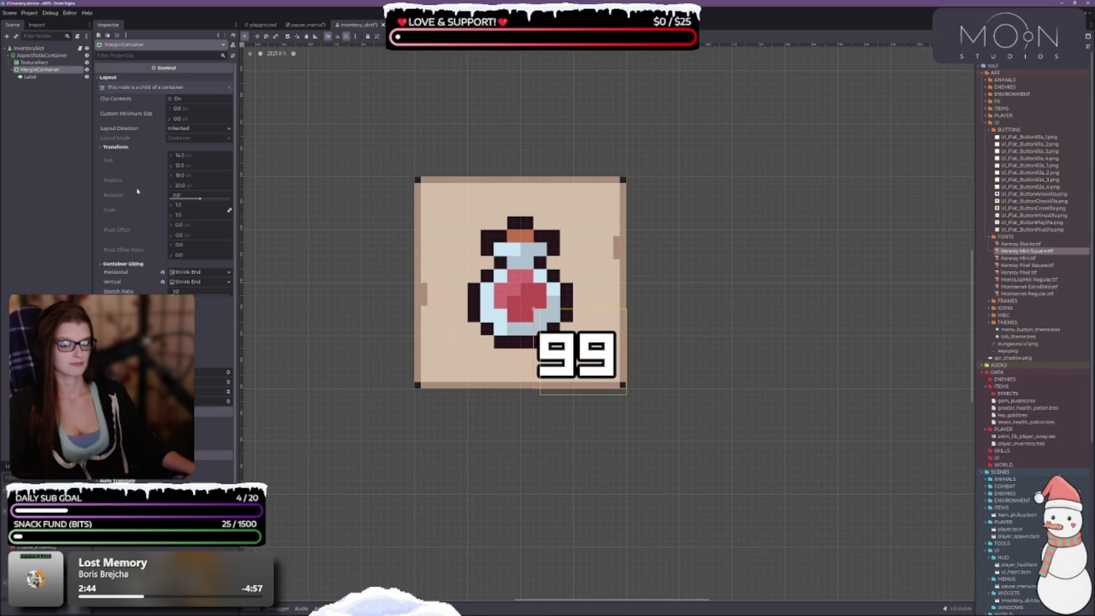
pyautogui.click(50, 63)
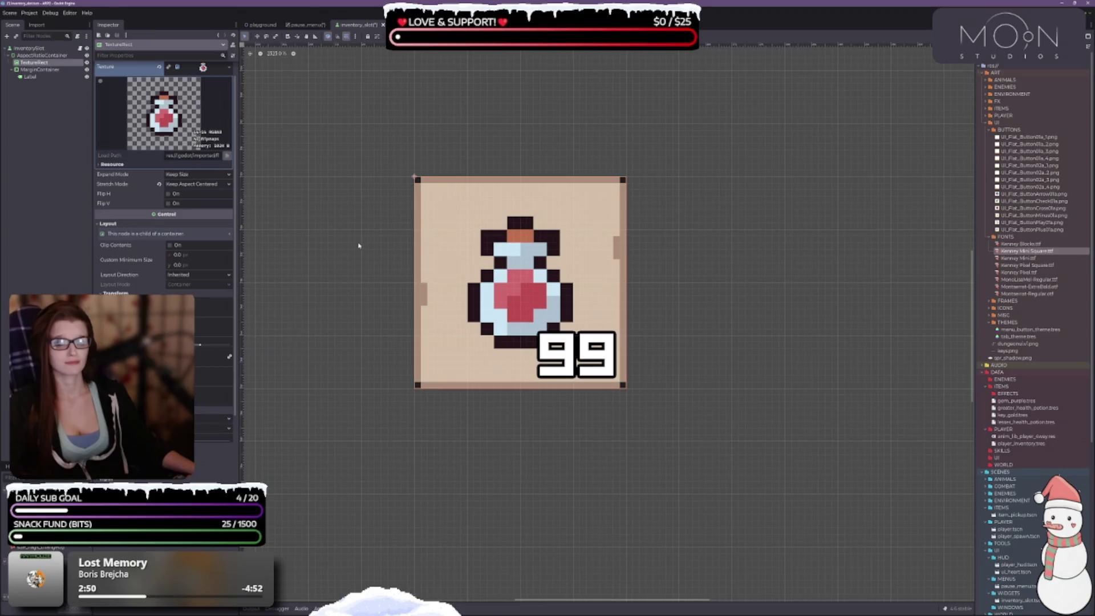
# Step: Set the potion TextureRect's Custom Minimum Size to 24 × 24
pyautogui.click(188, 256)
pyautogui.write('24')
pyautogui.press('Tab')
pyautogui.write('24')
pyautogui.press('Tab')
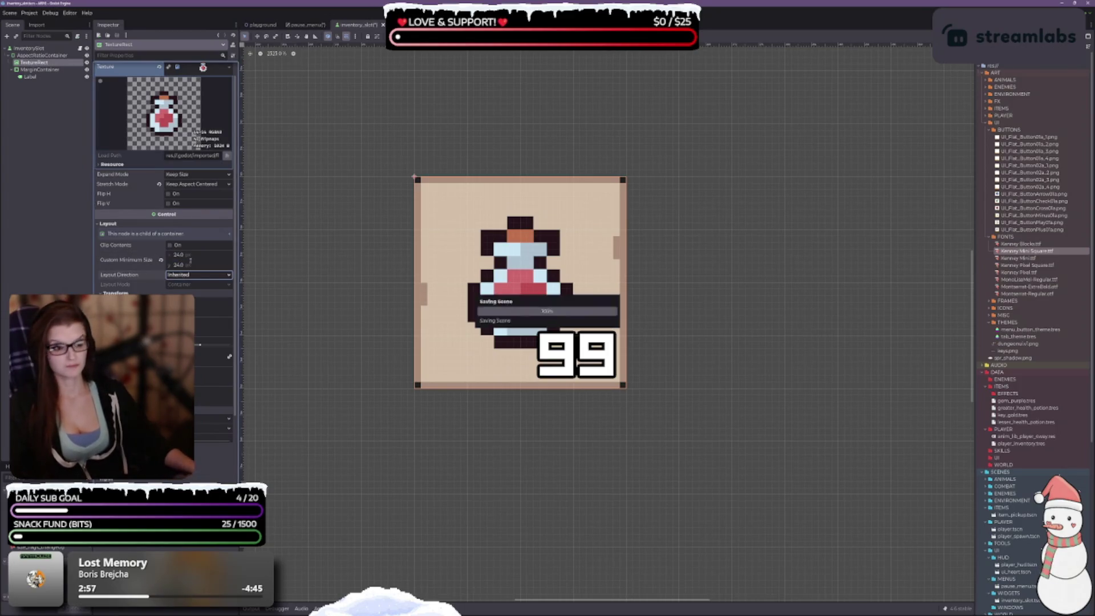
# Step: Inspect the AspectRatioContainer, then the 32 × 32 InventorySlot root at position 224, 120
pyautogui.click(43, 55)
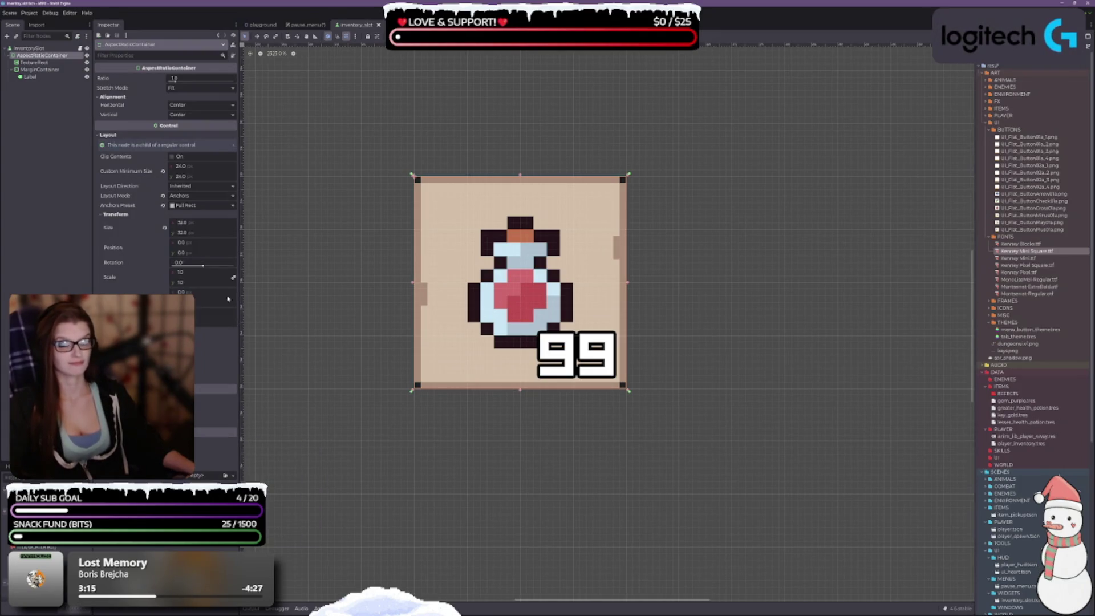
pyautogui.click(29, 48)
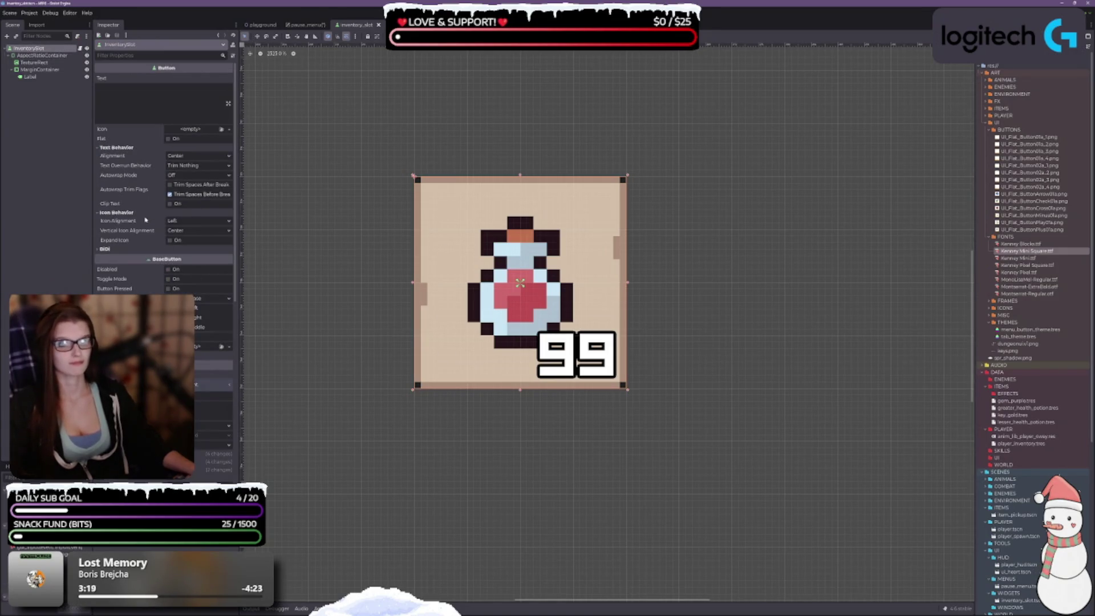
pyautogui.moveTo(145, 219)
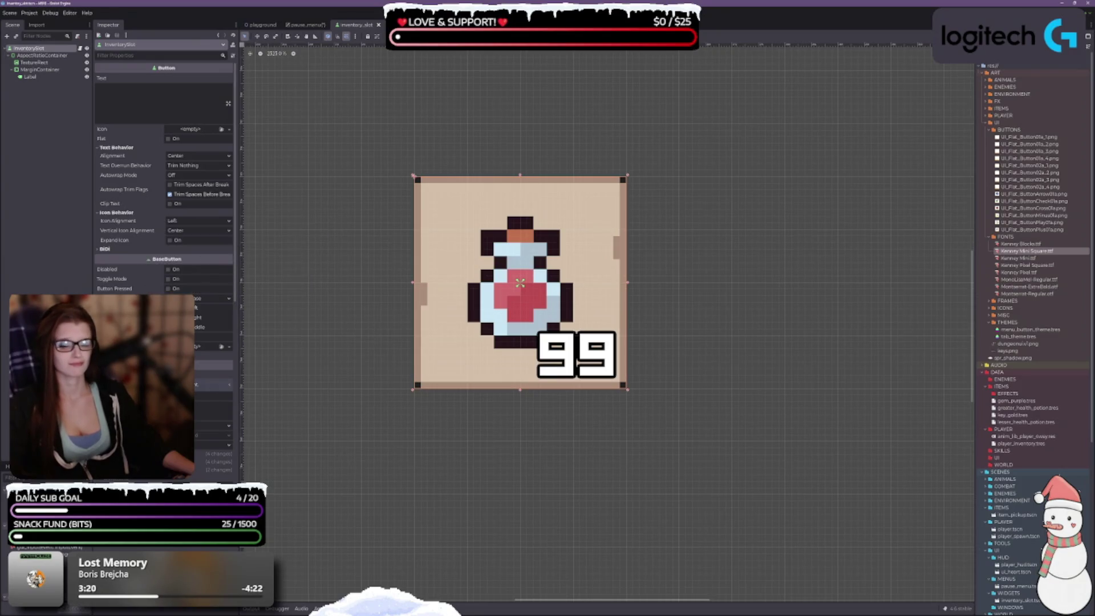
pyautogui.scroll(-10, 164, 171)
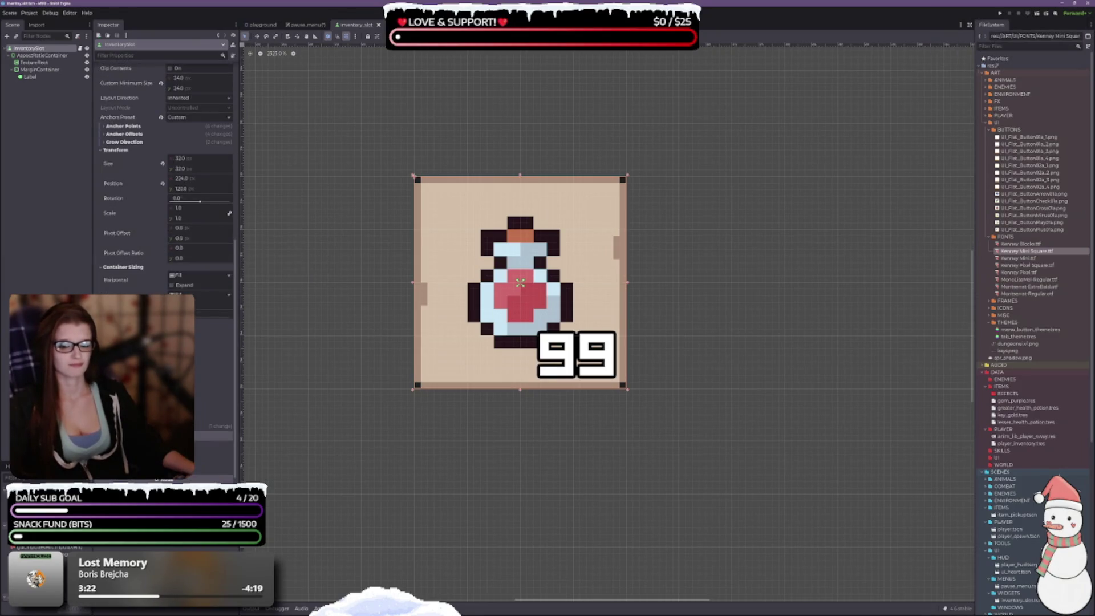
pyautogui.scroll(-8, 165, 228)
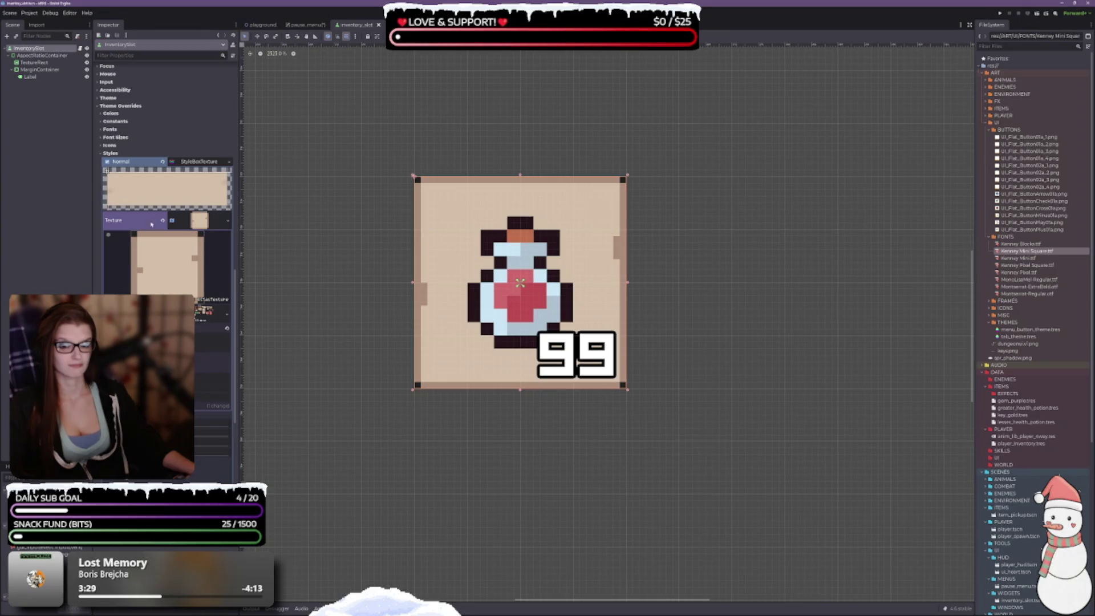
pyautogui.click(113, 122)
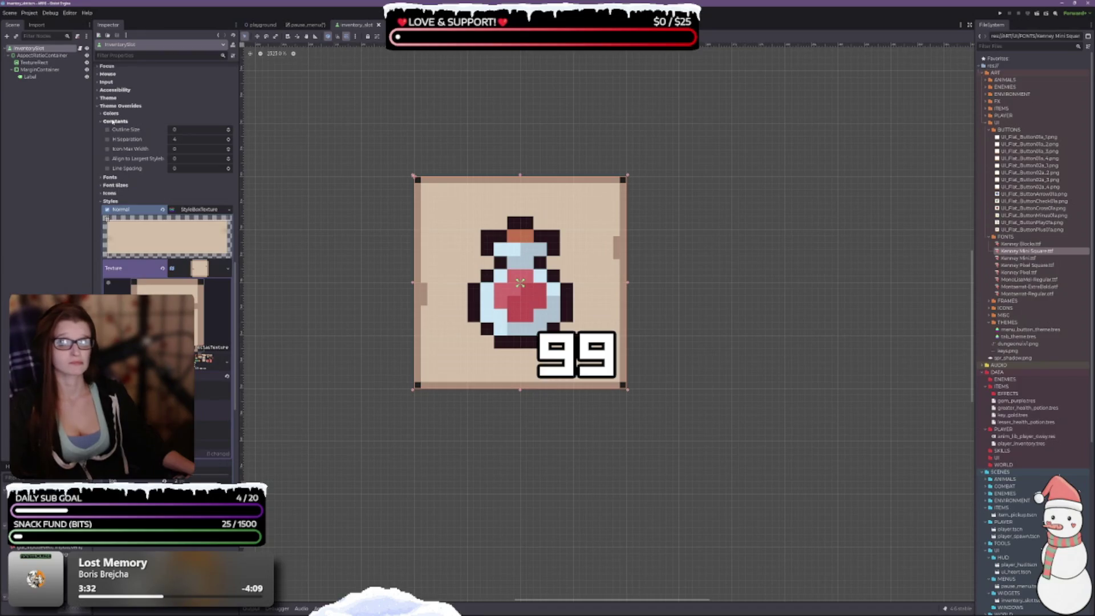
pyautogui.scroll(-2, 393, 346)
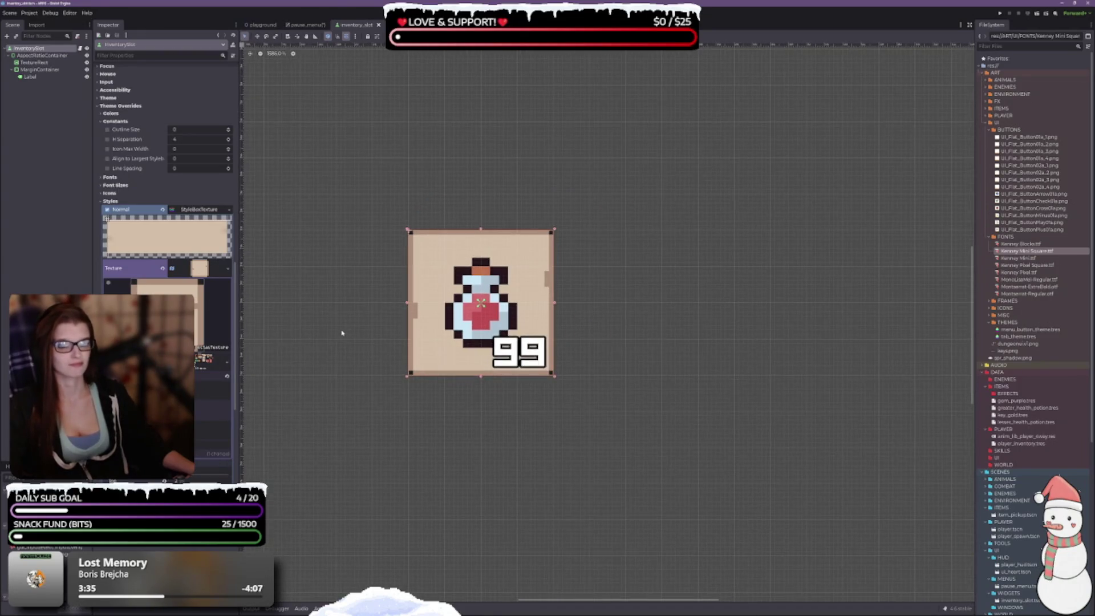
pyautogui.scroll(2, 342, 332)
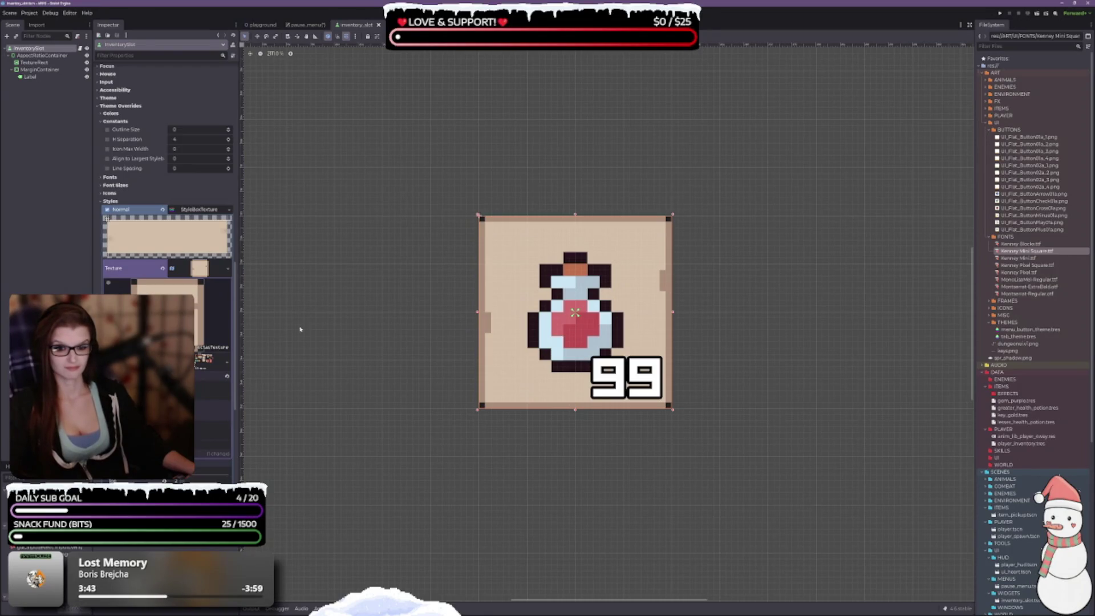
pyautogui.scroll(-5, 196, 400)
pyautogui.scroll(2, 167, 171)
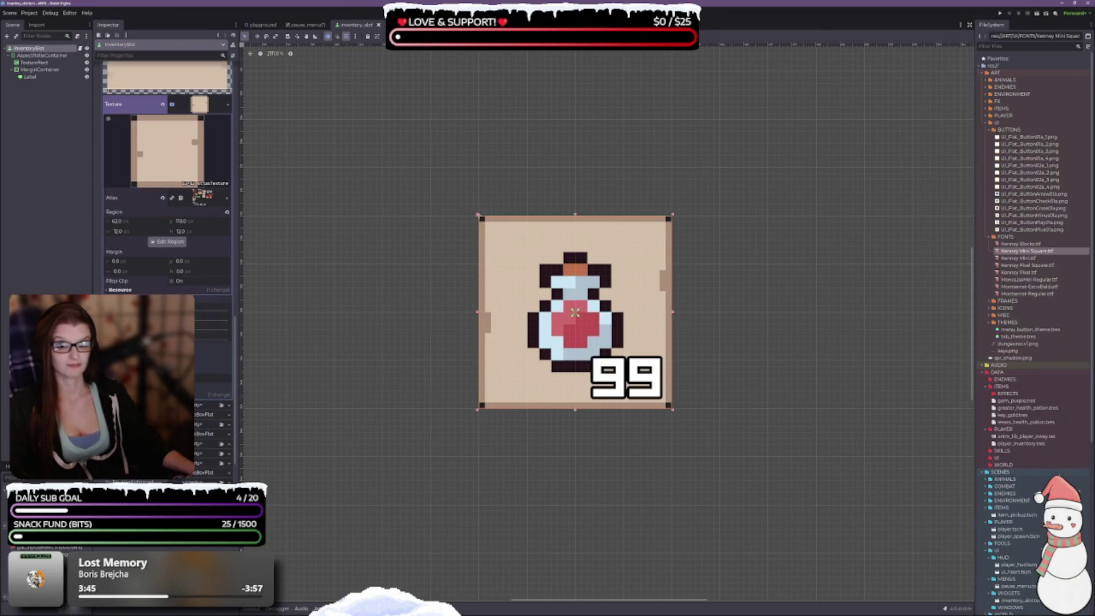
pyautogui.scroll(2, 167, 171)
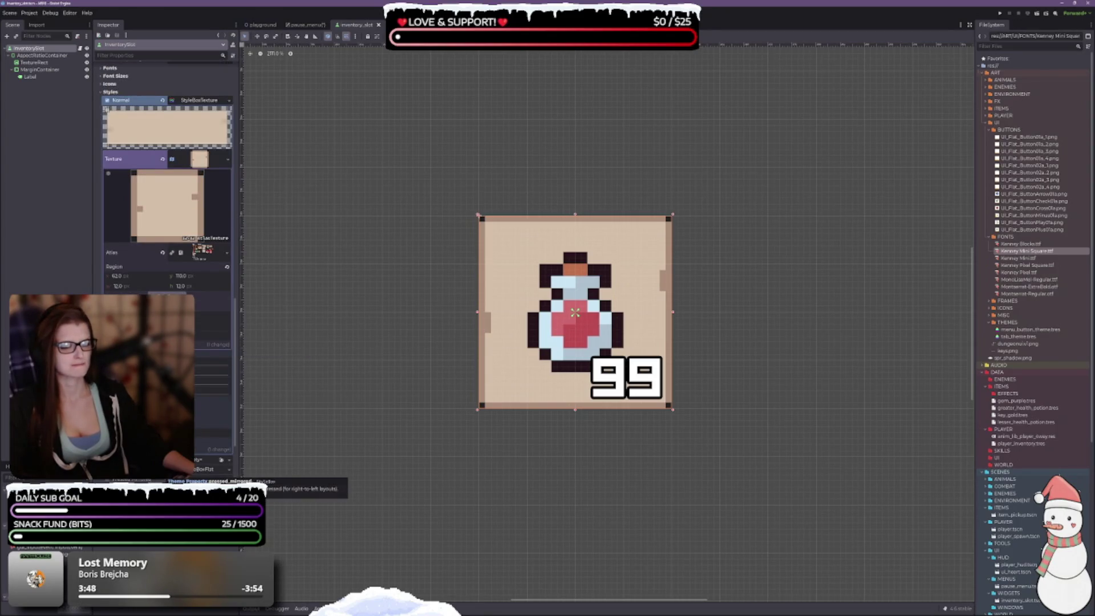
pyautogui.scroll(2, 166, 171)
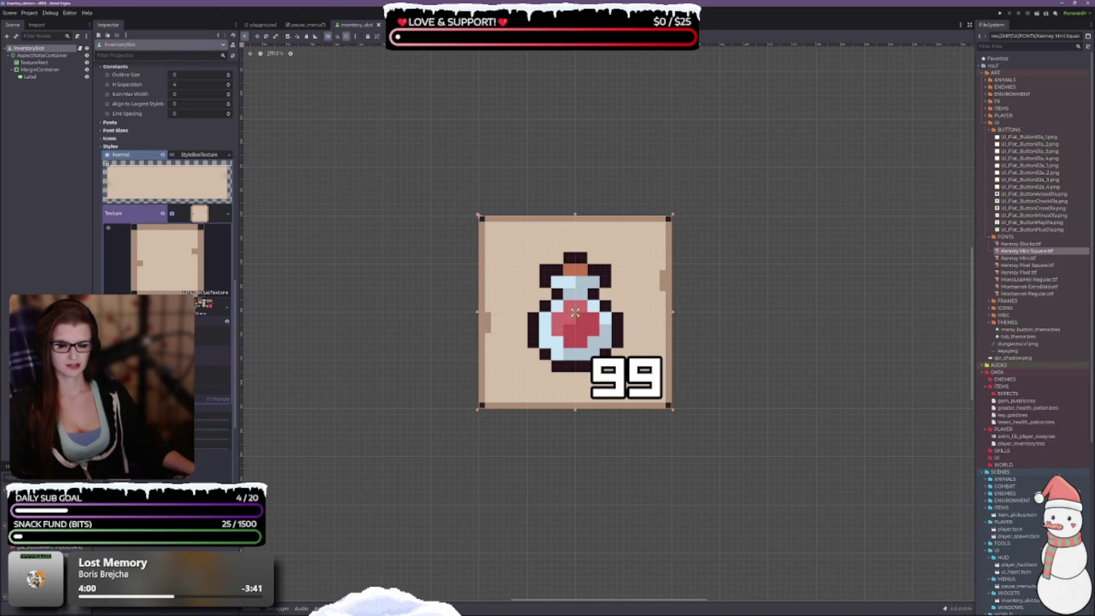
pyautogui.scroll(-3, 166, 200)
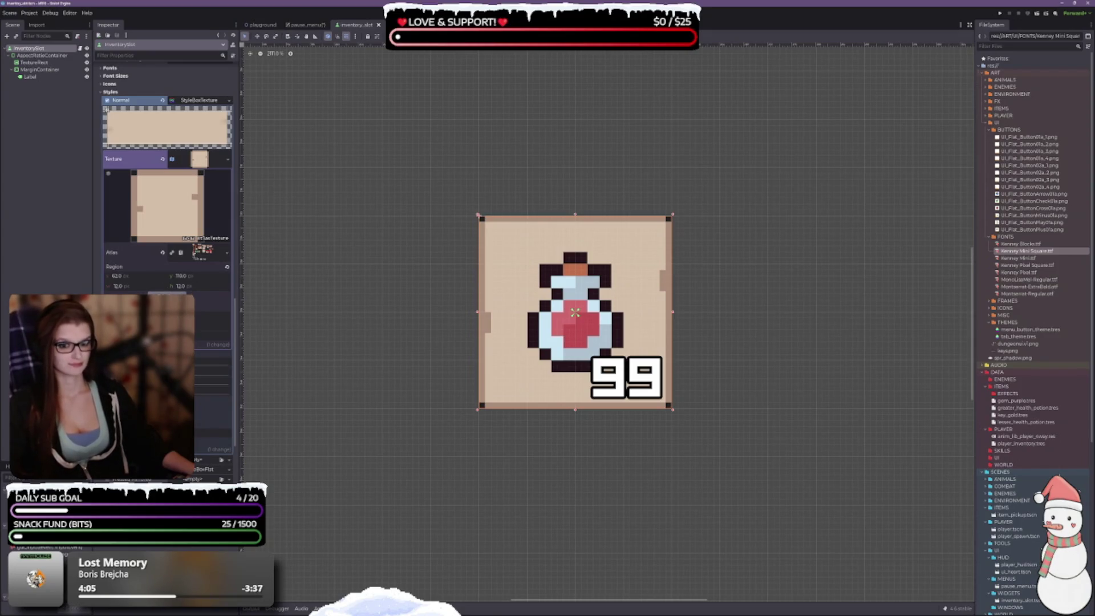
pyautogui.click(191, 293)
# Step: Zoom and pan the Region Editor's atlas view to the slot's small 12 × 12 frame square
pyautogui.scroll(5, 518, 281)
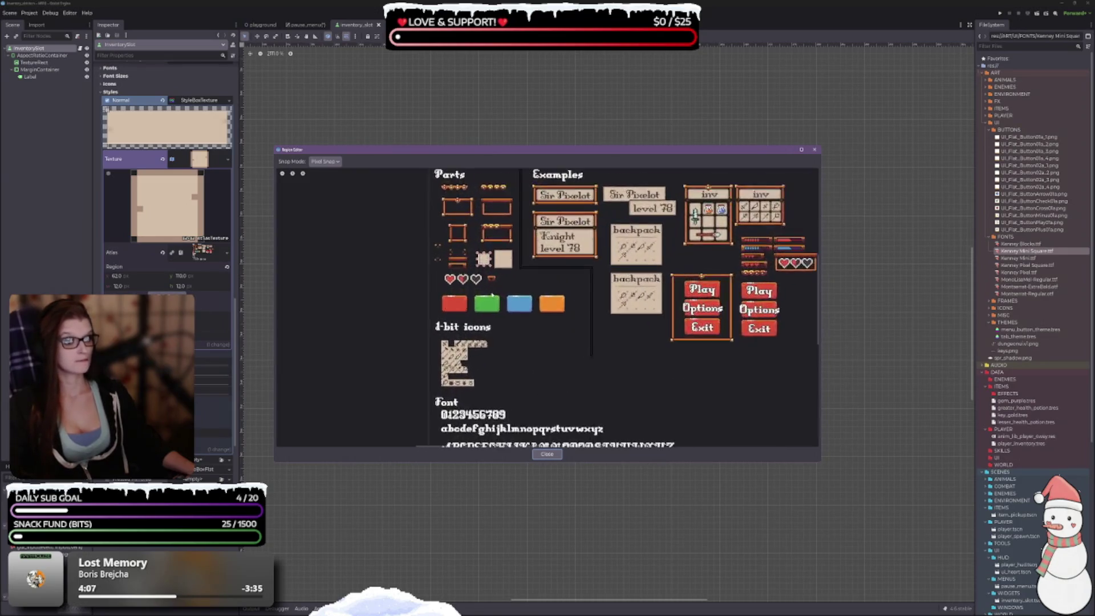
pyautogui.scroll(-3, 490, 397)
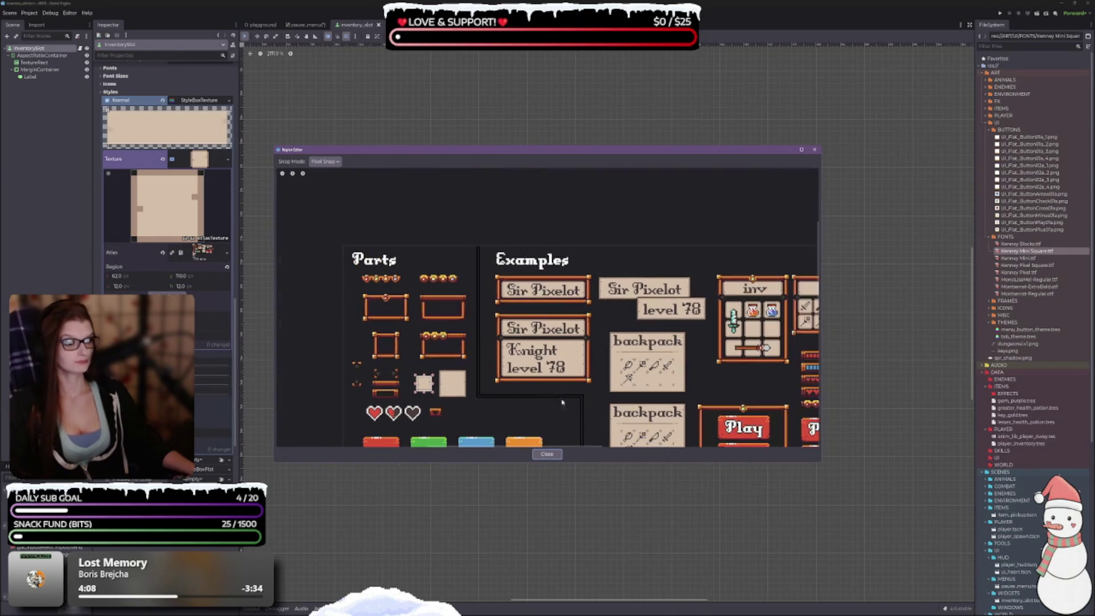
pyautogui.moveTo(492, 365)
pyautogui.mouseDown()
pyautogui.moveTo(469, 313)
pyautogui.moveTo(600, 228)
pyautogui.moveTo(623, 350)
pyautogui.mouseUp()
pyautogui.scroll(5, 505, 326)
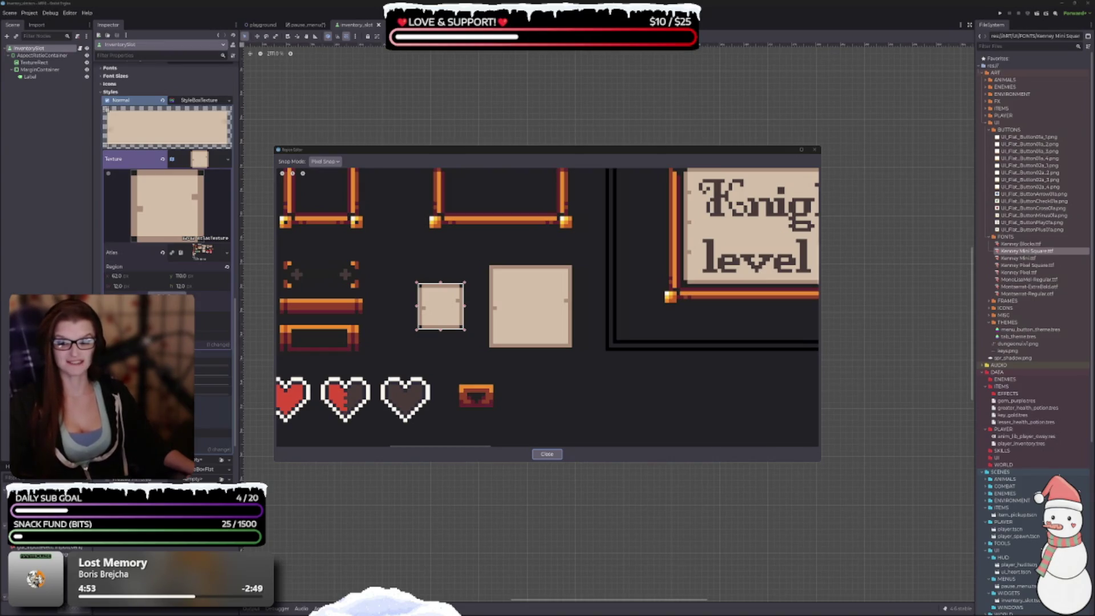
pyautogui.moveTo(548, 439)
pyautogui.mouseDown()
pyautogui.moveTo(613, 433)
pyautogui.moveTo(585, 408)
pyautogui.mouseUp()
# Step: Browse the atlas's inventory and menu-button art, then move aside and close the Region Editor
pyautogui.scroll(-5, 584, 407)
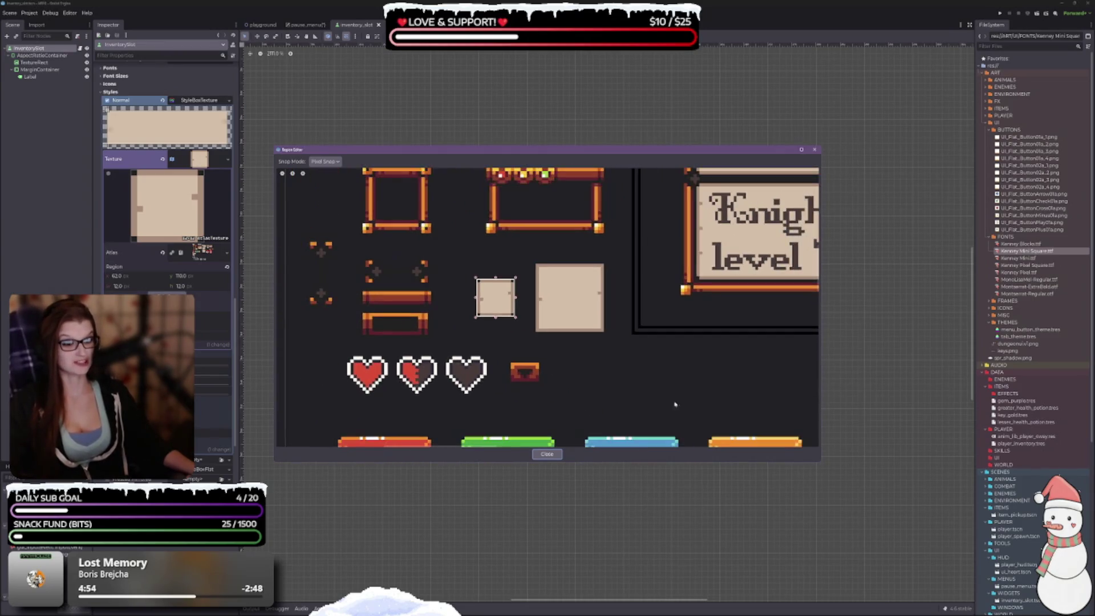
pyautogui.scroll(-3, 512, 386)
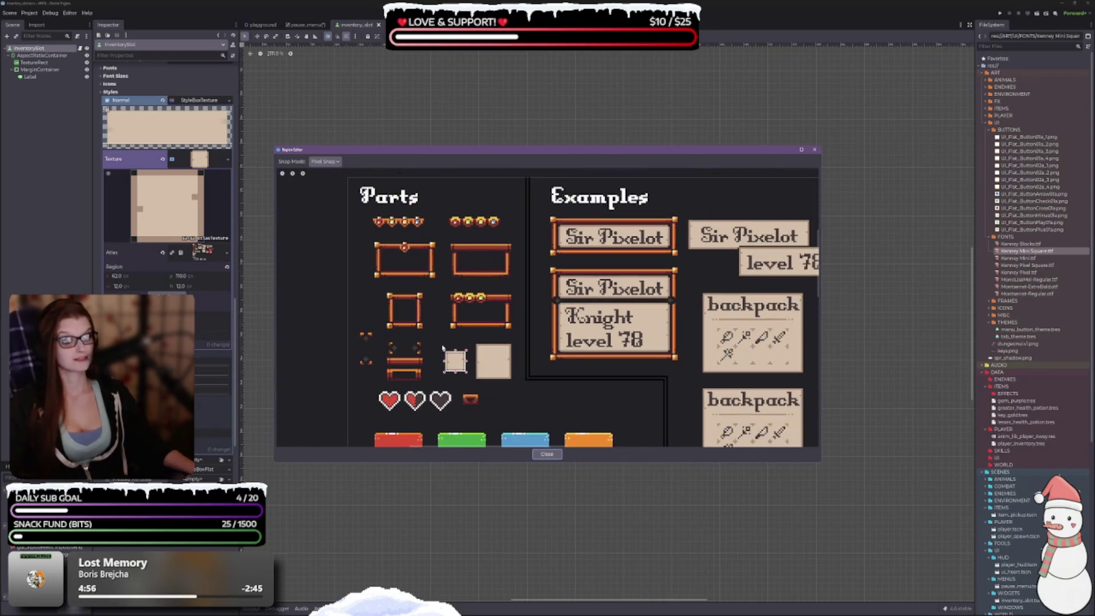
pyautogui.moveTo(511, 387); pyautogui.dragTo(388, 287)
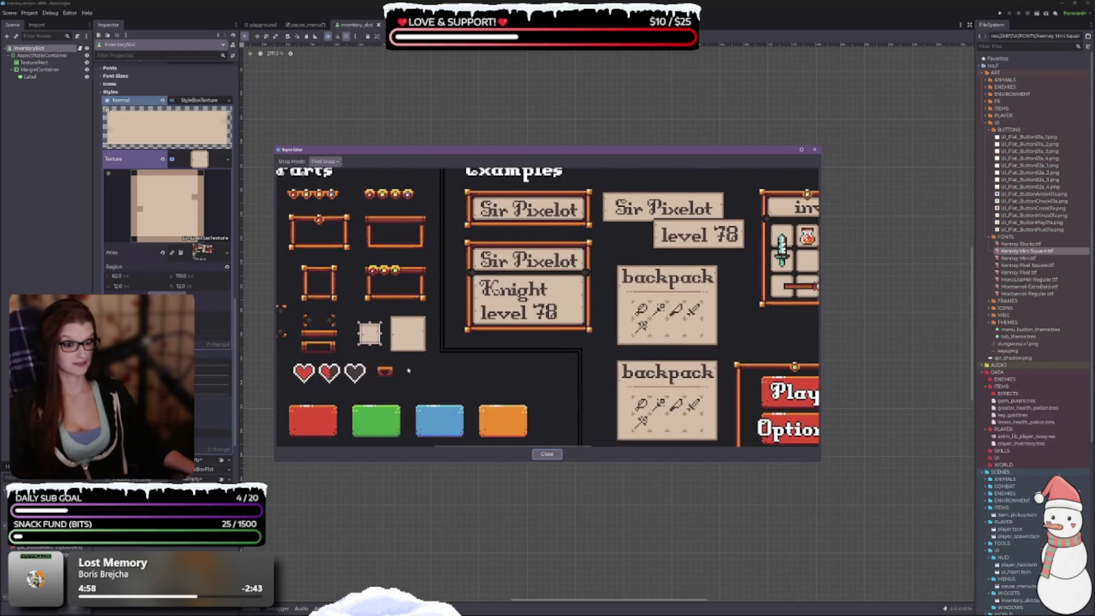
pyautogui.moveTo(442, 439); pyautogui.dragTo(445, 328)
pyautogui.scroll(-1, 445, 372)
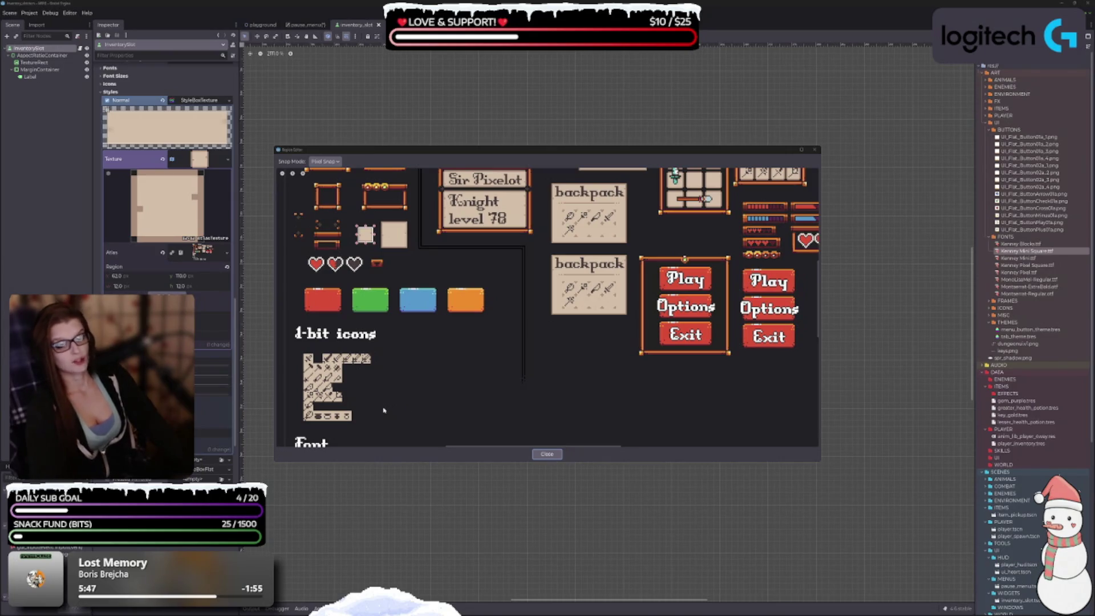
pyautogui.scroll(-2, 423, 355)
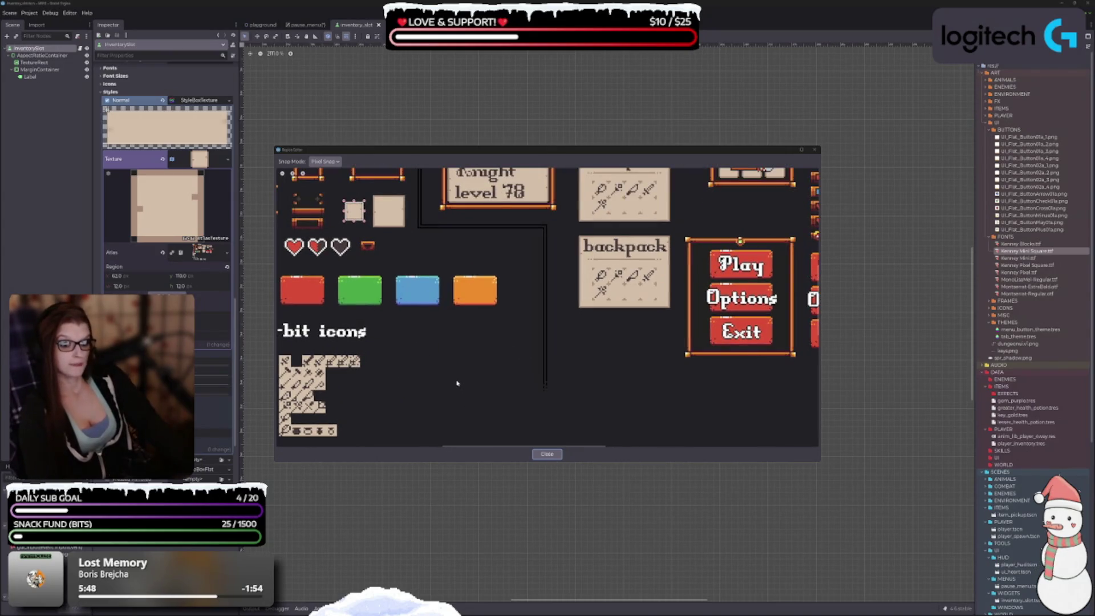
pyautogui.scroll(2, 450, 372)
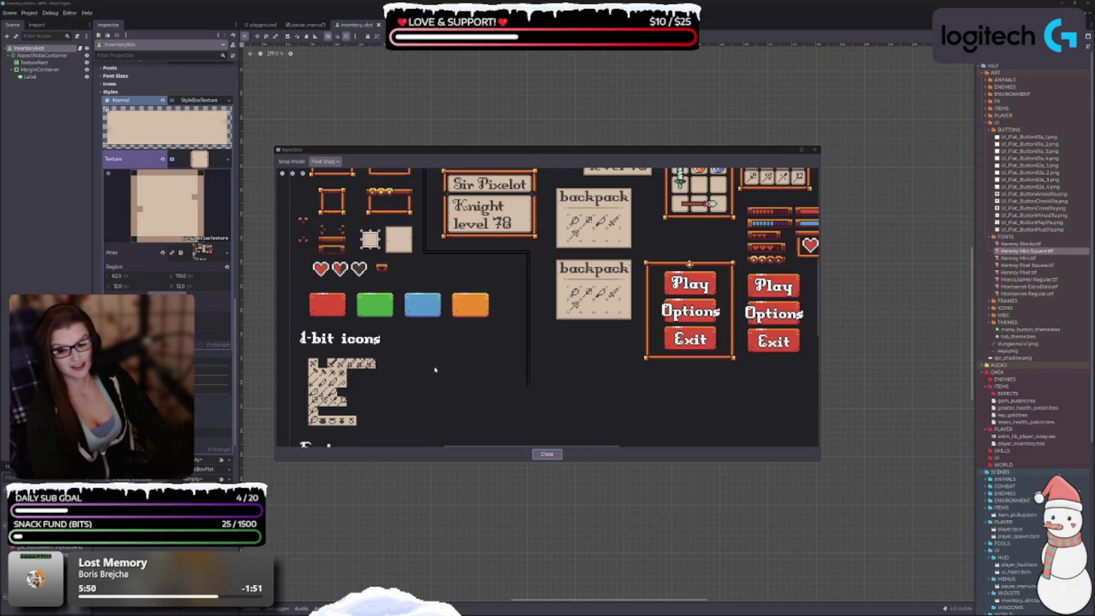
pyautogui.scroll(-2, 433, 372)
pyautogui.scroll(4, 439, 377)
pyautogui.scroll(-2, 448, 383)
pyautogui.scroll(2, 453, 399)
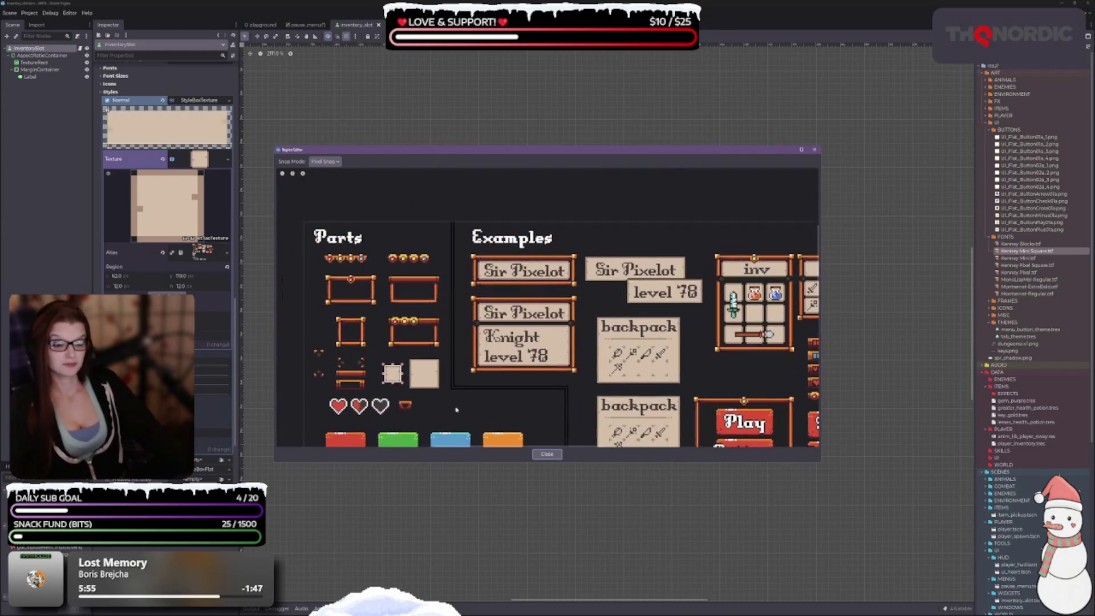
pyautogui.scroll(4, 465, 410)
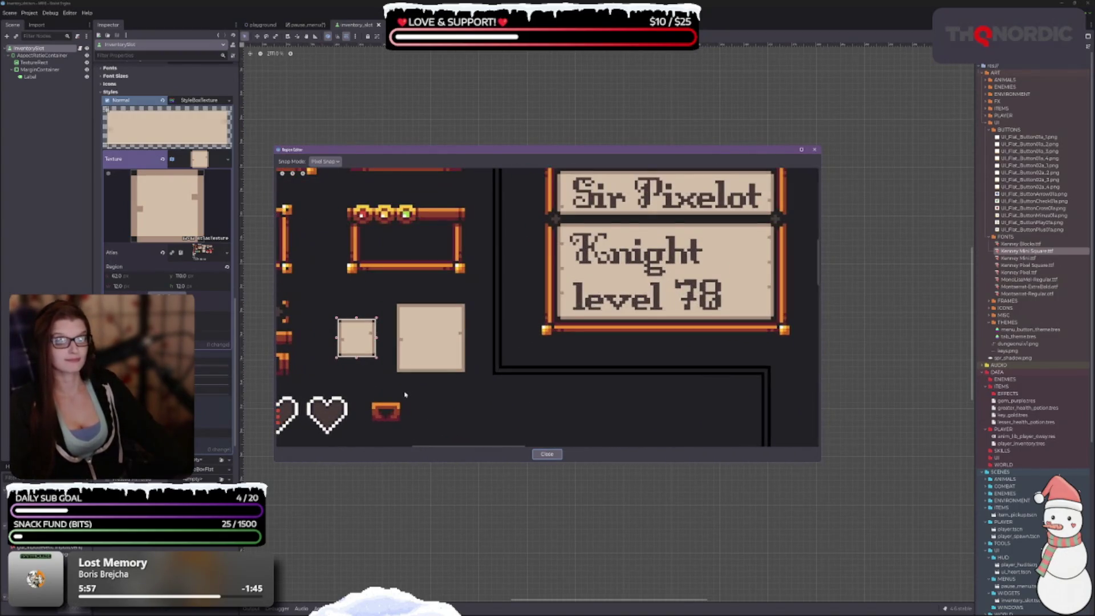
pyautogui.moveTo(432, 146)
pyautogui.mouseDown()
pyautogui.moveTo(438, 551)
pyautogui.moveTo(426, 176)
pyautogui.moveTo(458, 240)
pyautogui.mouseUp()
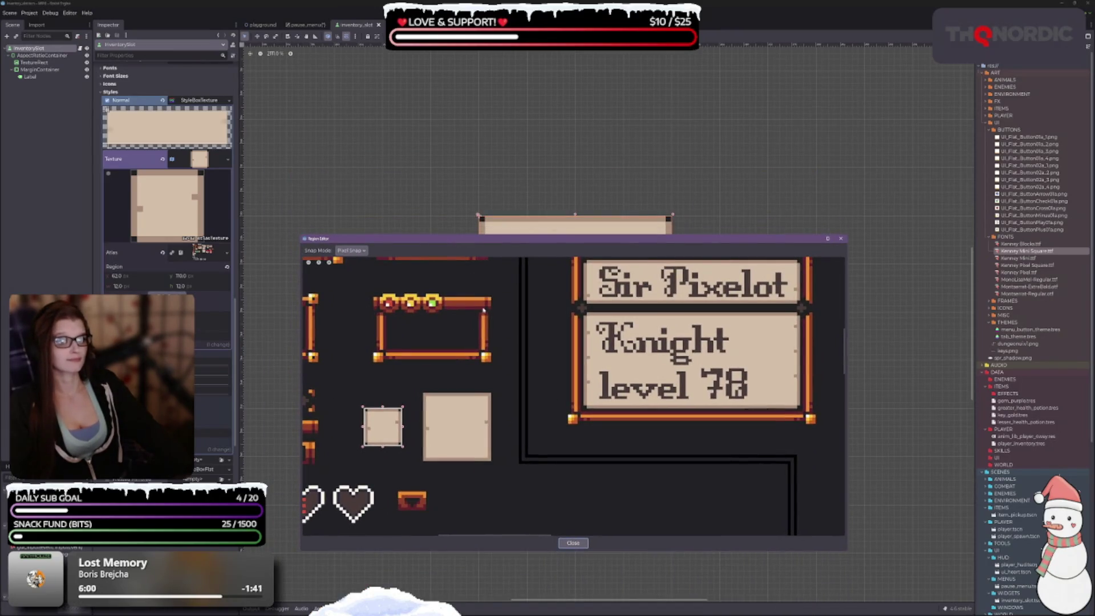
pyautogui.click(573, 543)
# Step: Check the potion grid in the pause_menu scene, then return to inventory_slot
pyautogui.click(305, 25)
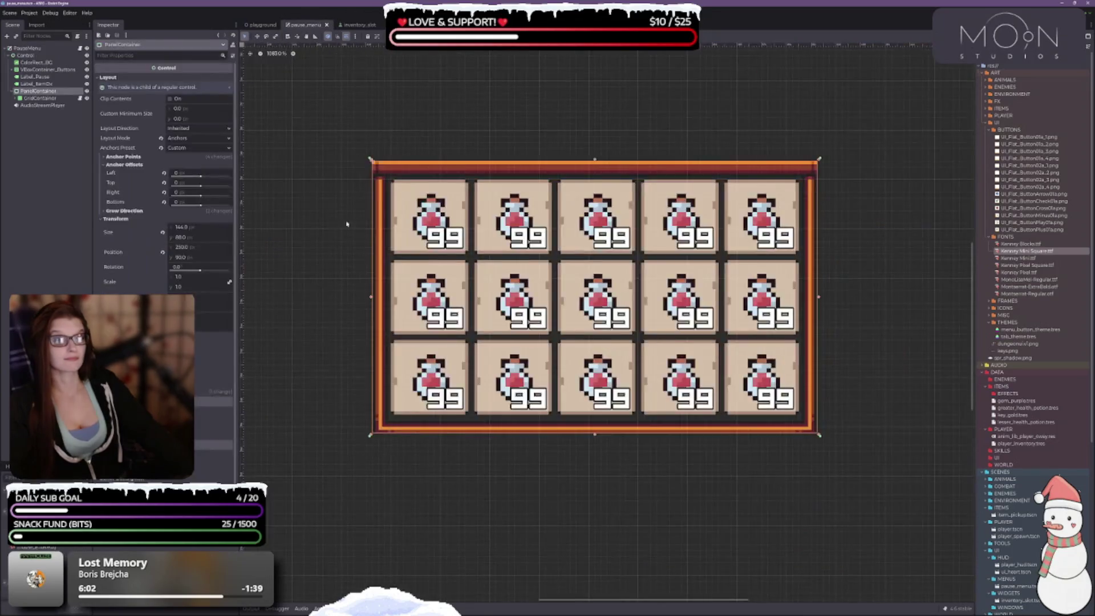
pyautogui.scroll(-5, 587, 285)
pyautogui.scroll(3, 587, 285)
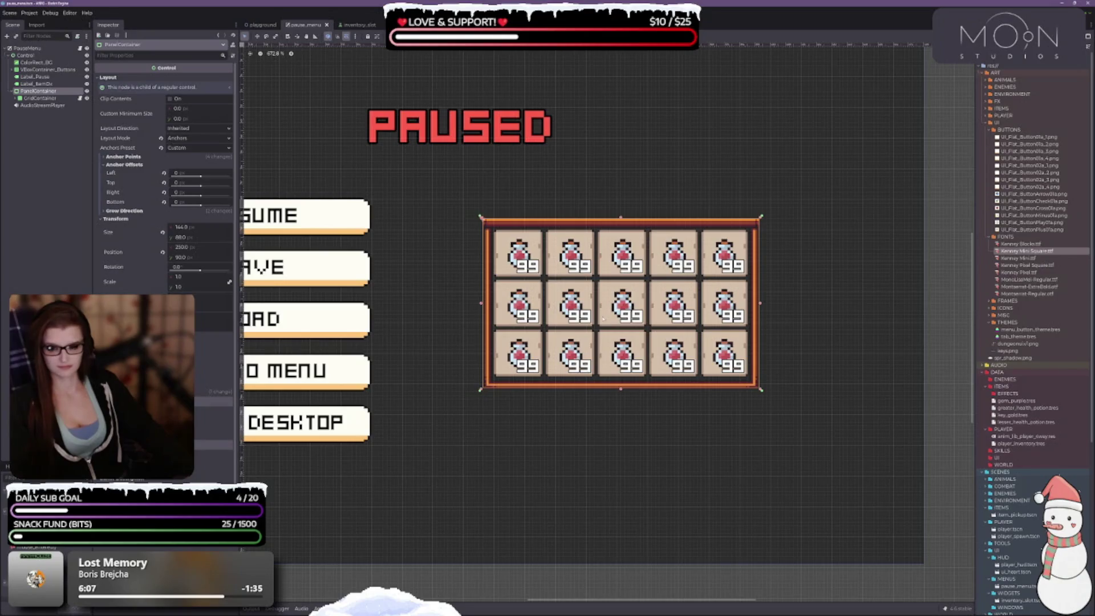
pyautogui.click(356, 25)
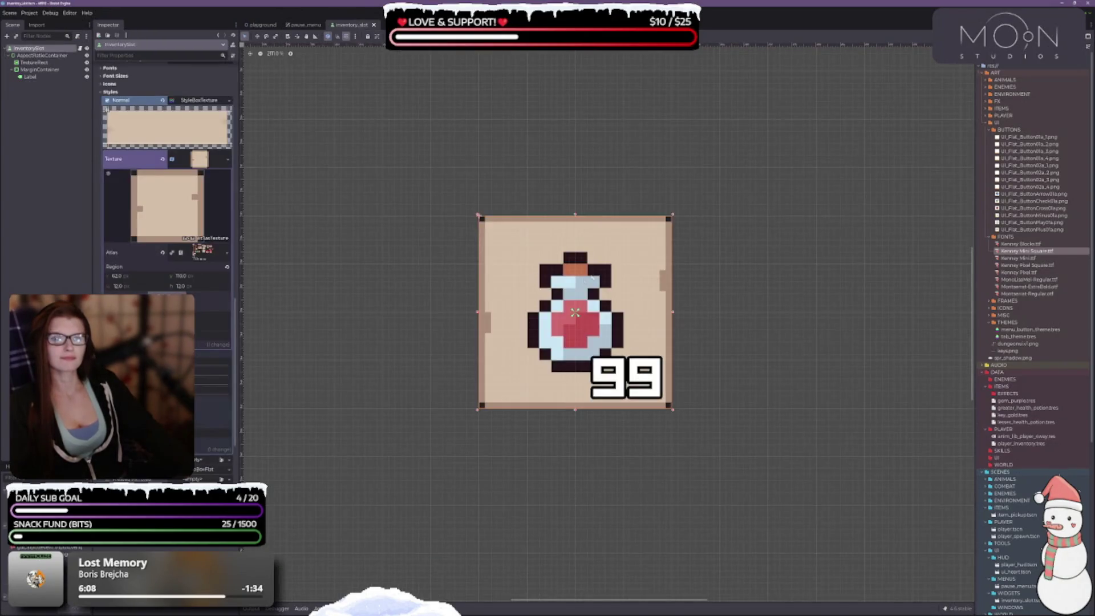
# Step: Reopen the Region Editor for the slot's frame texture from the Inspector
pyautogui.scroll(-1, 607, 354)
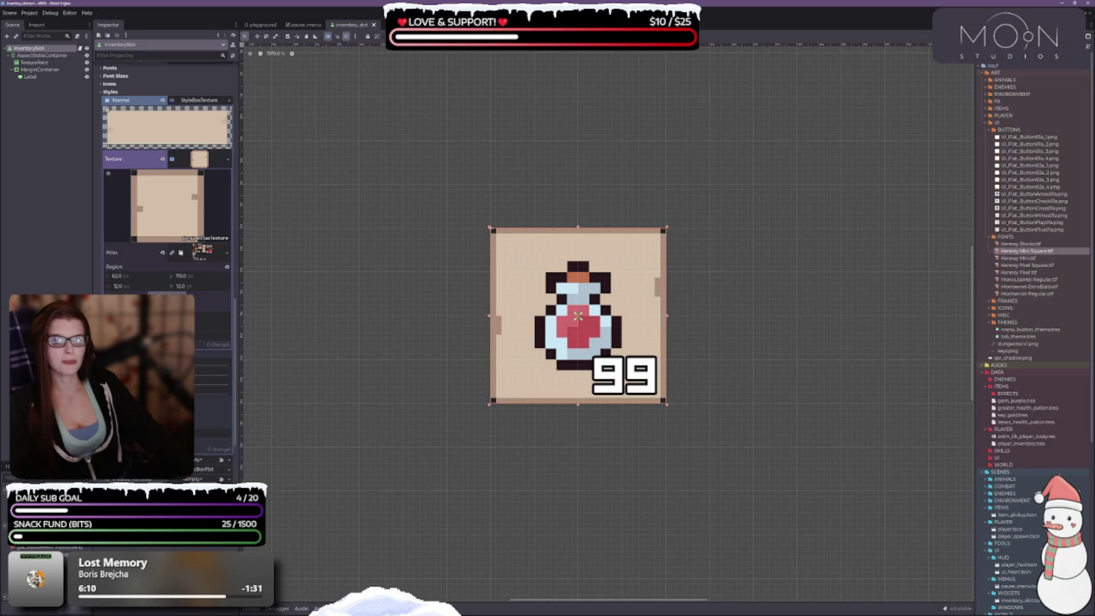
pyautogui.click(166, 294)
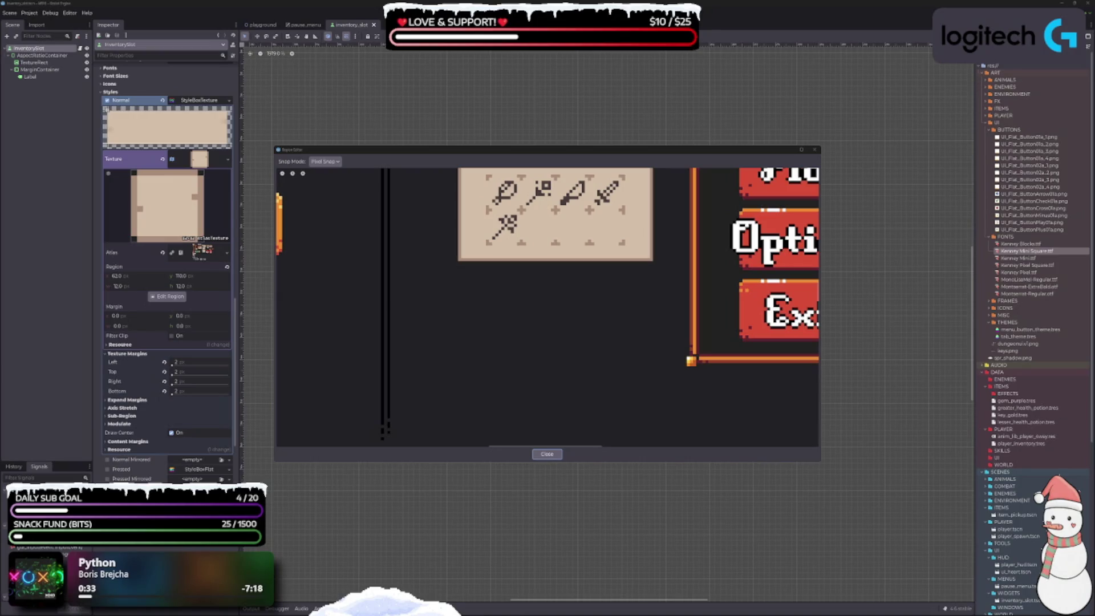
pyautogui.scroll(-3, 550, 310)
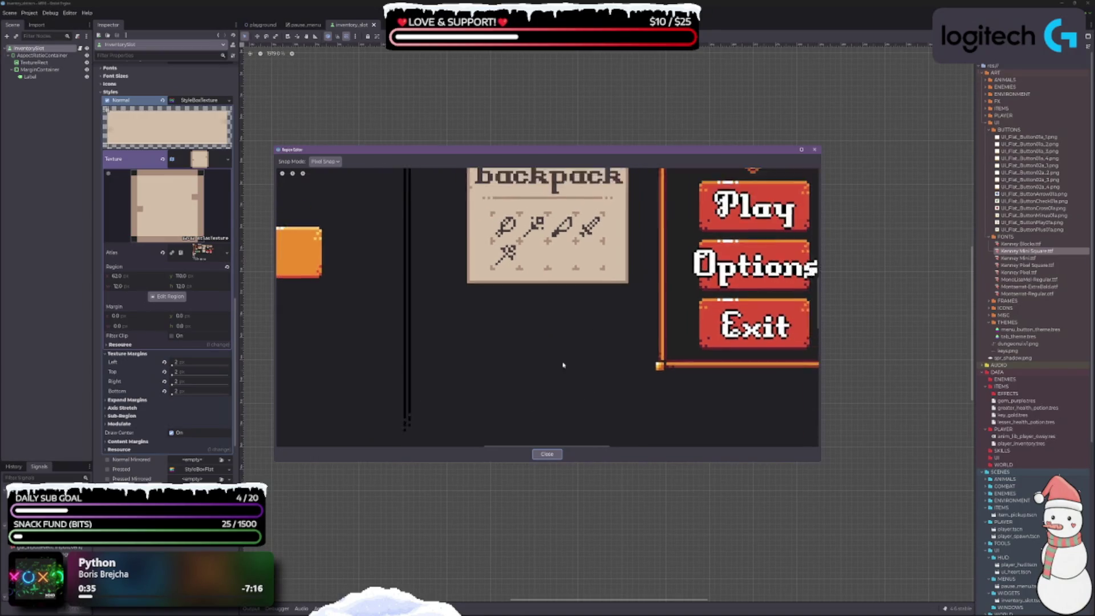
pyautogui.scroll(-3, 607, 329)
pyautogui.scroll(3, 593, 351)
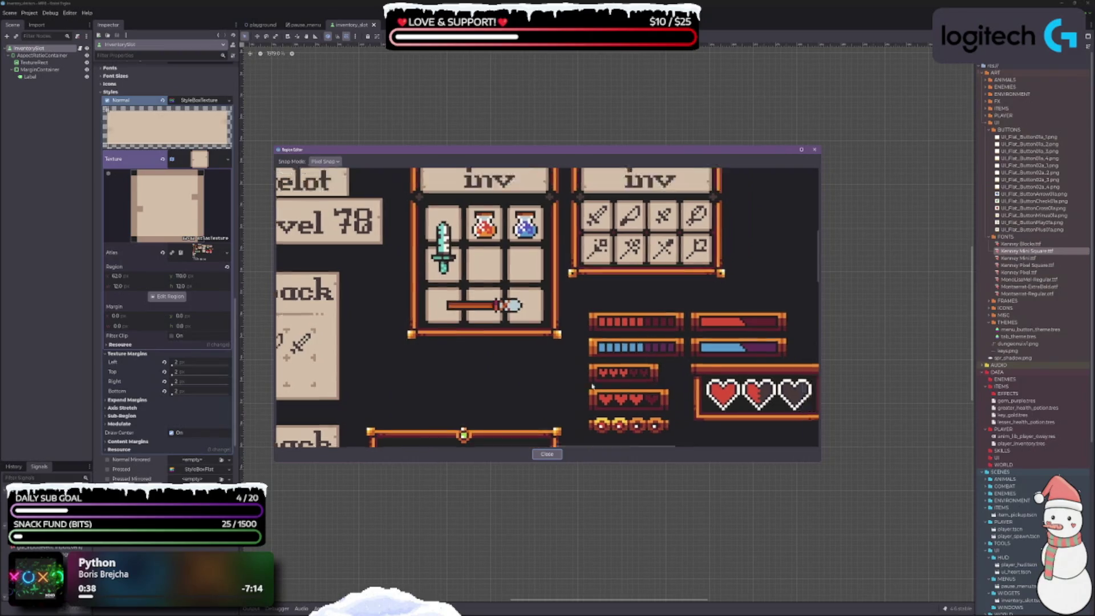
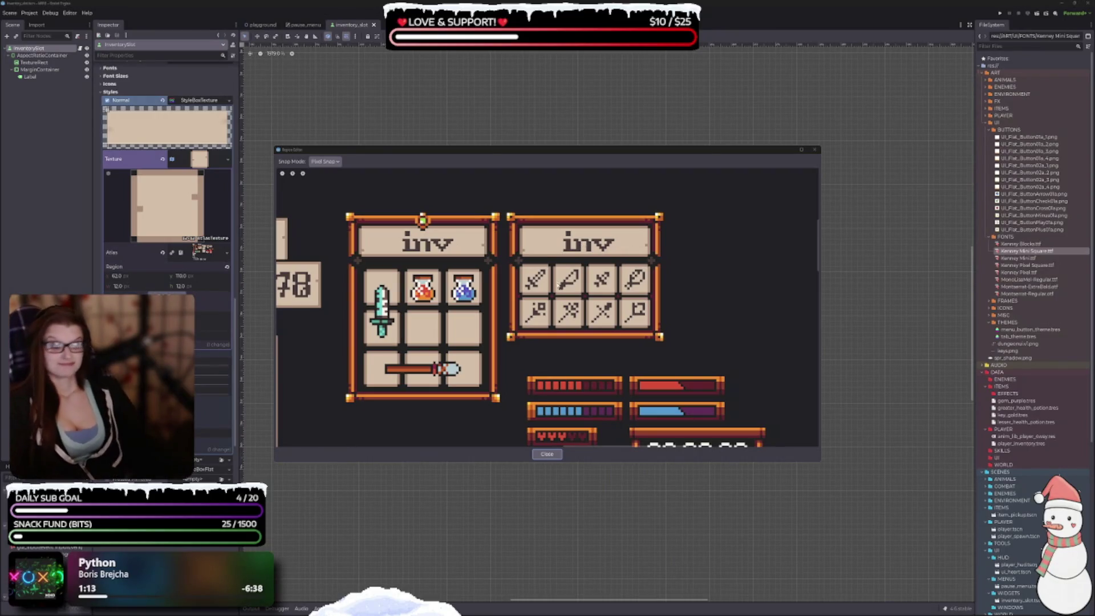
# Step: Pan and zoom the dungeon UI atlas to survey frames, hearts, buttons, icons and menu panels
pyautogui.scroll(3, 512, 404)
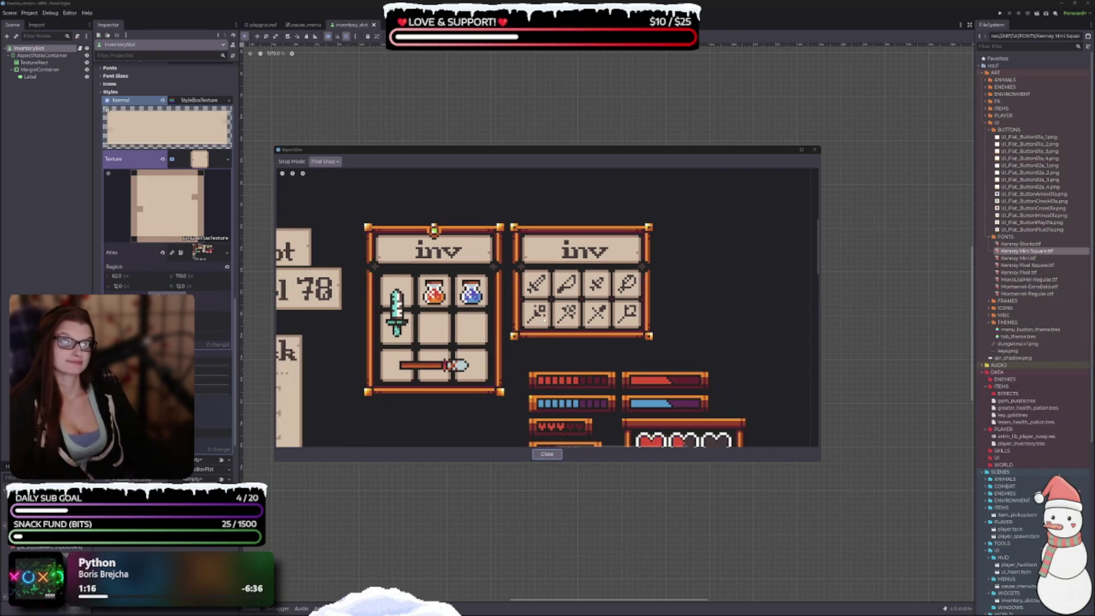
pyautogui.scroll(-2, 606, 297)
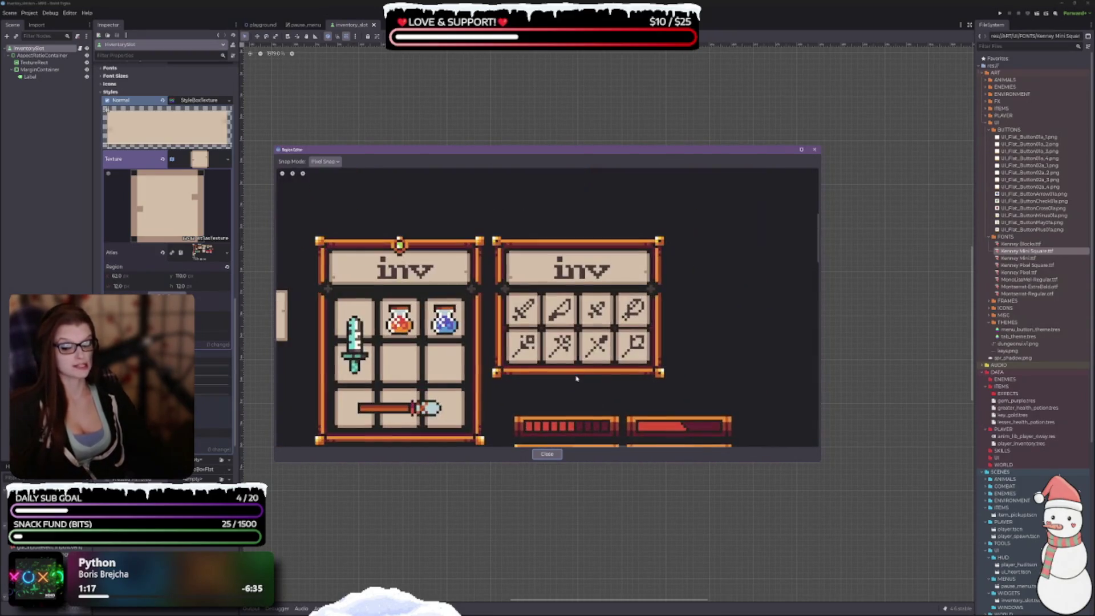
pyautogui.hscroll(-5, 506, 394)
pyautogui.scroll(2, 485, 393)
pyautogui.scroll(-3, 461, 394)
pyautogui.scroll(-1, 462, 393)
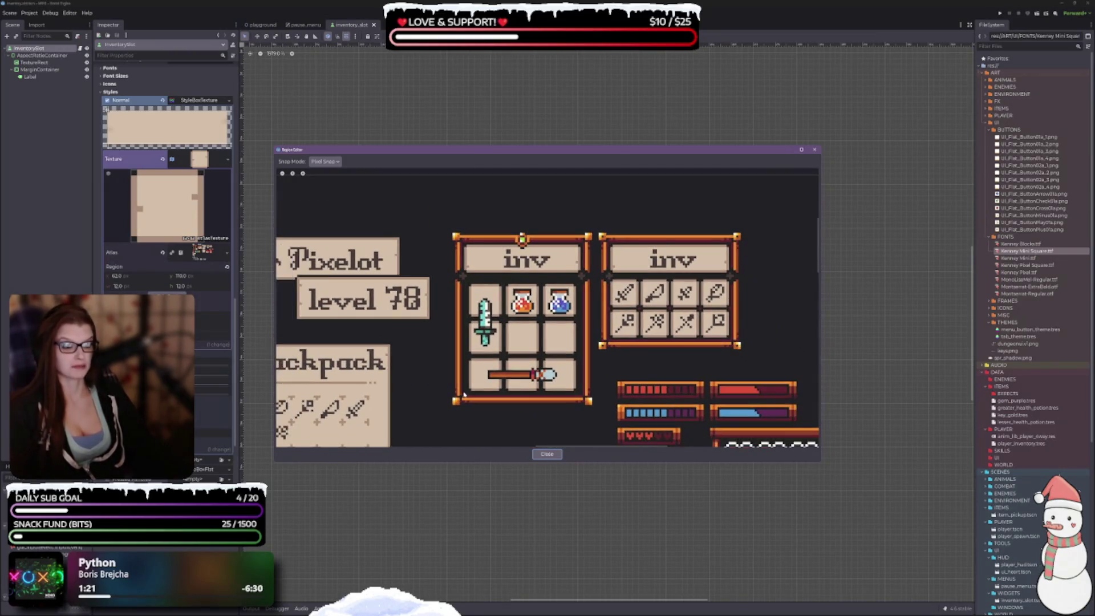
pyautogui.hscroll(4, 624, 351)
pyautogui.scroll(2, 624, 354)
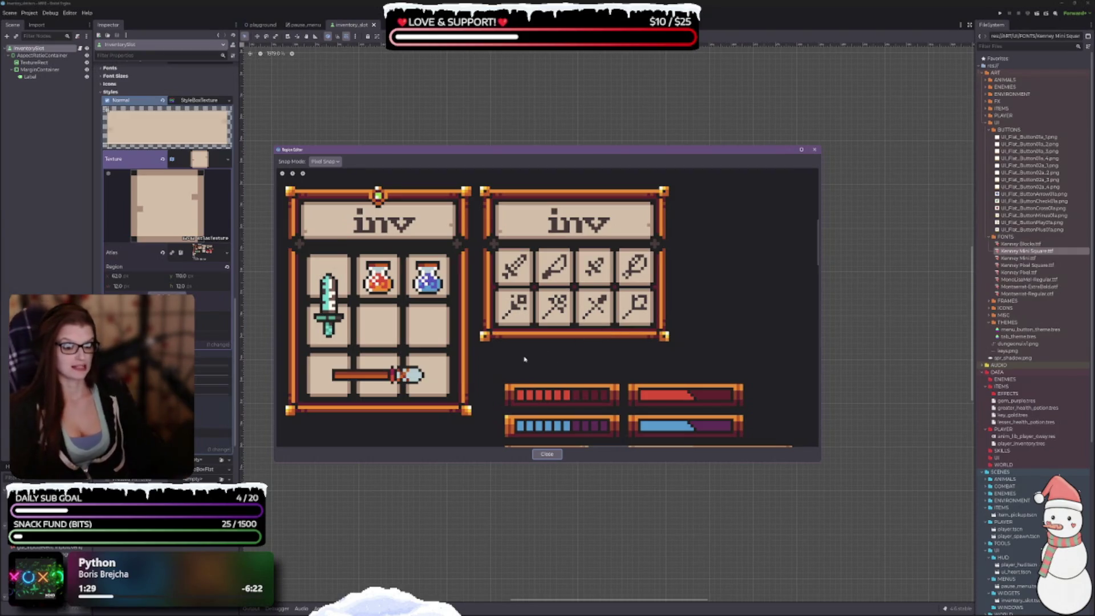
pyautogui.scroll(3, 552, 294)
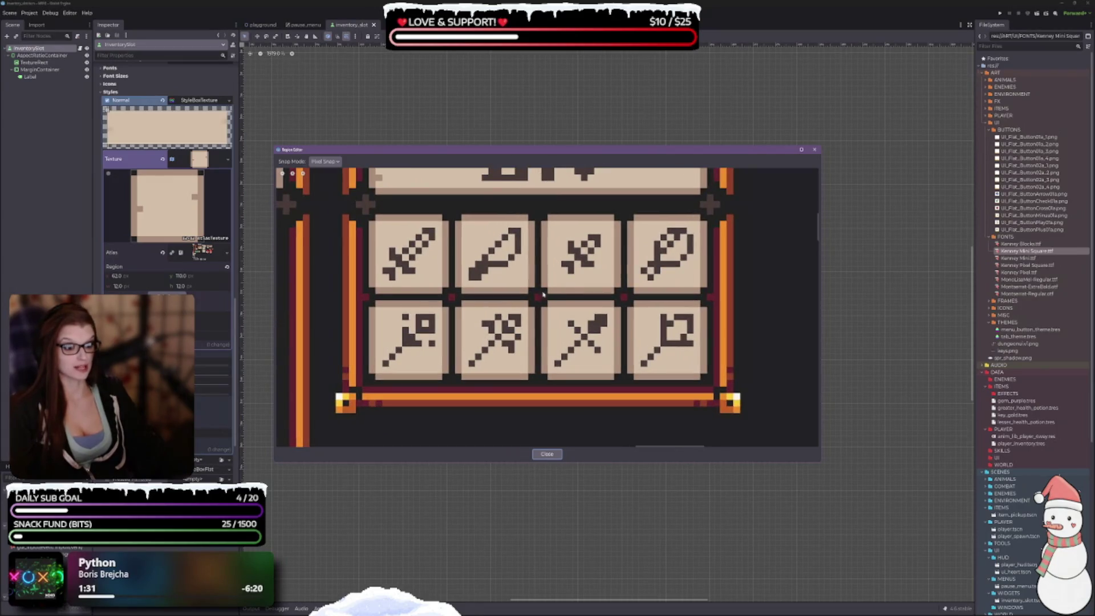
pyautogui.scroll(-5, 543, 294)
pyautogui.moveTo(576, 348)
pyautogui.mouseDown()
pyautogui.moveTo(753, 251)
pyautogui.moveTo(724, 240)
pyautogui.moveTo(628, 342)
pyautogui.moveTo(532, 396)
pyautogui.mouseUp()
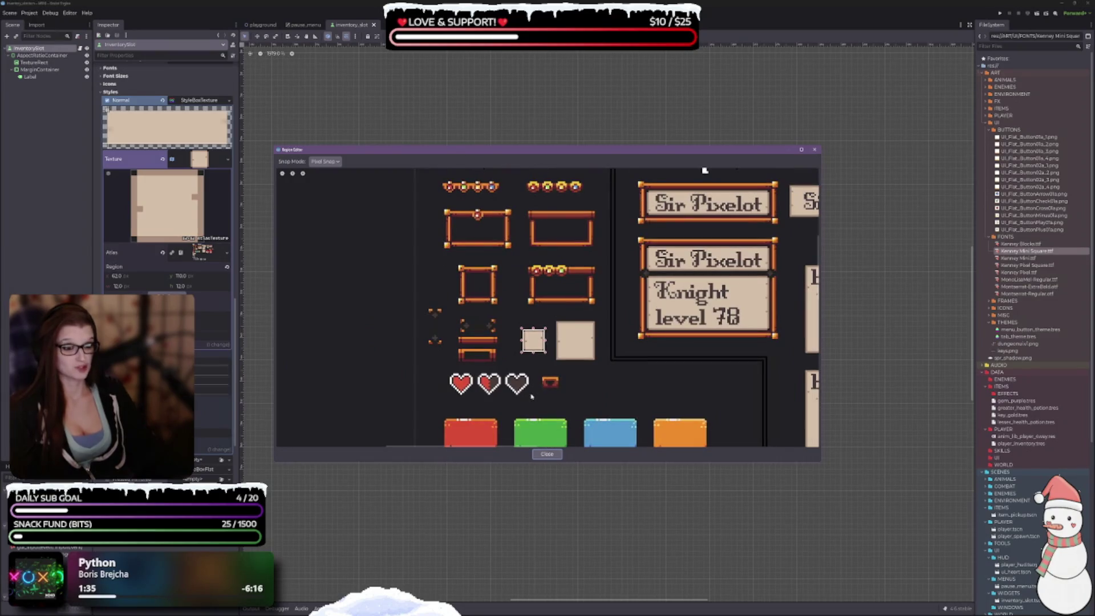
pyautogui.moveTo(463, 326)
pyautogui.mouseDown()
pyautogui.moveTo(448, 426)
pyautogui.moveTo(440, 366)
pyautogui.mouseUp()
pyautogui.moveTo(588, 409); pyautogui.dragTo(600, 278)
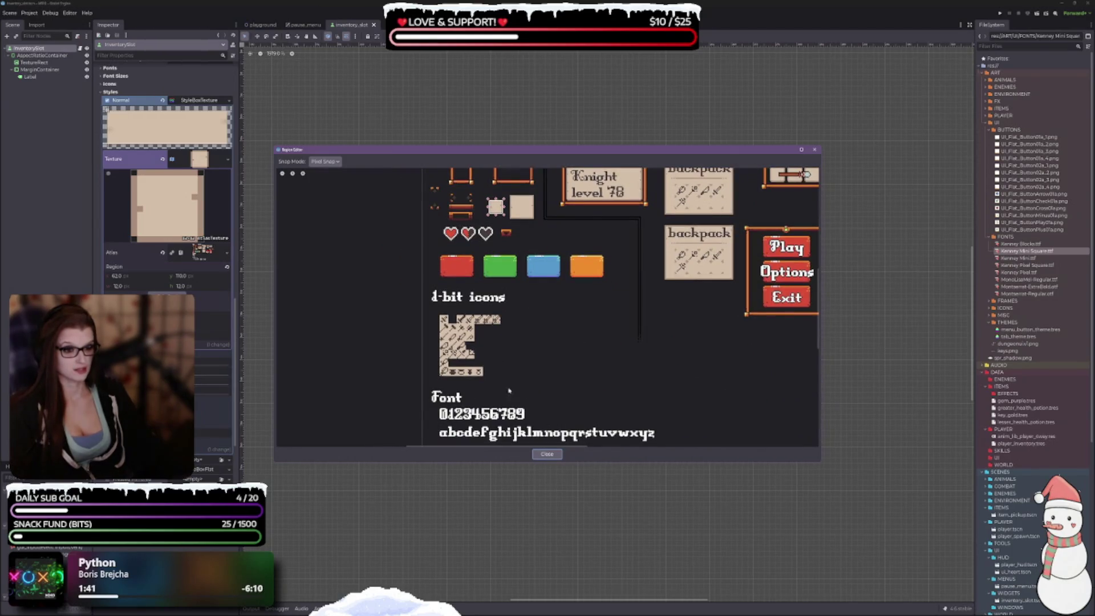
pyautogui.scroll(-5, 510, 391)
pyautogui.scroll(-2, 633, 384)
pyautogui.scroll(2, 581, 173)
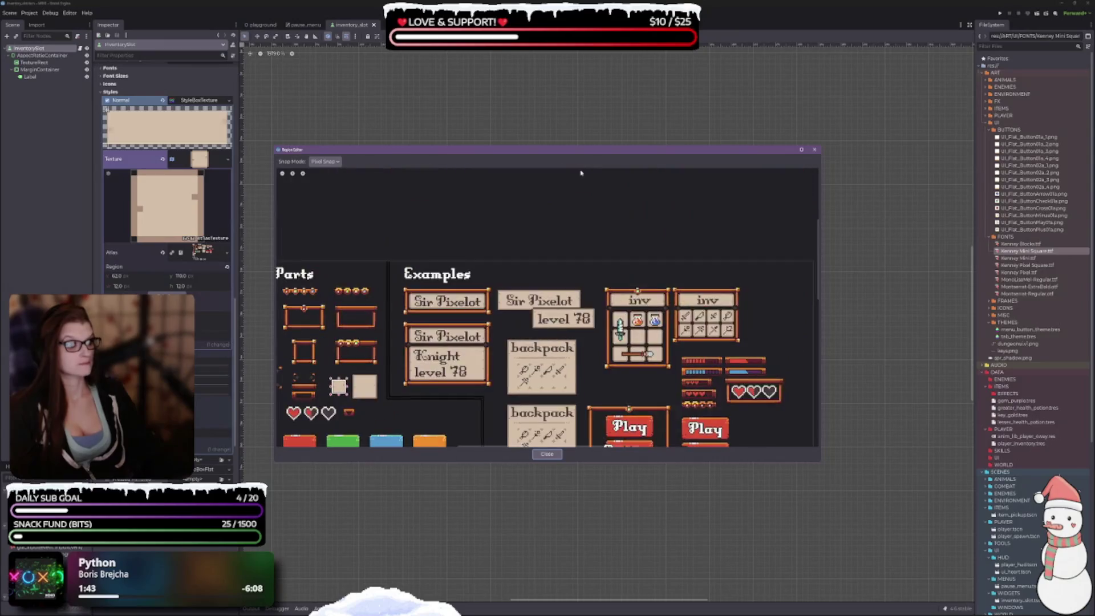
pyautogui.moveTo(602, 415); pyautogui.dragTo(523, 302)
pyautogui.scroll(2, 589, 363)
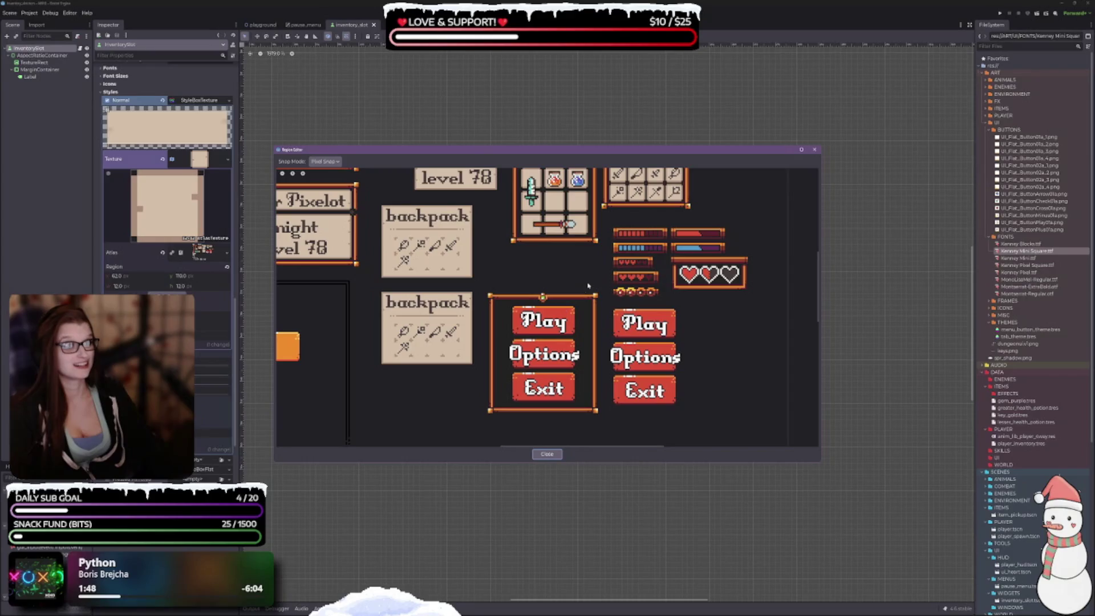
pyautogui.scroll(2, 588, 285)
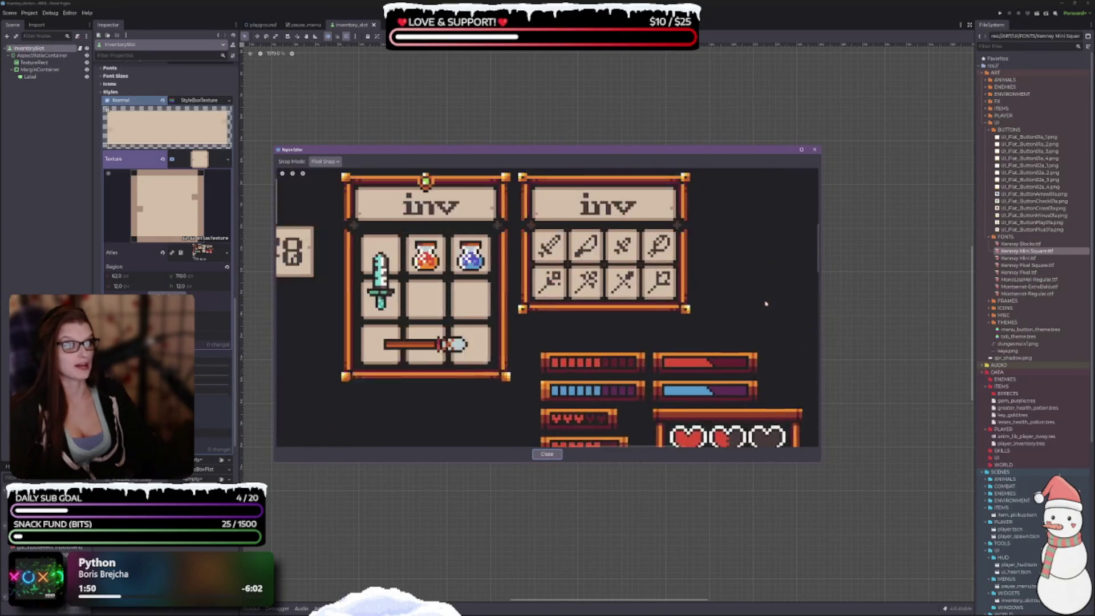
pyautogui.scroll(1, 567, 295)
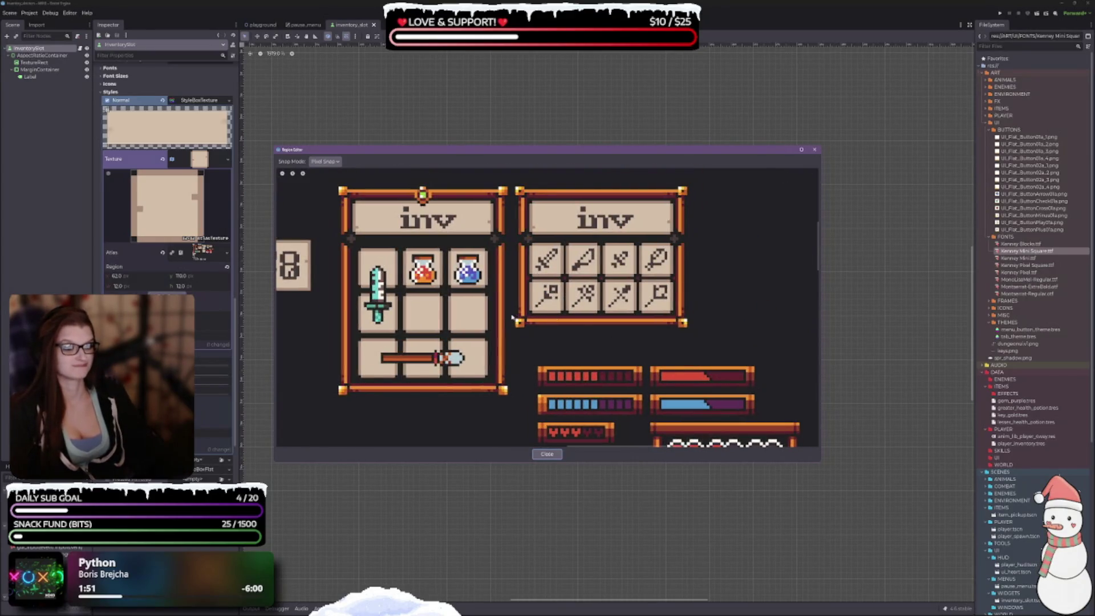
# Step: Browse the atlas's inventory panel examples, then close the Region Editor back to the potion slot
pyautogui.click(565, 280)
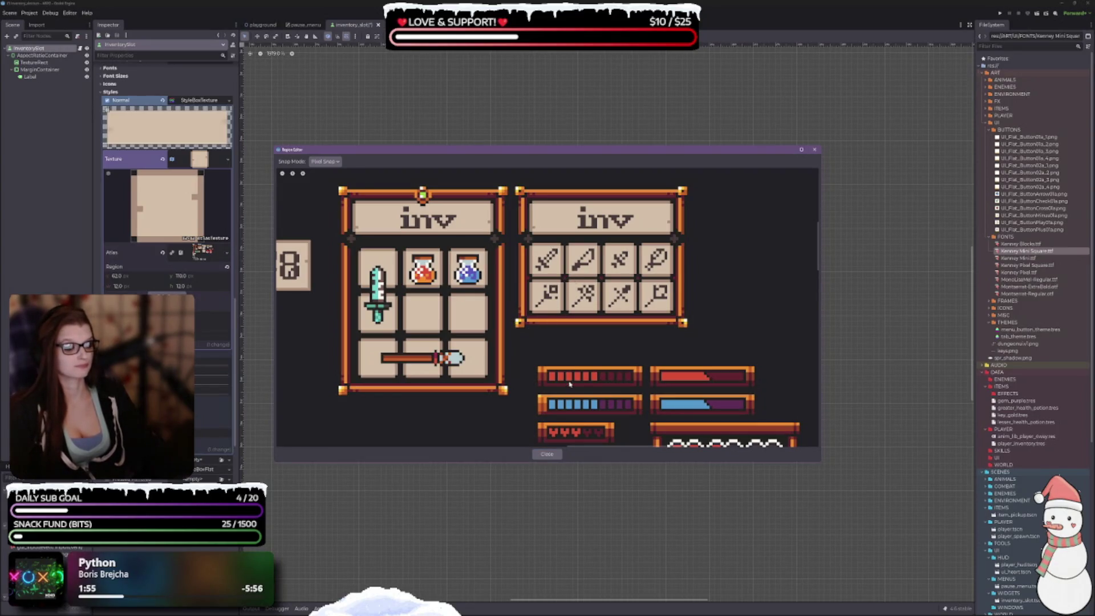
pyautogui.scroll(-2, 569, 384)
pyautogui.hscroll(-5, 570, 384)
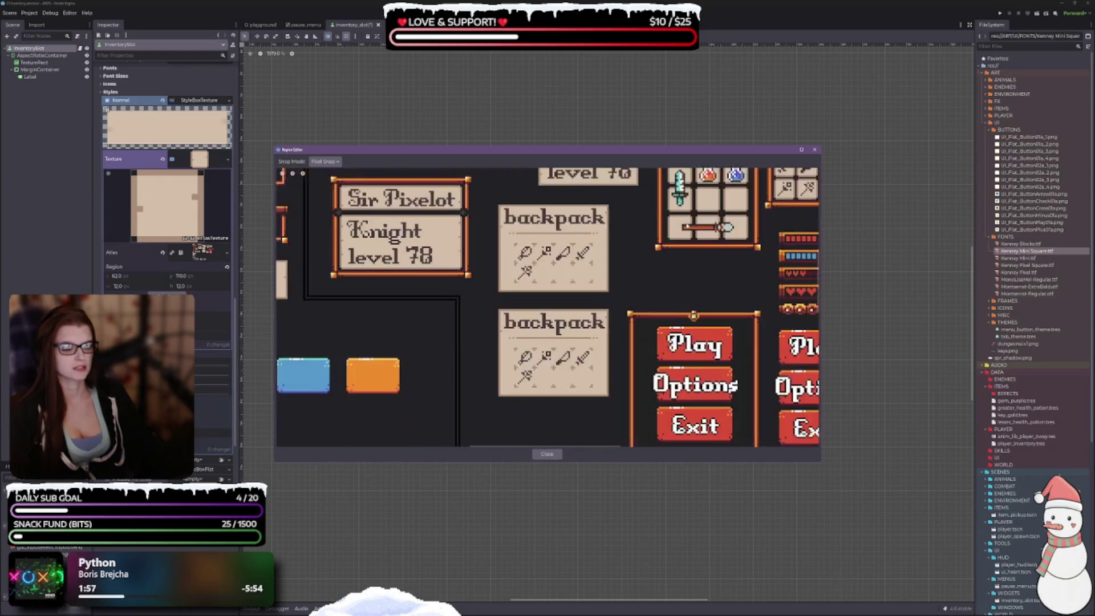
pyautogui.hscroll(-5, 569, 383)
pyautogui.scroll(-1, 570, 384)
pyautogui.scroll(2, 580, 358)
pyautogui.hscroll(1, 581, 359)
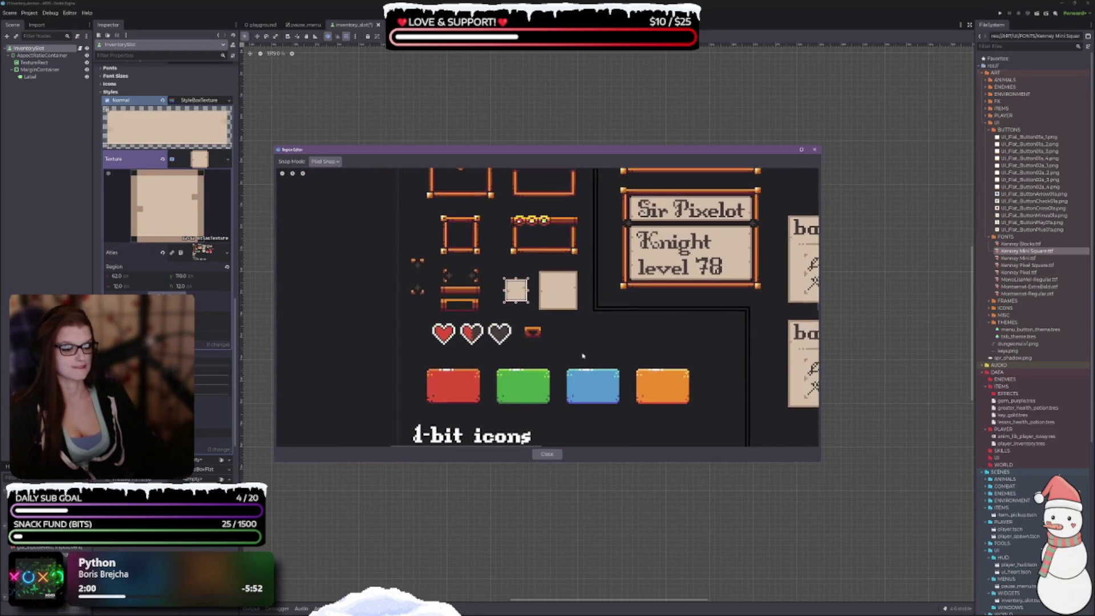
pyautogui.scroll(-1, 565, 348)
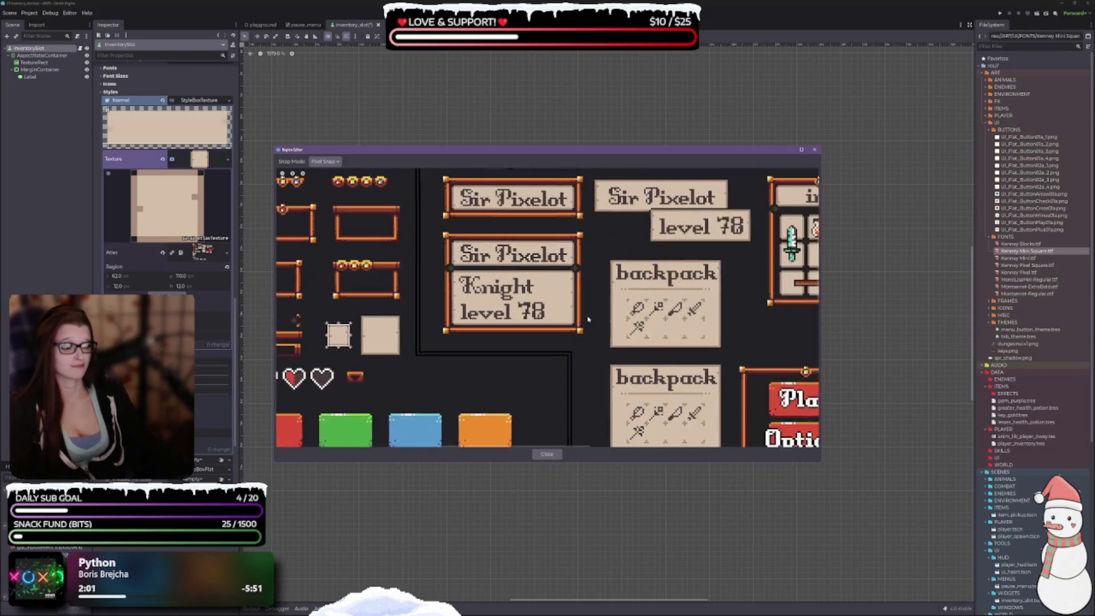
pyautogui.scroll(1, 587, 320)
pyautogui.hscroll(-1, 587, 321)
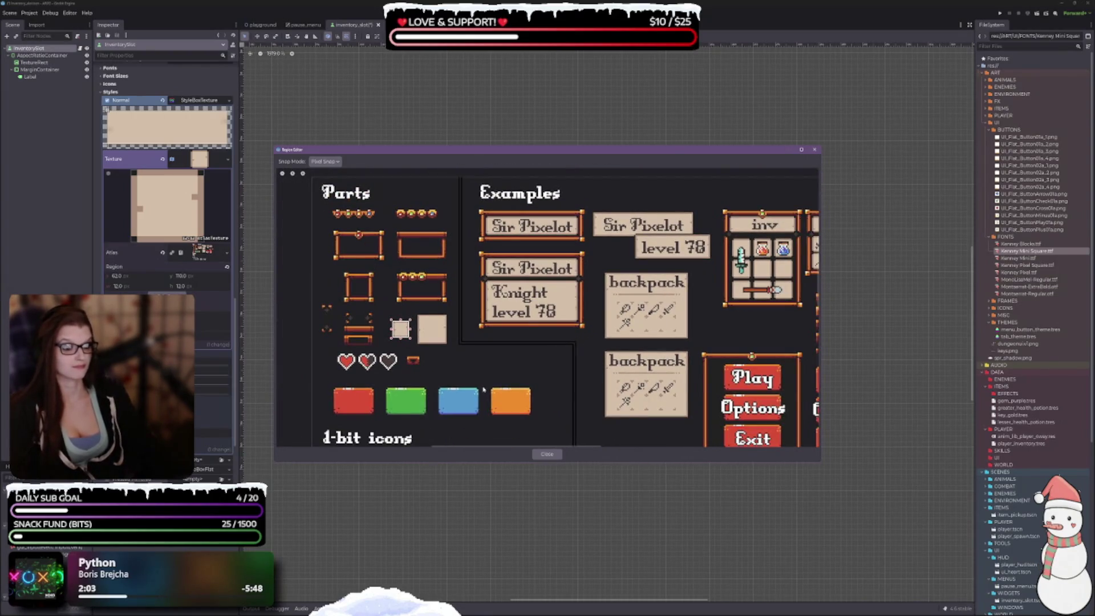
pyautogui.scroll(1, 484, 390)
pyautogui.moveTo(558, 331); pyautogui.dragTo(456, 338)
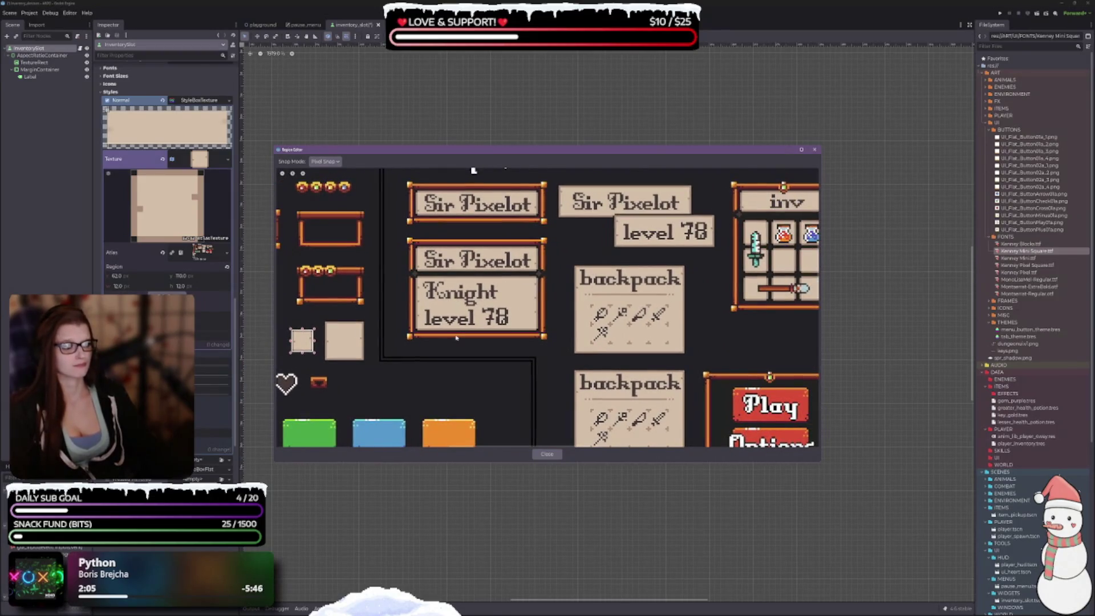
pyautogui.hscroll(3, 481, 390)
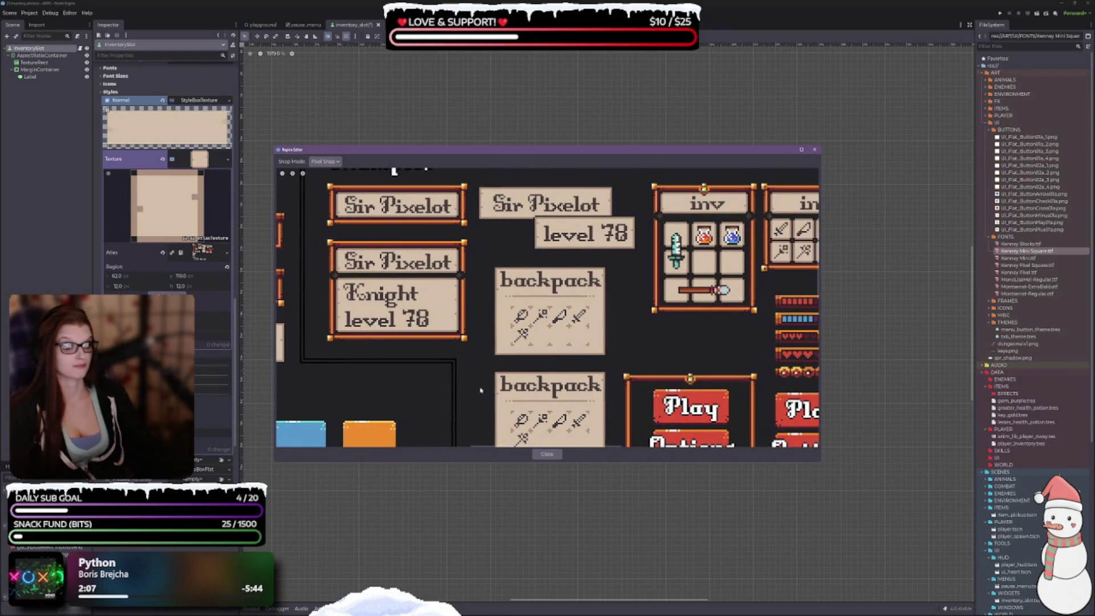
pyautogui.hscroll(-5, 453, 381)
pyautogui.scroll(3, 523, 322)
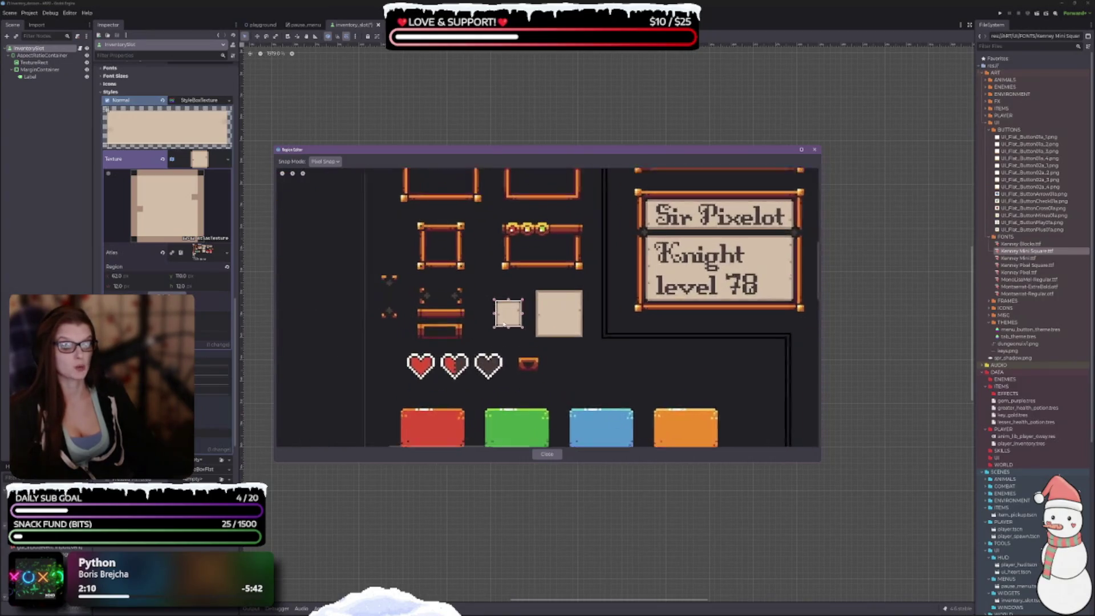
pyautogui.scroll(2, 497, 303)
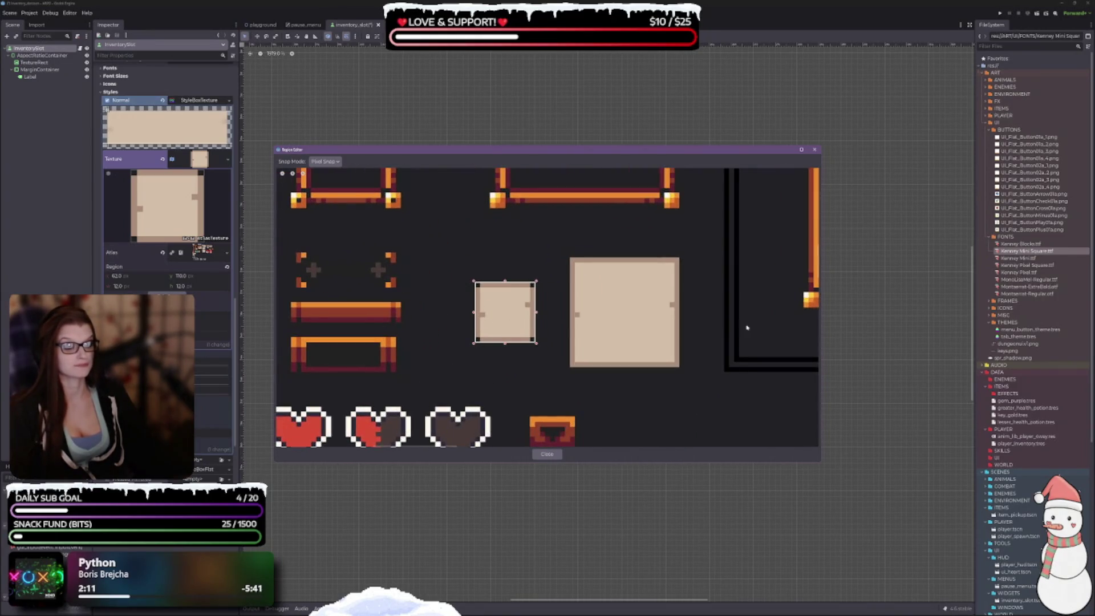
pyautogui.hscroll(5, 747, 328)
pyautogui.scroll(-3, 525, 274)
pyautogui.scroll(1, 614, 335)
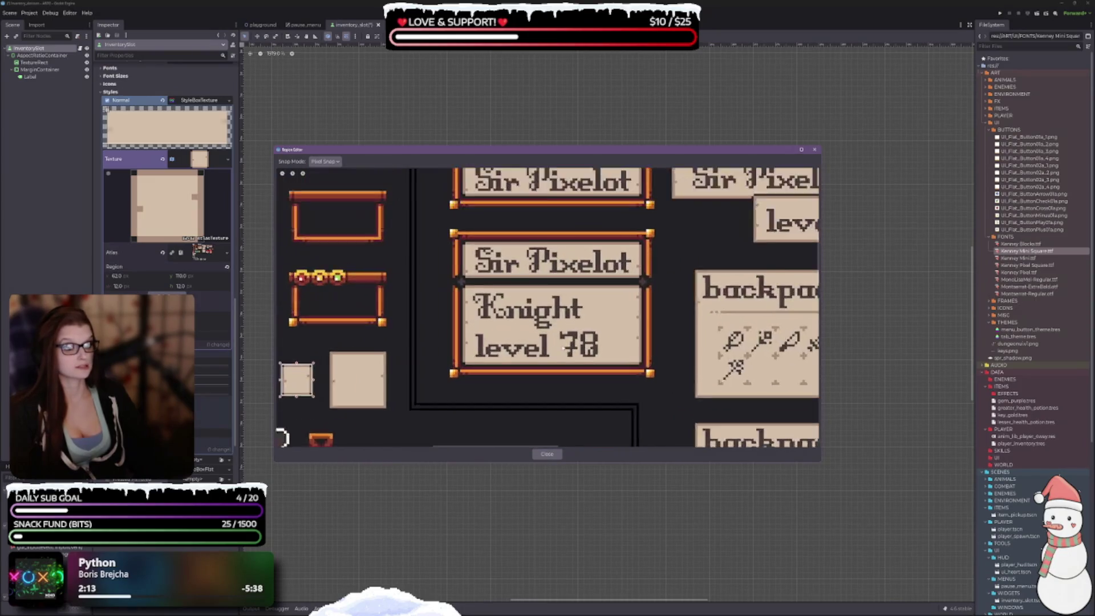
pyautogui.scroll(-2, 565, 347)
pyautogui.scroll(2, 571, 303)
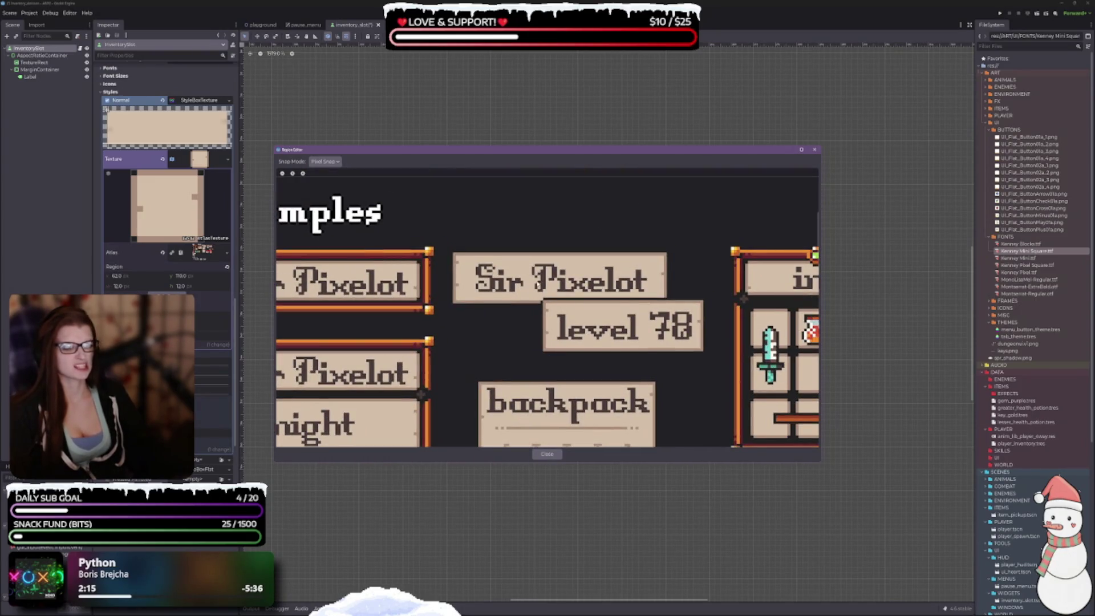
pyautogui.scroll(-5, 716, 275)
pyautogui.hscroll(3, 716, 276)
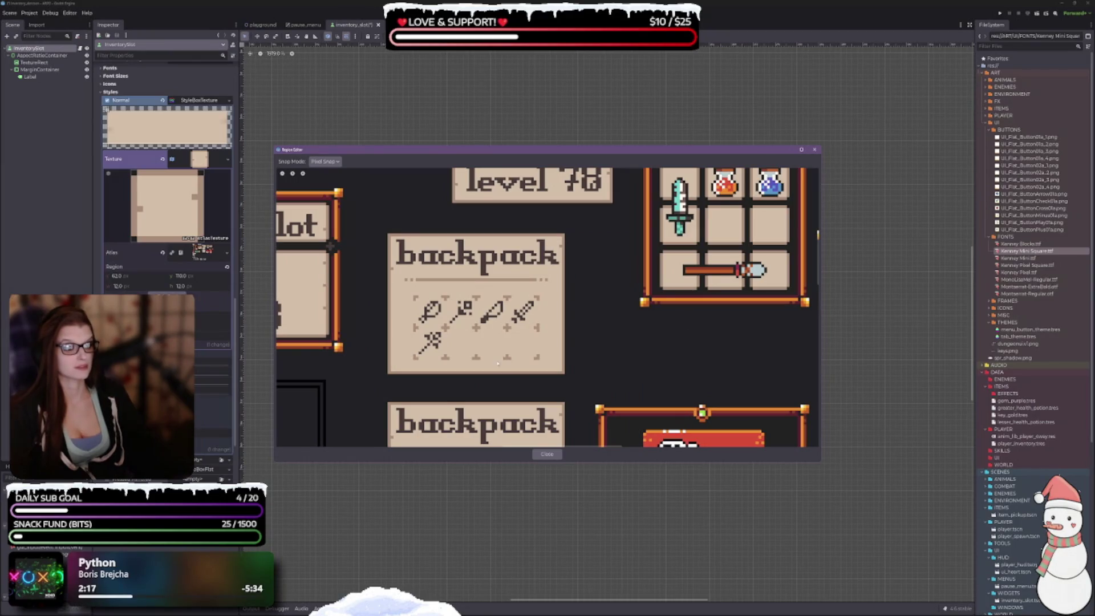
pyautogui.scroll(2, 496, 386)
pyautogui.hscroll(4, 496, 387)
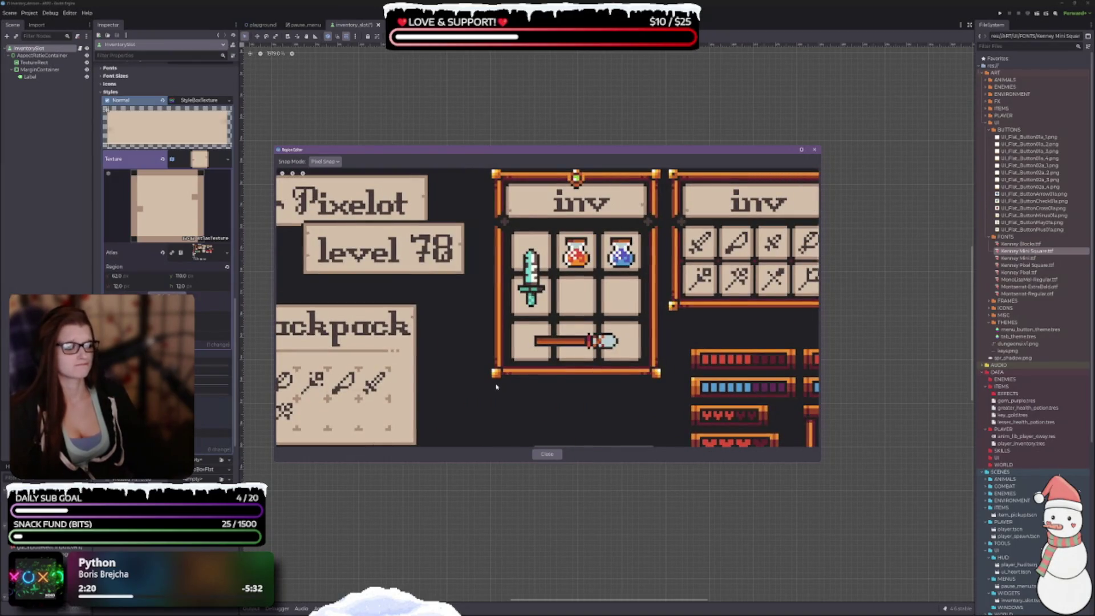
pyautogui.scroll(-2, 598, 325)
pyautogui.scroll(-1, 471, 301)
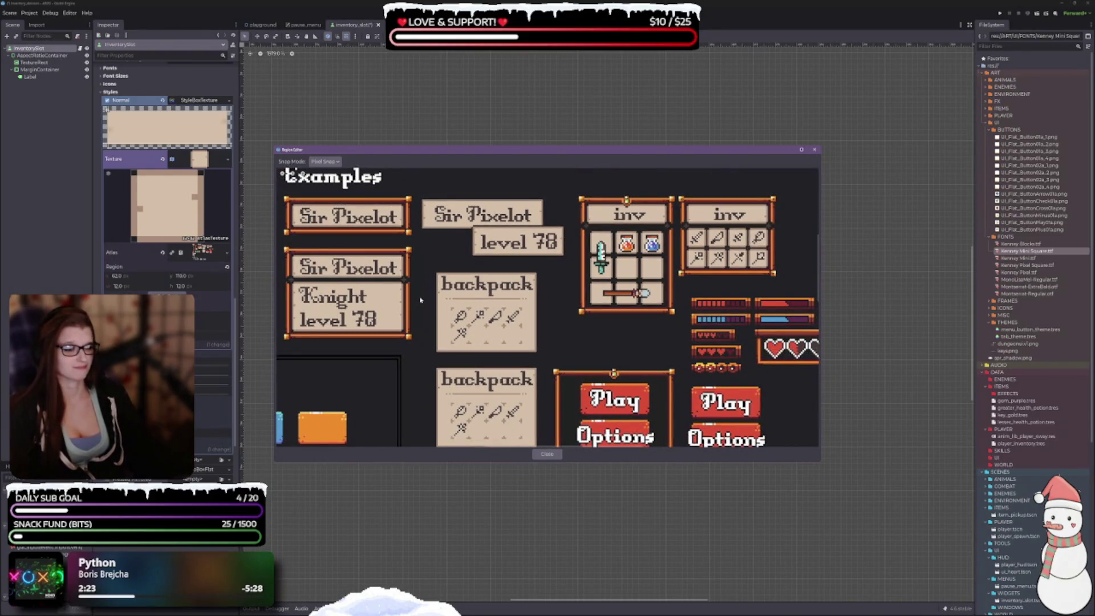
pyautogui.hscroll(-5, 445, 328)
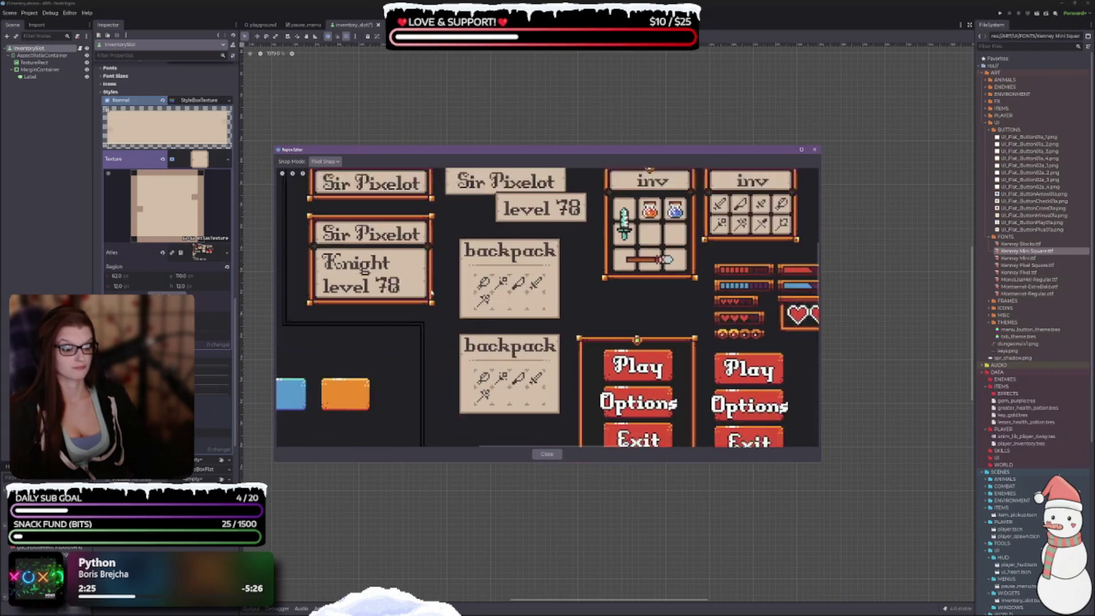
pyautogui.hscroll(-5, 471, 358)
pyautogui.scroll(-2, 471, 358)
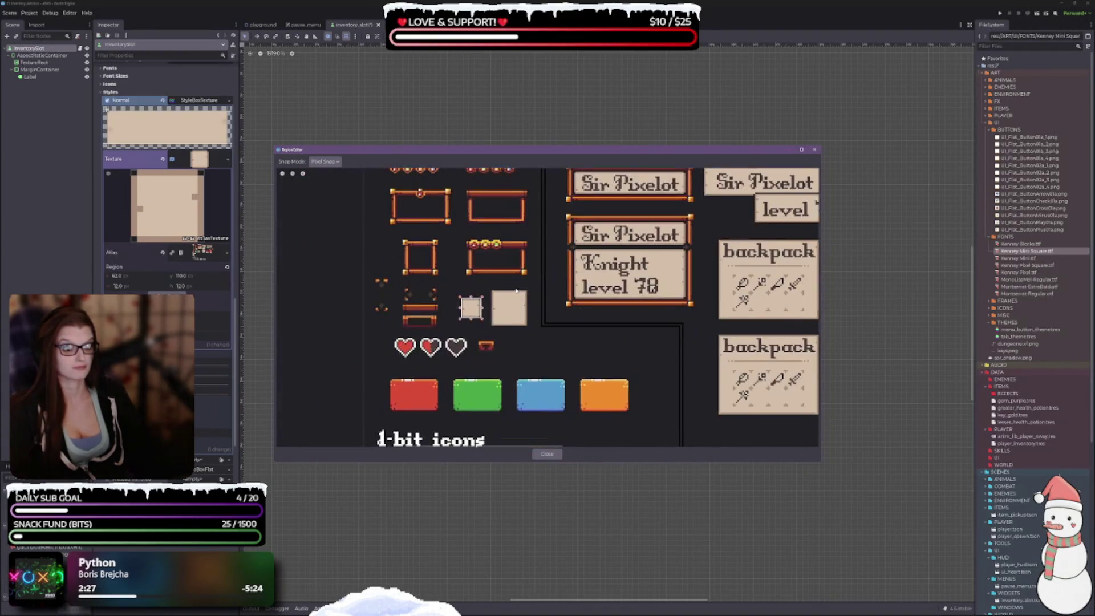
pyautogui.scroll(1, 498, 367)
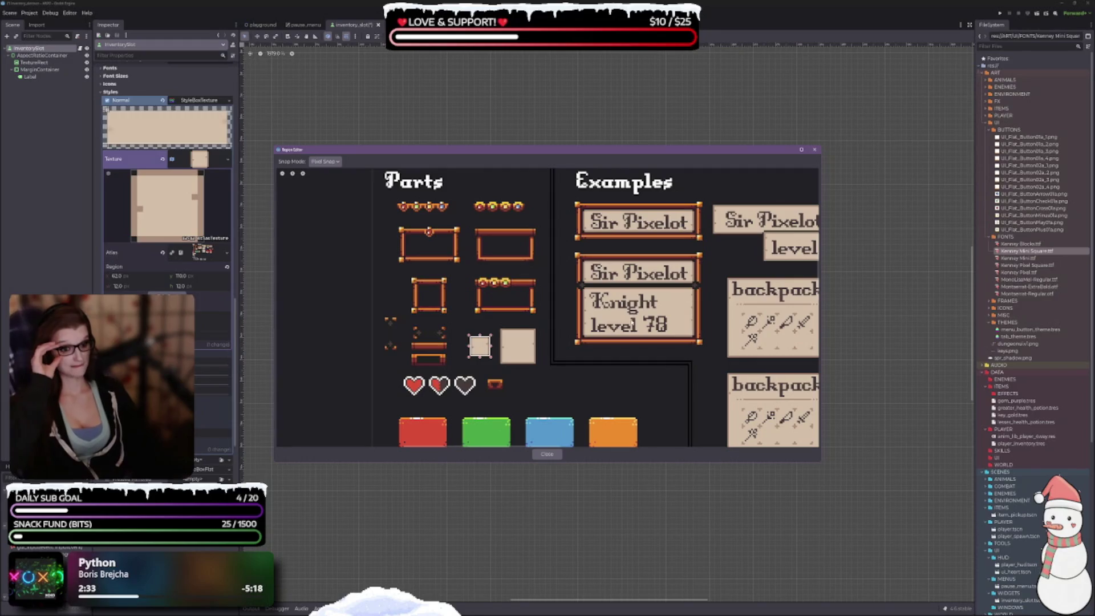
pyautogui.scroll(3, 454, 345)
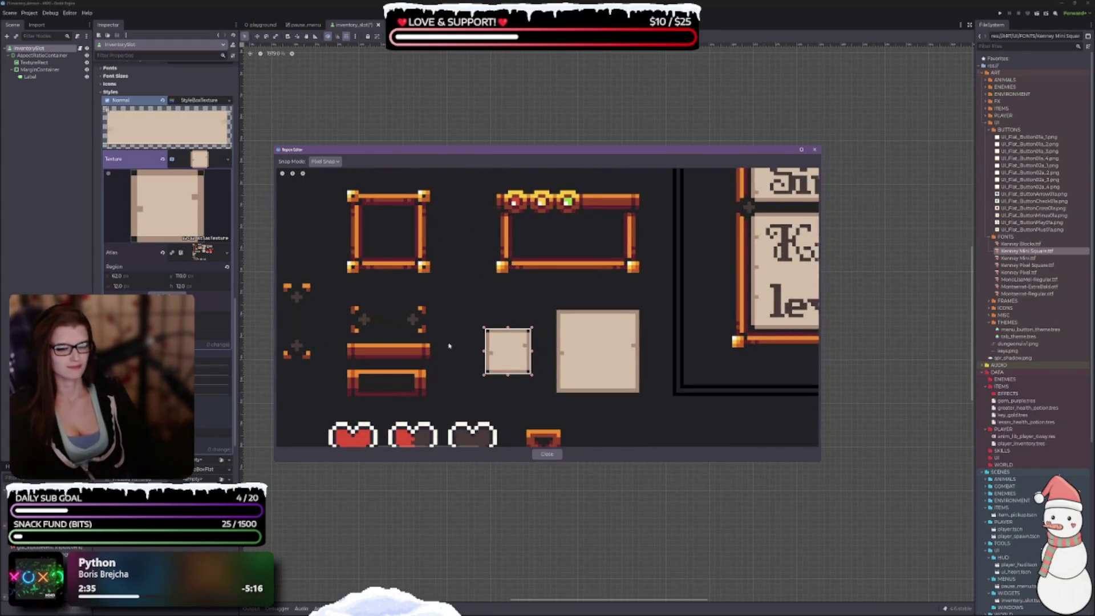
pyautogui.hscroll(-3, 448, 346)
pyautogui.scroll(4, 393, 334)
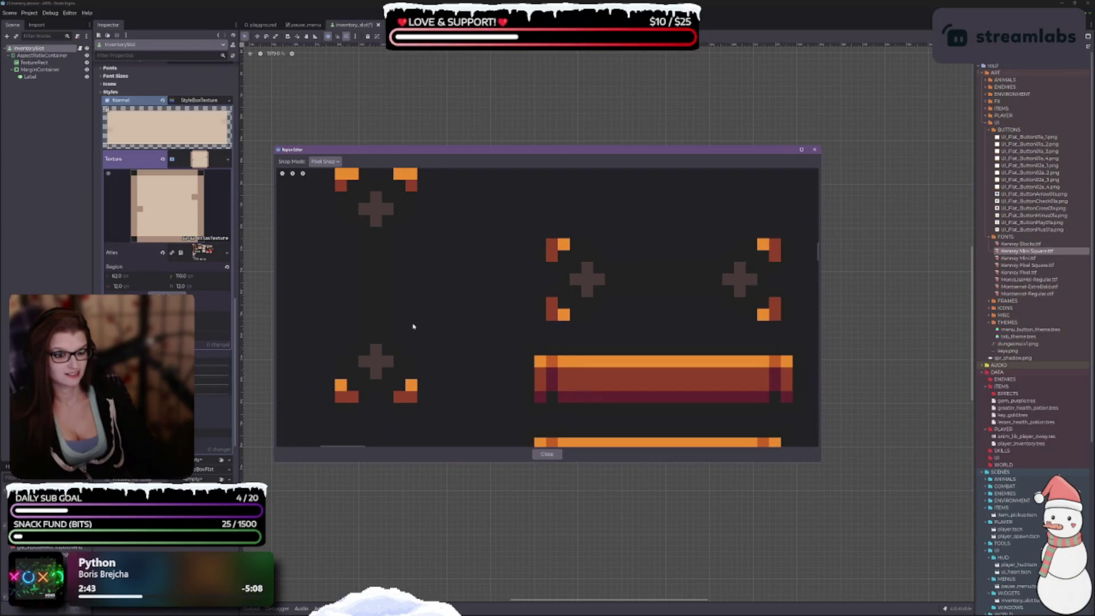
pyautogui.scroll(-5, 414, 327)
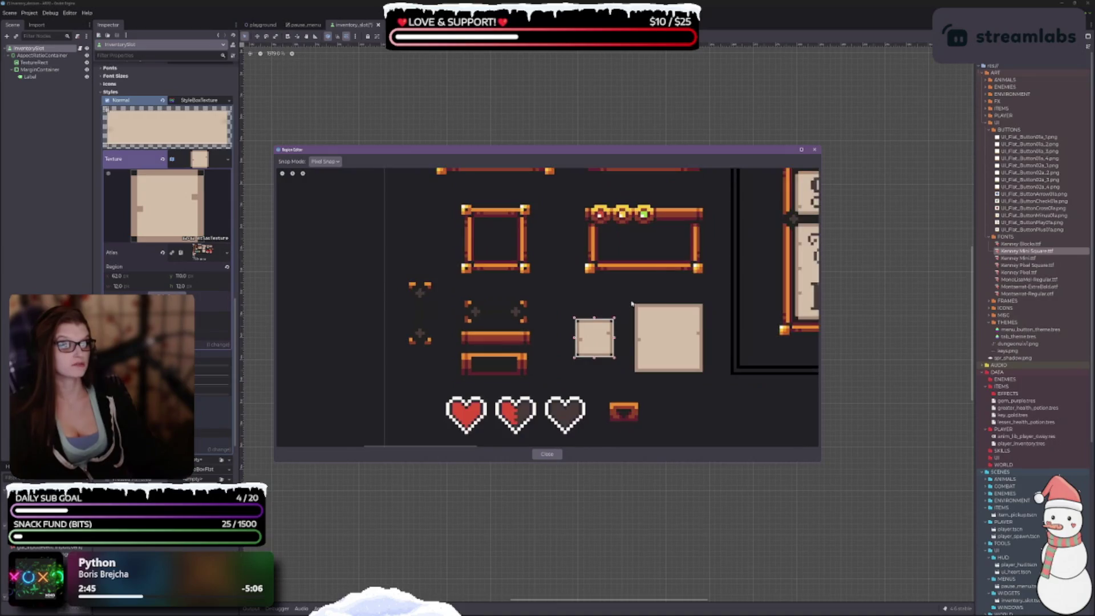
pyautogui.hscroll(10, 631, 304)
pyautogui.scroll(2, 662, 307)
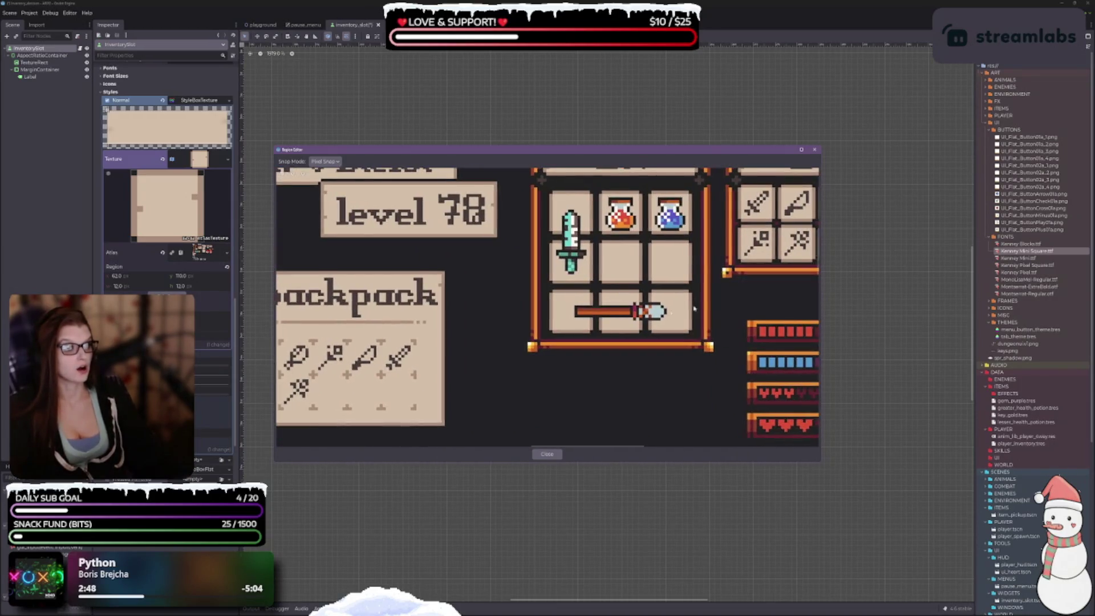
pyautogui.hscroll(4, 694, 309)
pyautogui.scroll(3, 583, 277)
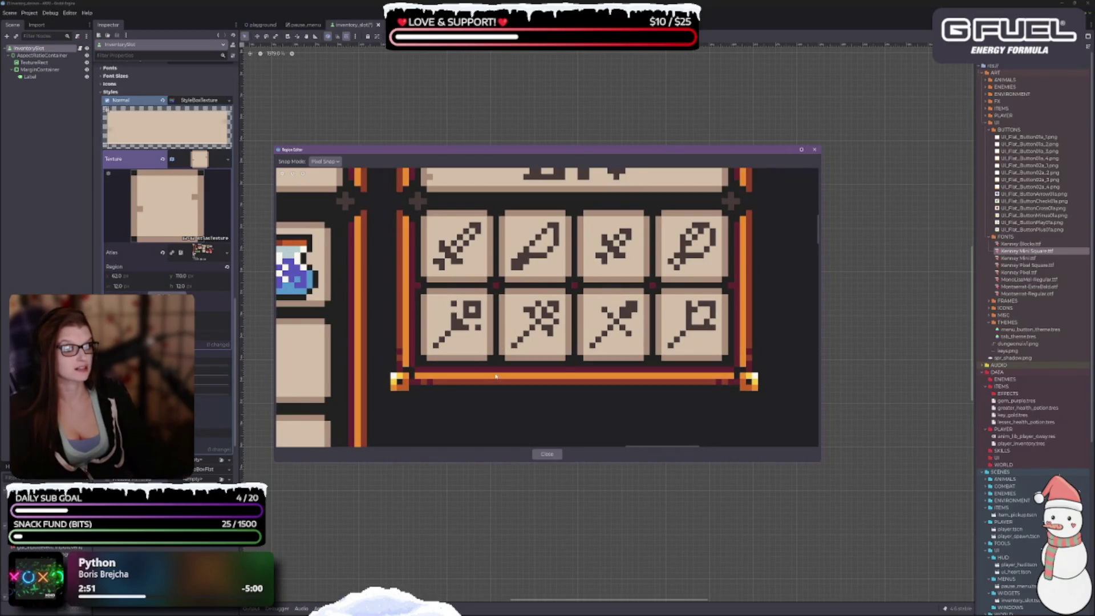
pyautogui.scroll(-3, 495, 376)
pyautogui.hscroll(-8, 469, 386)
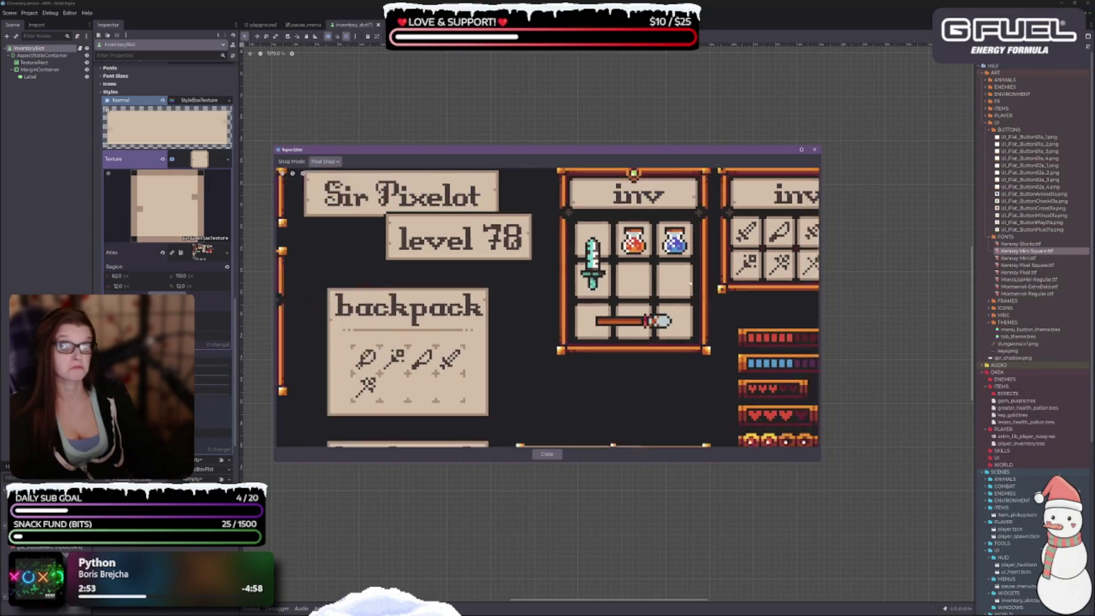
pyautogui.scroll(-2, 690, 282)
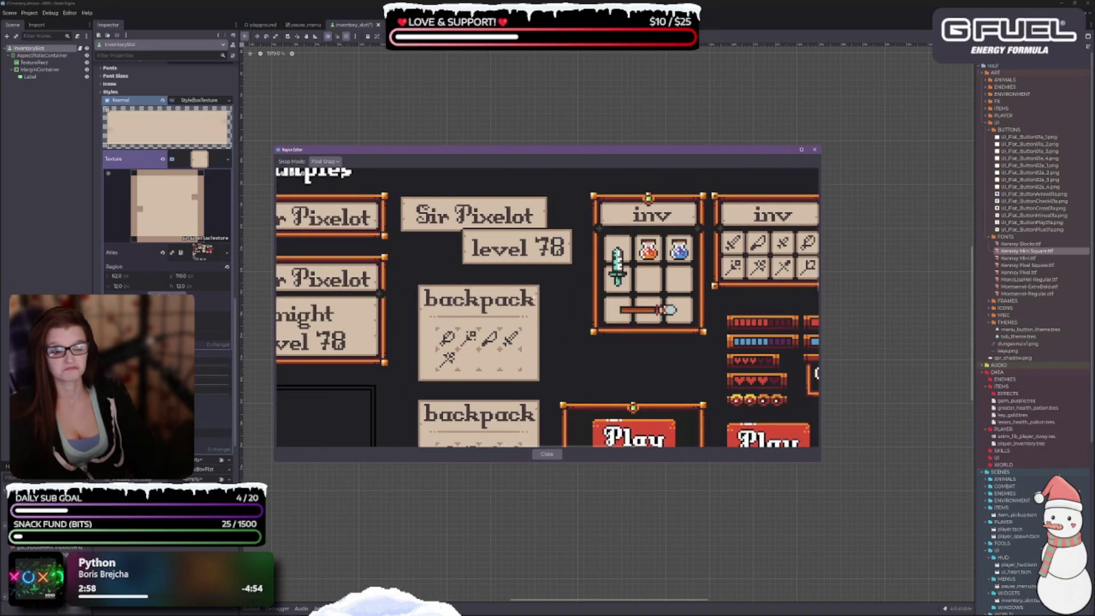
pyautogui.hscroll(-5, 491, 280)
pyautogui.scroll(3, 490, 281)
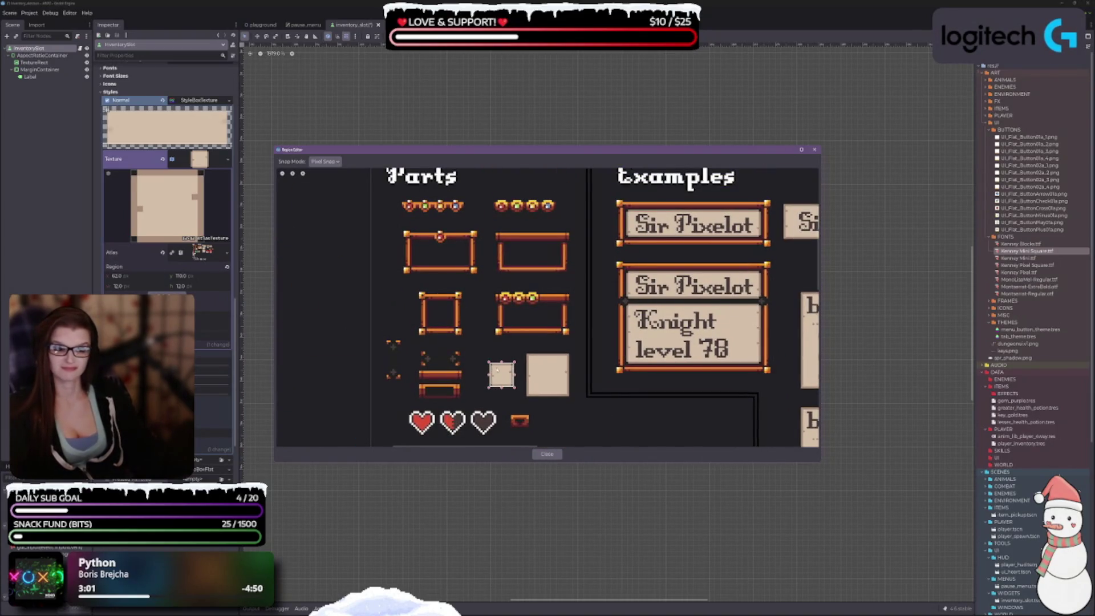
pyautogui.click(557, 456)
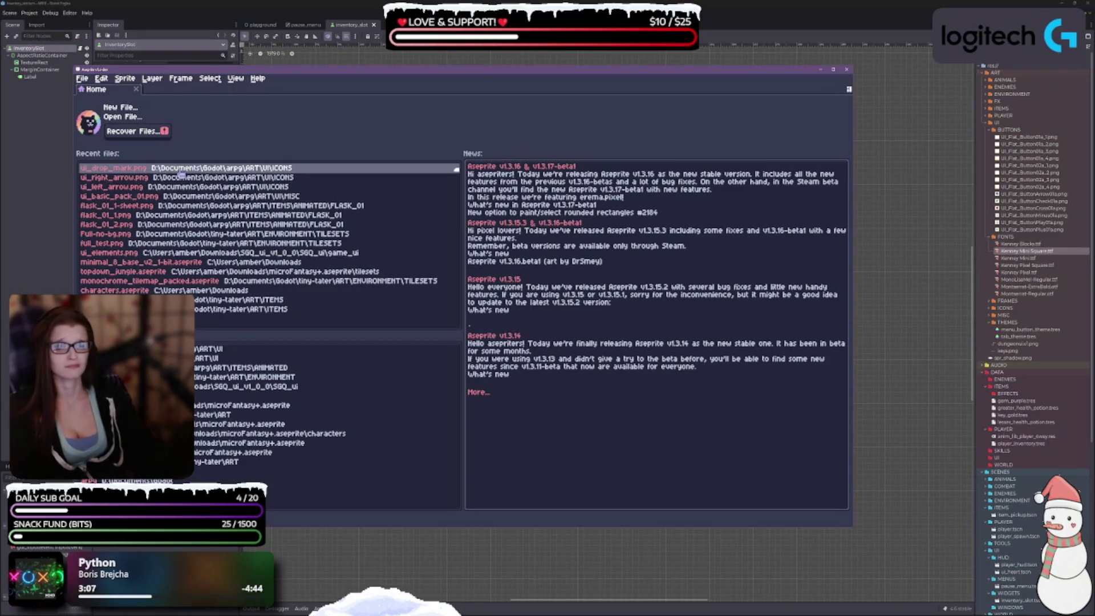
# Step: Open ui_basic_pack_01.png from recent files, agreeing to load the numbered sheets as an animation
pyautogui.click(182, 199)
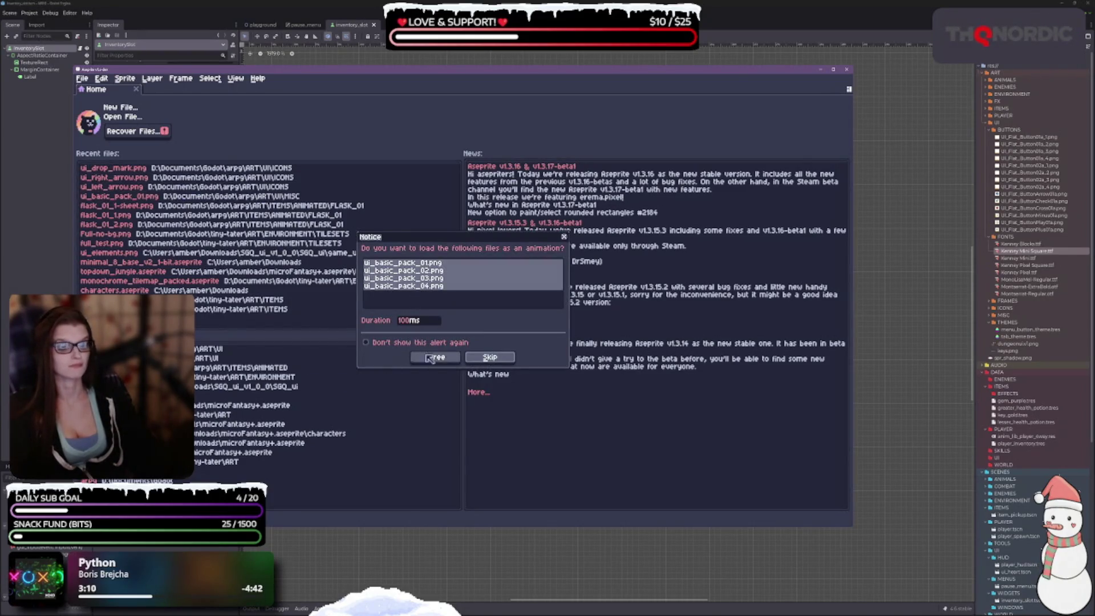
pyautogui.click(490, 358)
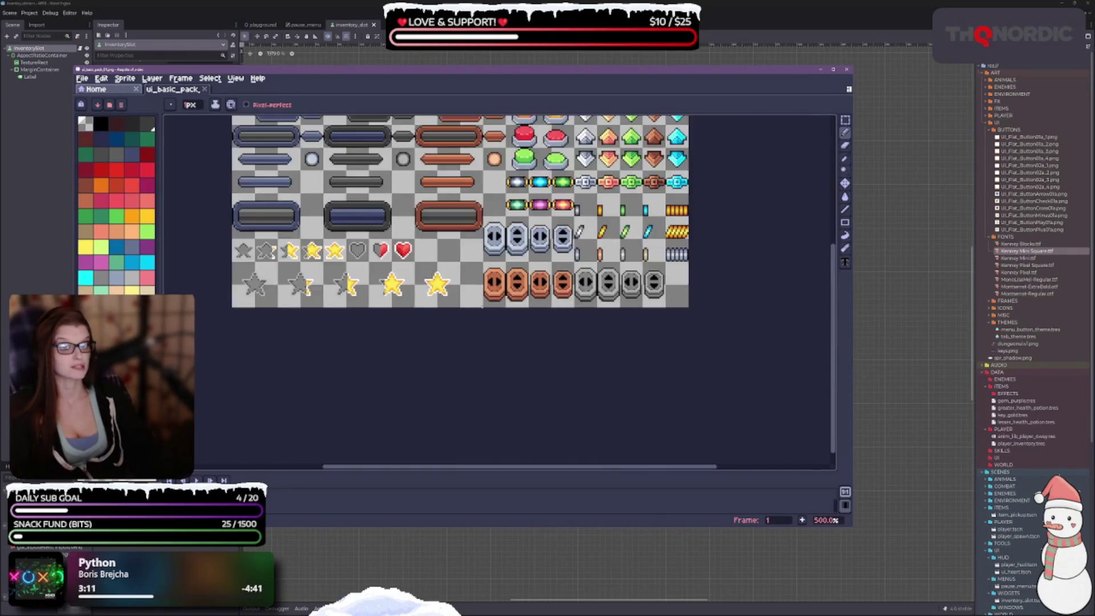
pyautogui.scroll(-4, 445, 251)
pyautogui.scroll(3, 445, 251)
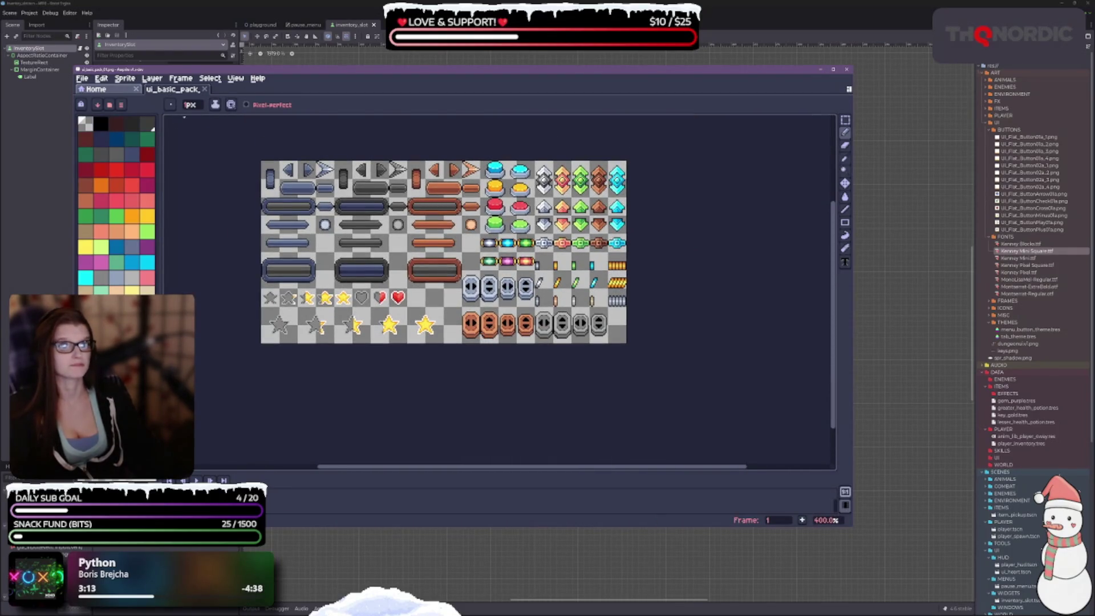
# Step: Close the Home tab, move the Aseprite window aside, and bring Godot forward
pyautogui.click(136, 89)
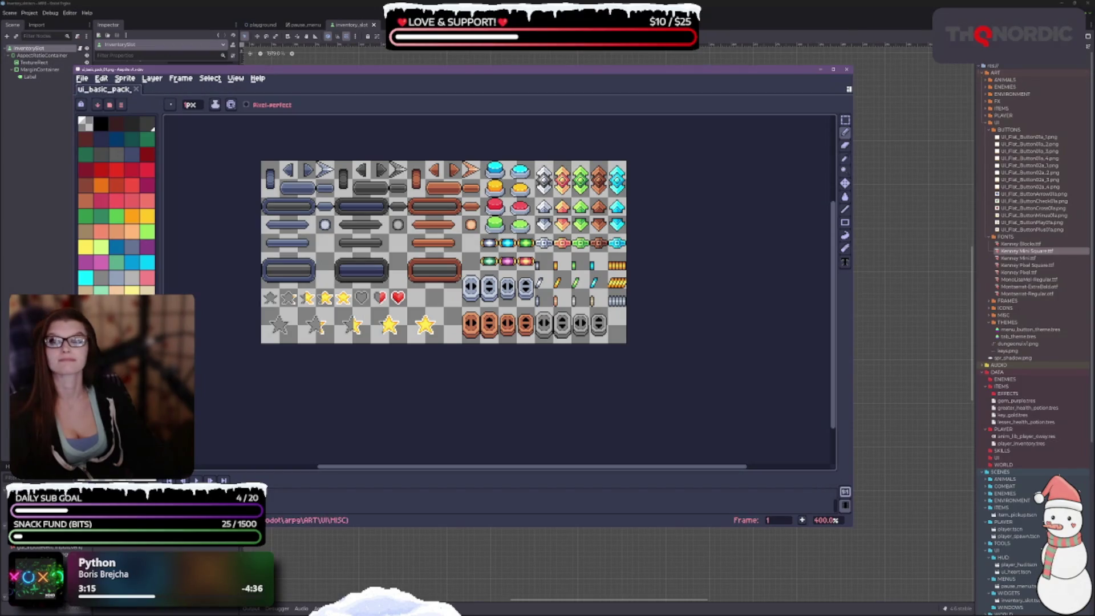
pyautogui.moveTo(365, 73)
pyautogui.mouseDown()
pyautogui.moveTo(477, 222)
pyautogui.moveTo(531, 48)
pyautogui.mouseUp()
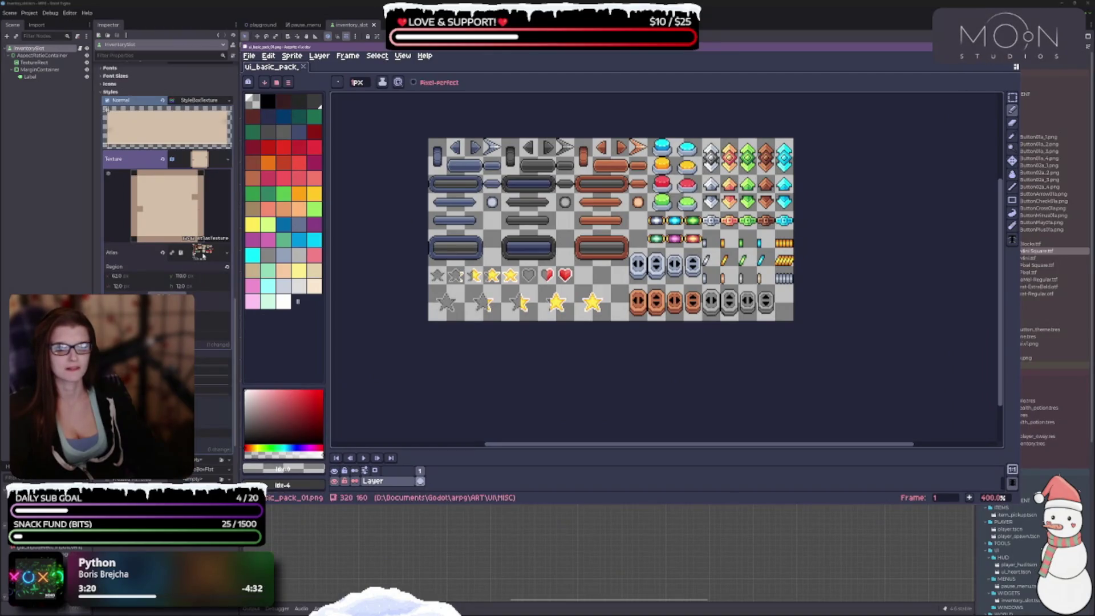
pyautogui.click(226, 260)
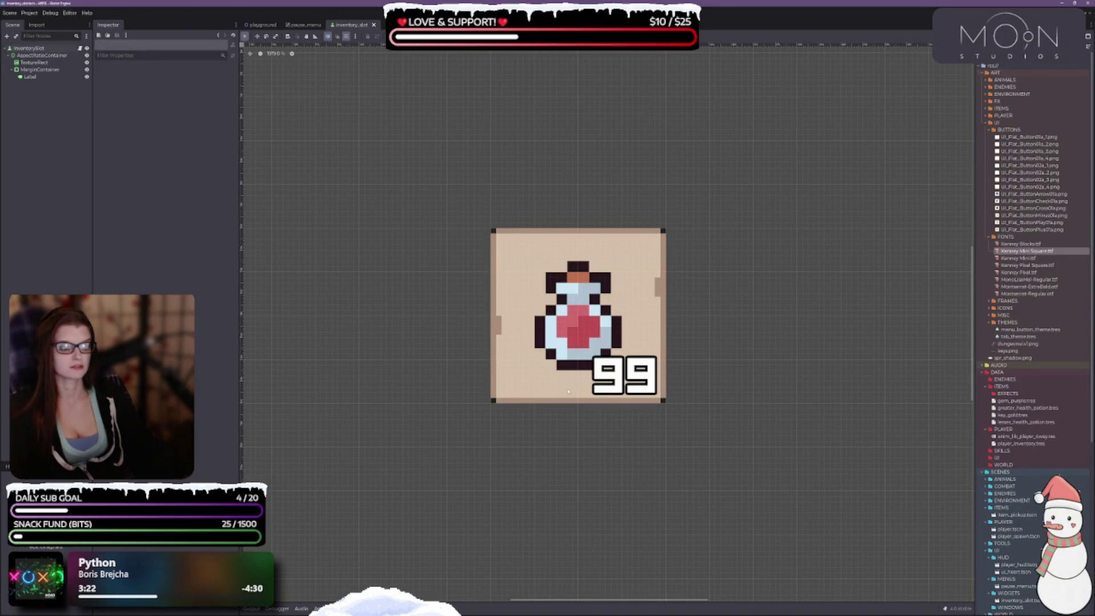
# Step: Inspect InventorySlot's texture style properties in Godot, then switch to Aseprite
pyautogui.click(29, 48)
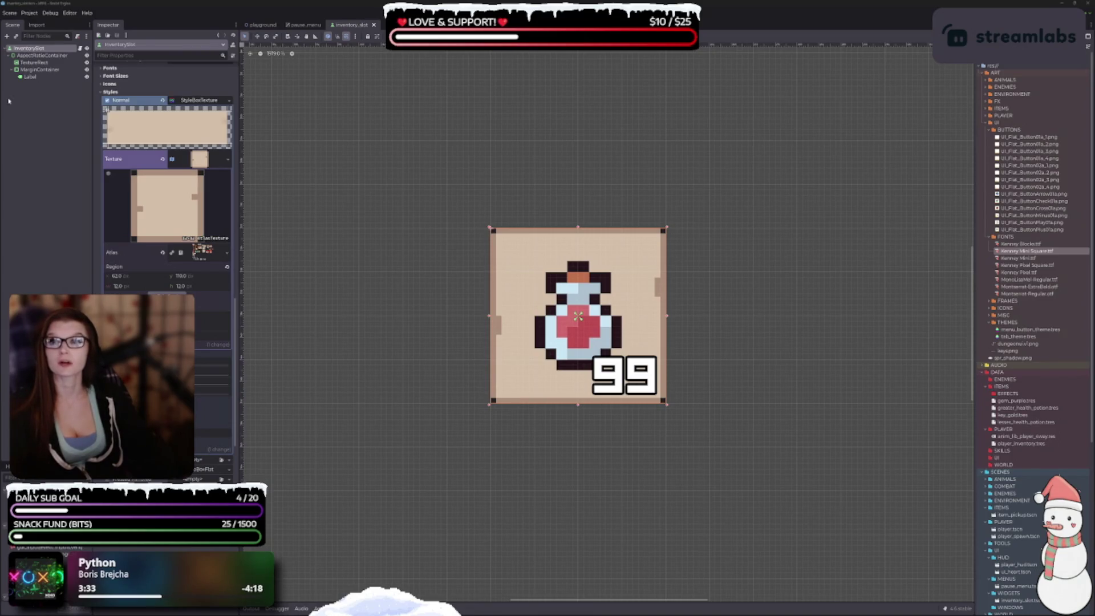
pyautogui.hotkey('alt', 'Tab')
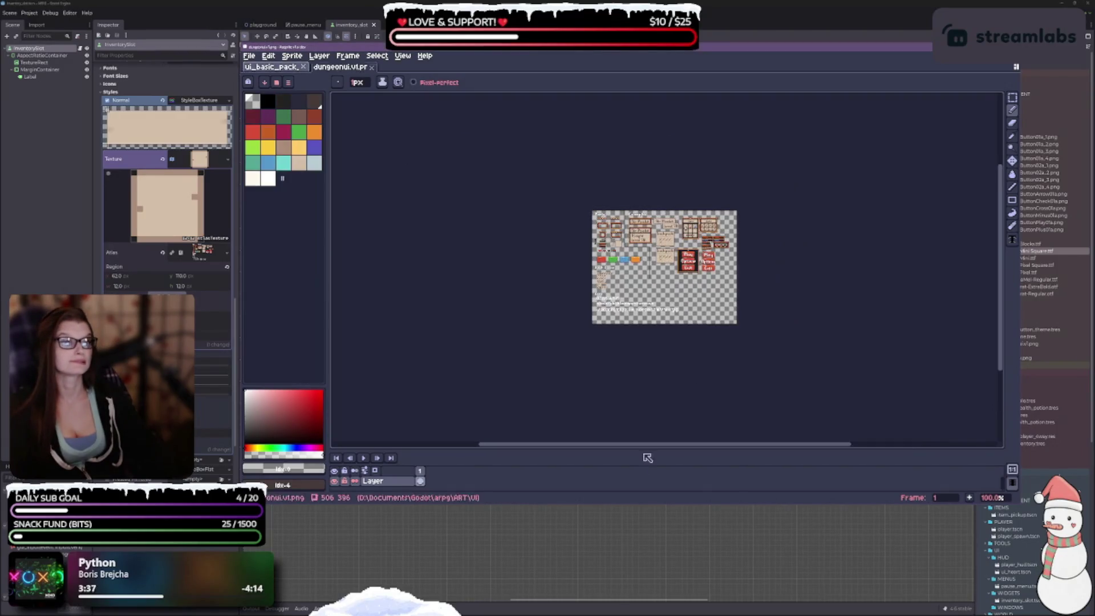
# Step: Reposition the Aseprite window over the dungeon UI sheet
pyautogui.scroll(5, 659, 209)
pyautogui.scroll(-2, 447, 212)
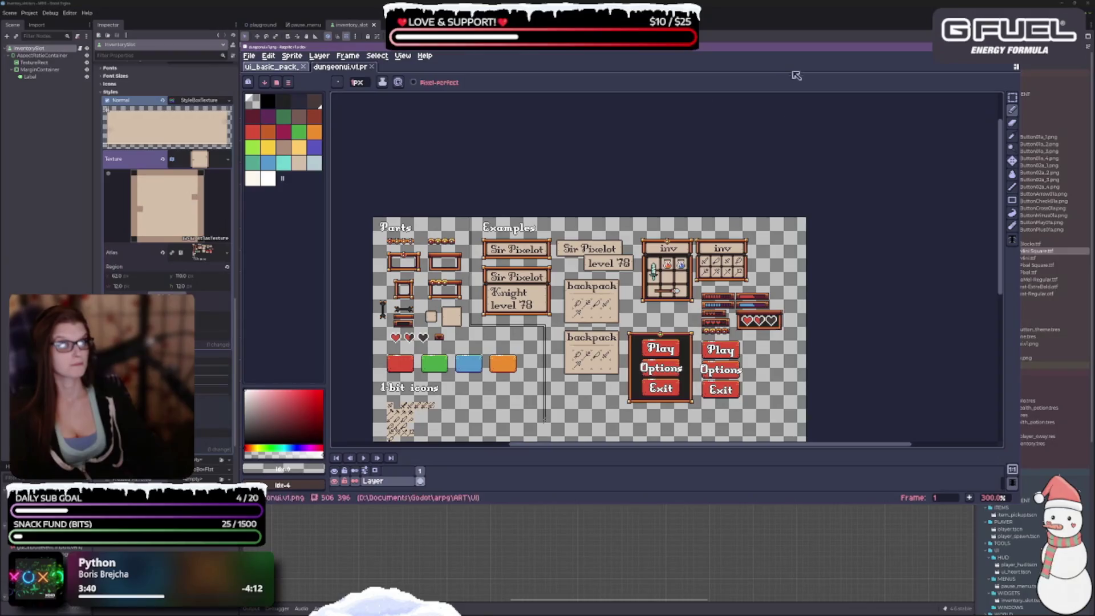
pyautogui.moveTo(565, 52)
pyautogui.mouseDown()
pyautogui.moveTo(523, 108)
pyautogui.moveTo(525, 7)
pyautogui.mouseUp()
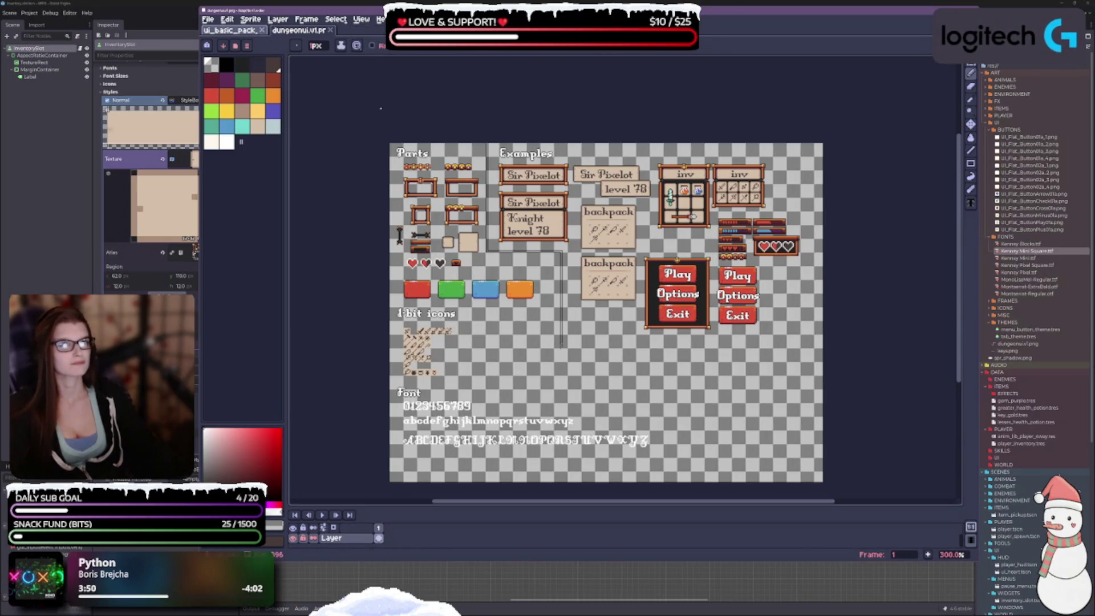
# Step: Pick the Rectangular Marquee tool, zoom to the Parts area, and close the ui_basic_pack tab
pyautogui.click(971, 64)
pyautogui.scroll(10, 396, 153)
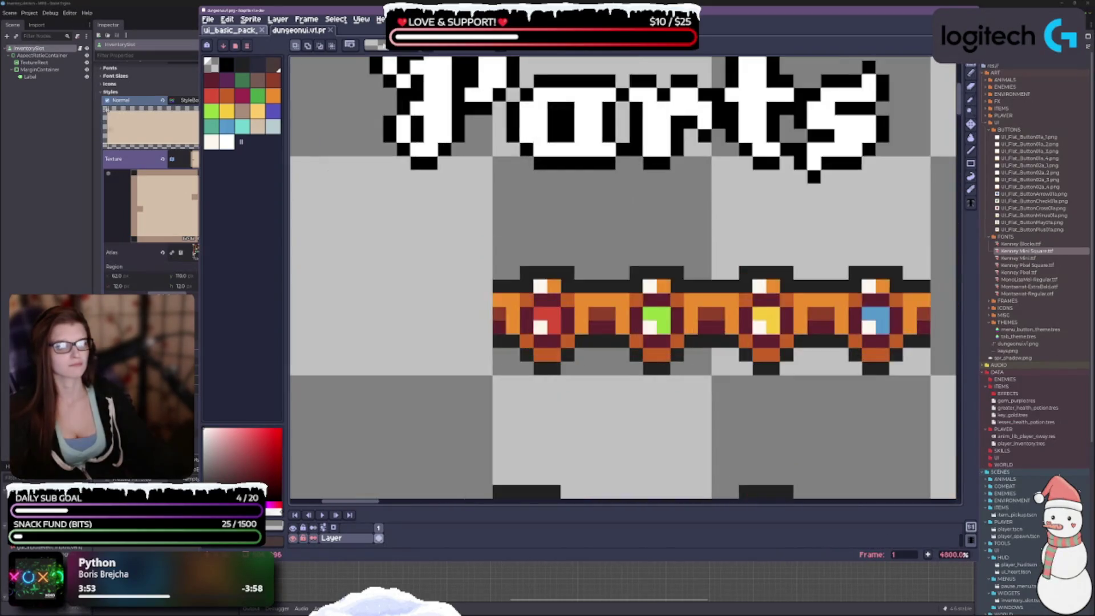
pyautogui.scroll(-5, 410, 154)
pyautogui.scroll(4, 411, 154)
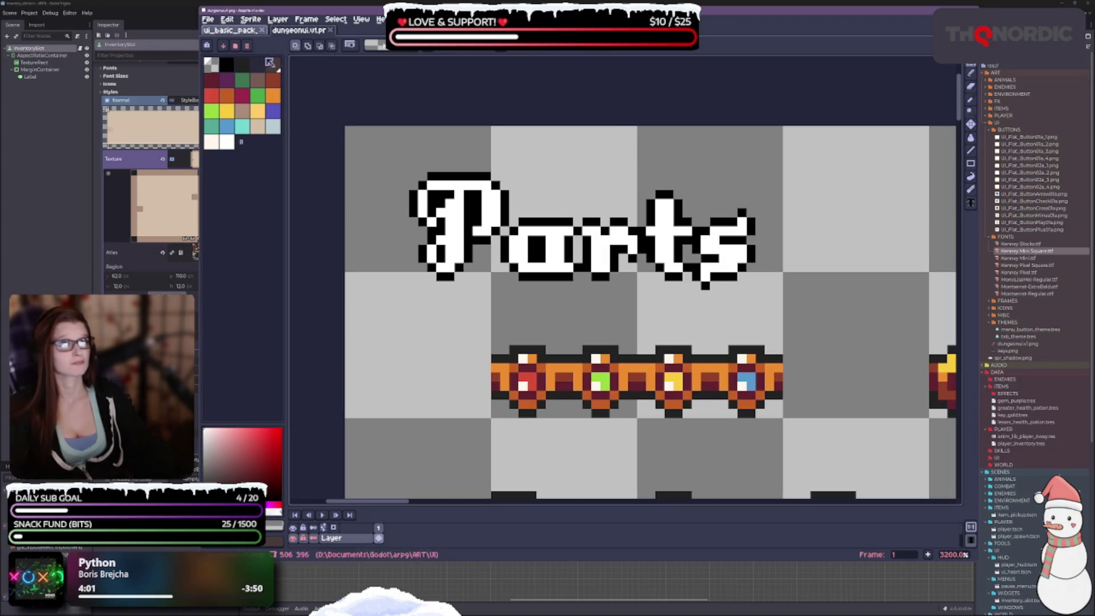
pyautogui.click(262, 30)
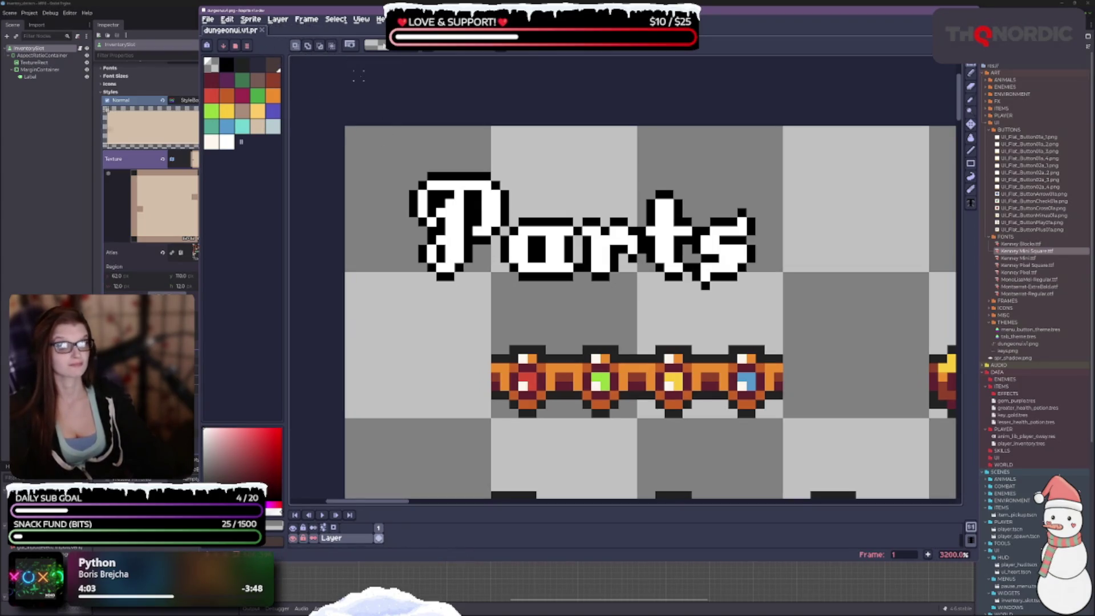
# Step: Enable View > Show > Grid on the dungeonui.png sheet and zoom out to see it whole
pyautogui.click(336, 21)
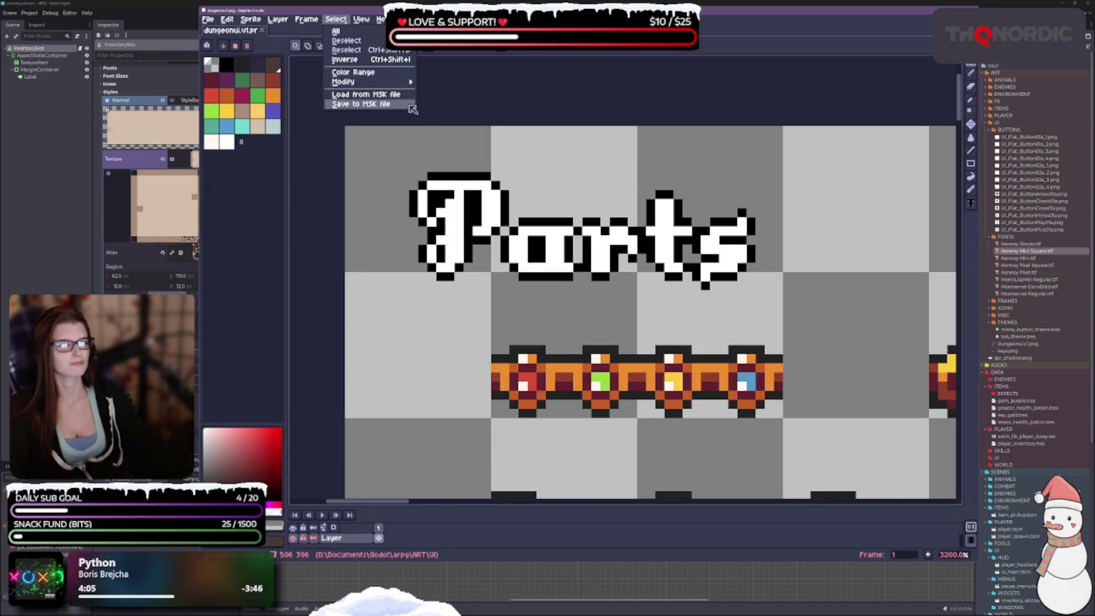
pyautogui.click(252, 21)
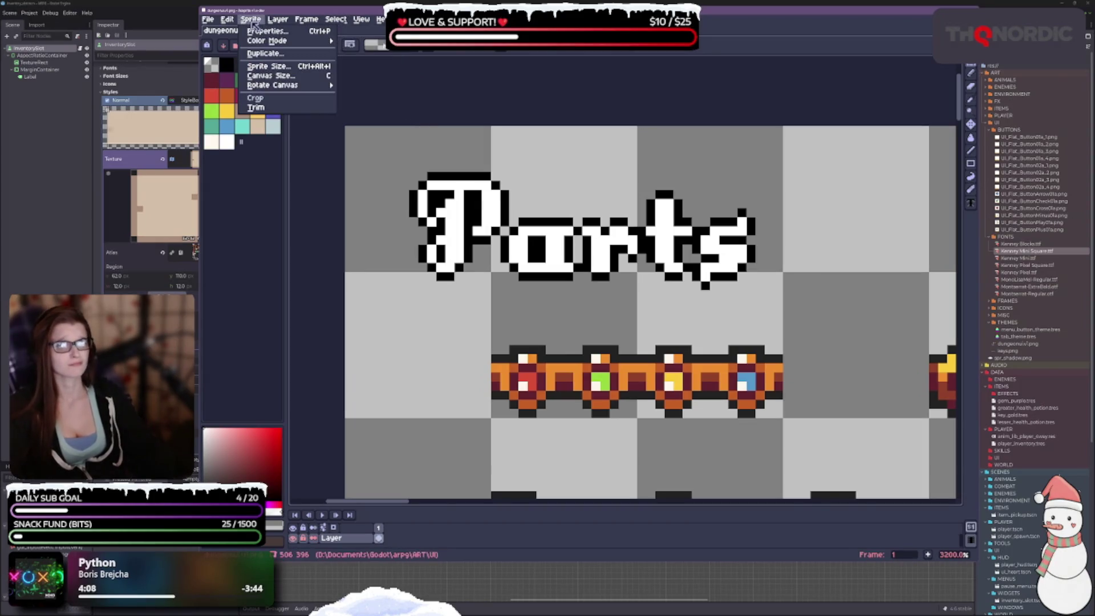
pyautogui.moveTo(277, 22)
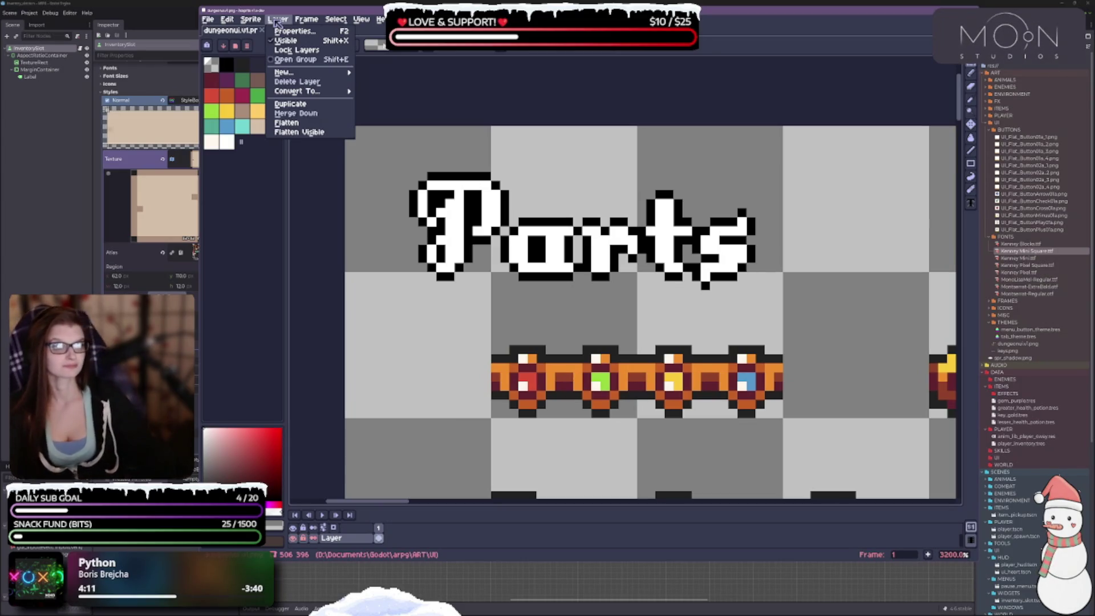
pyautogui.moveTo(233, 21)
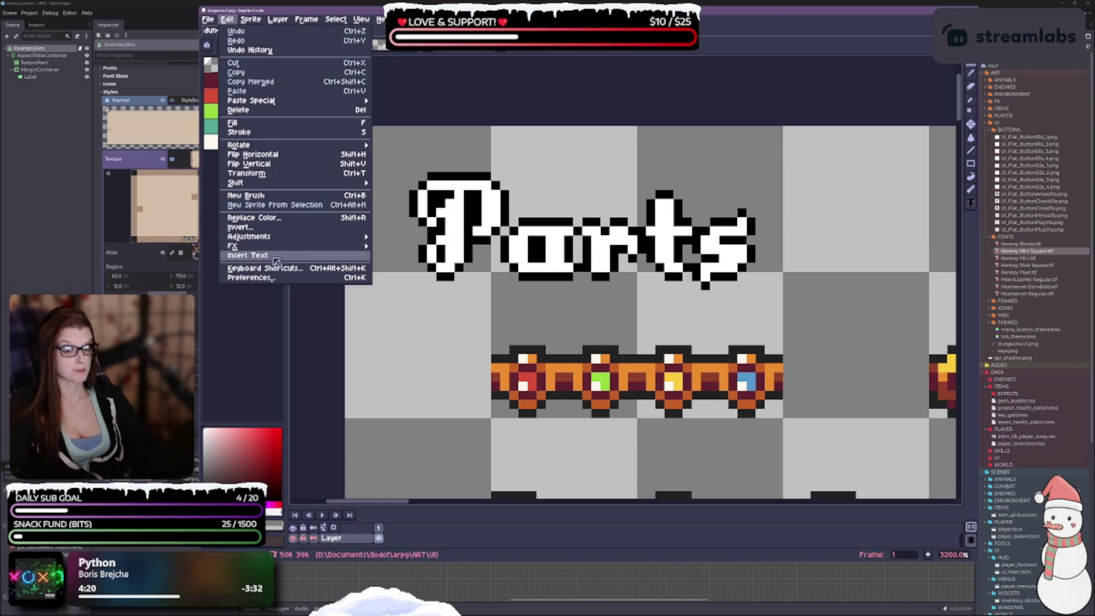
pyautogui.moveTo(268, 237)
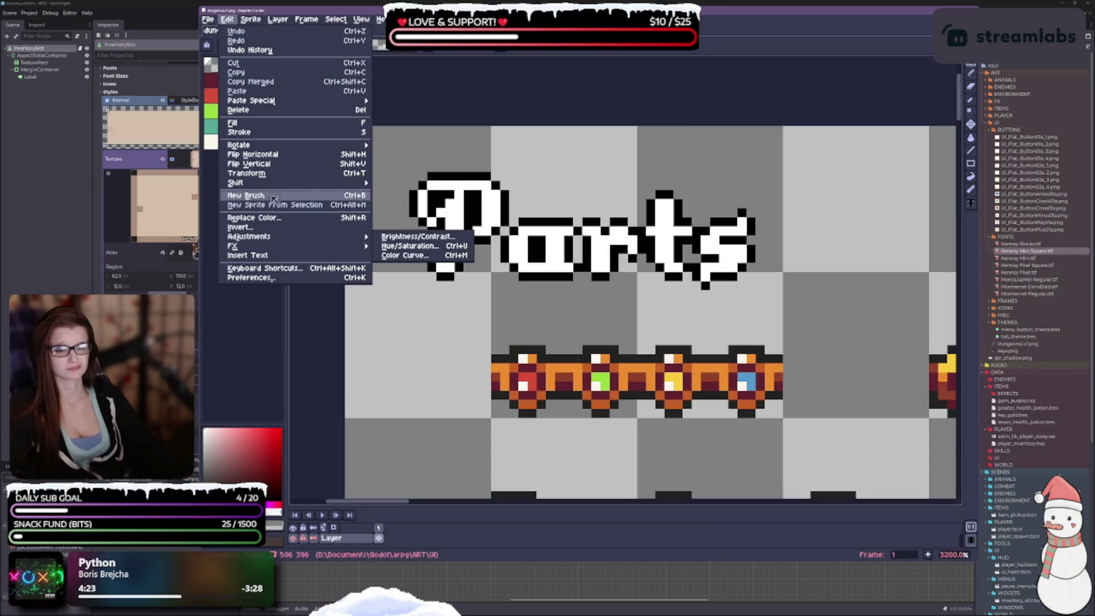
pyautogui.moveTo(273, 191)
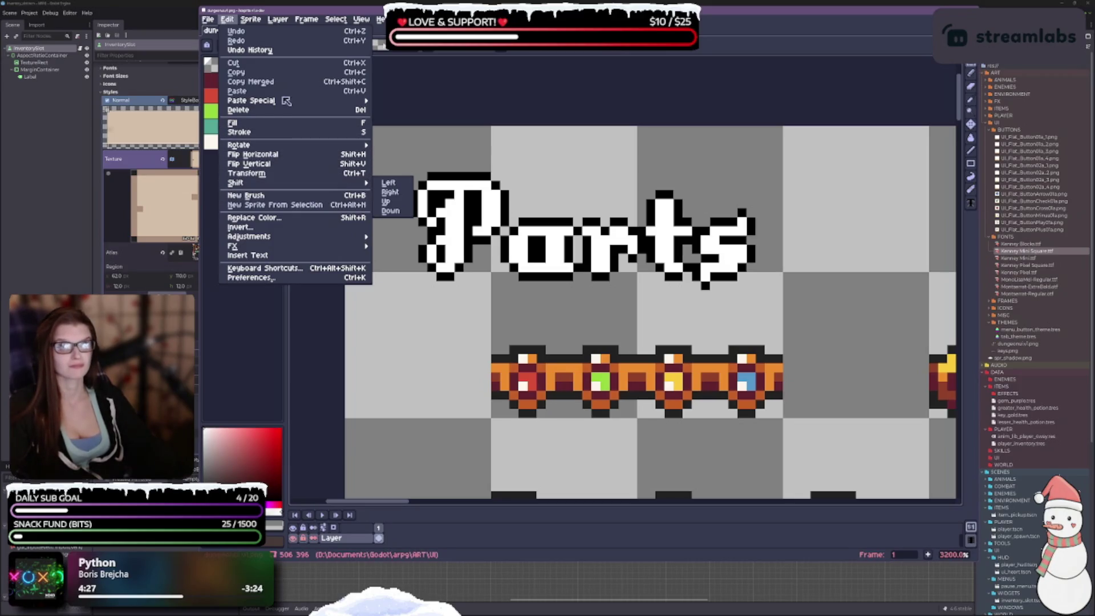
pyautogui.moveTo(284, 101)
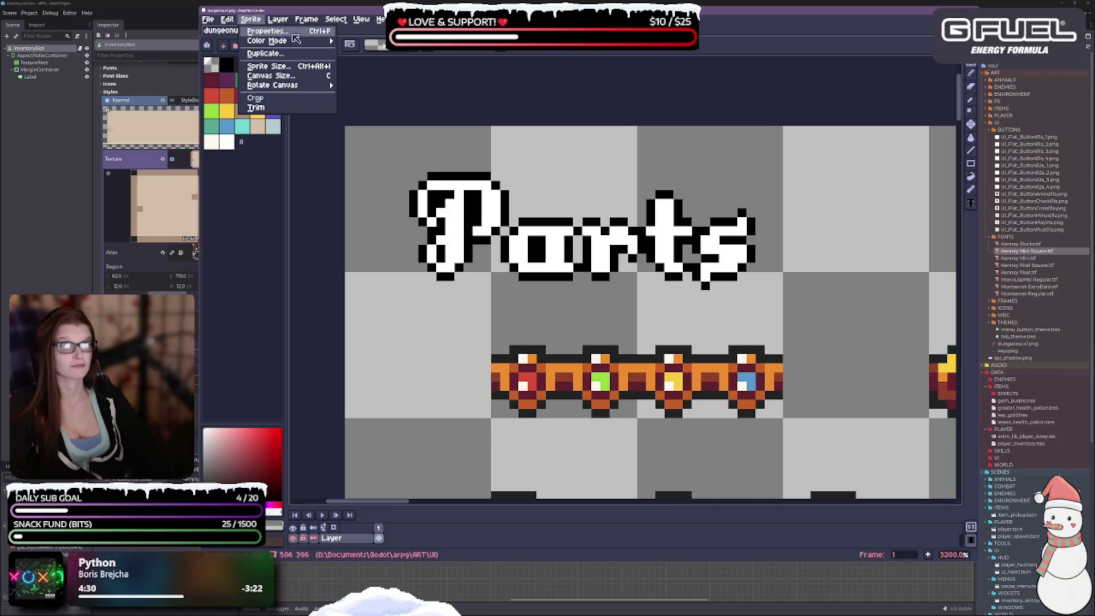
pyautogui.moveTo(296, 41)
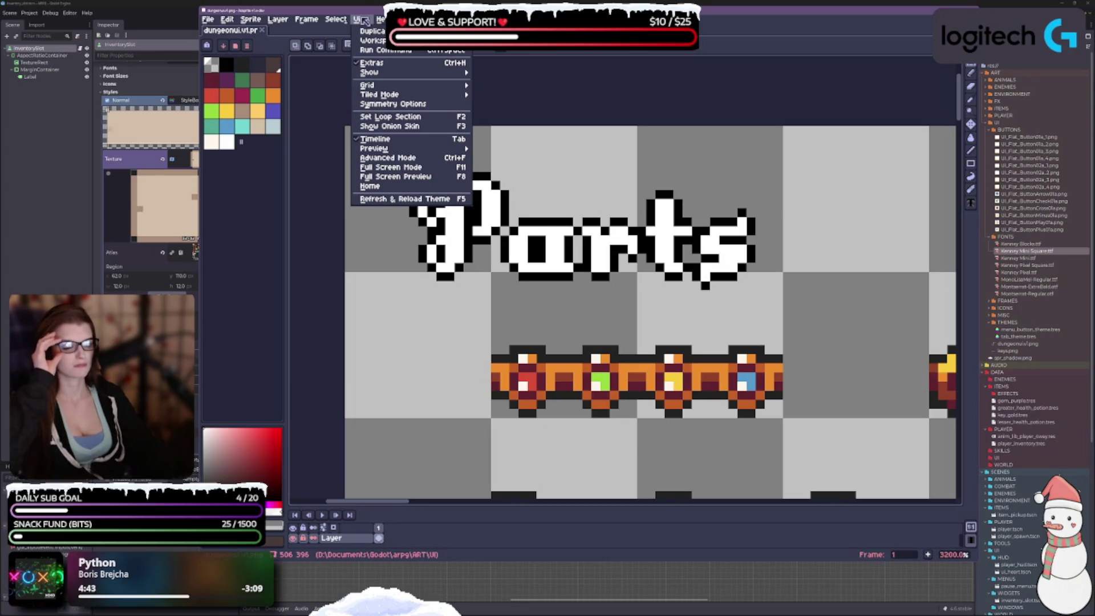
pyautogui.moveTo(401, 86)
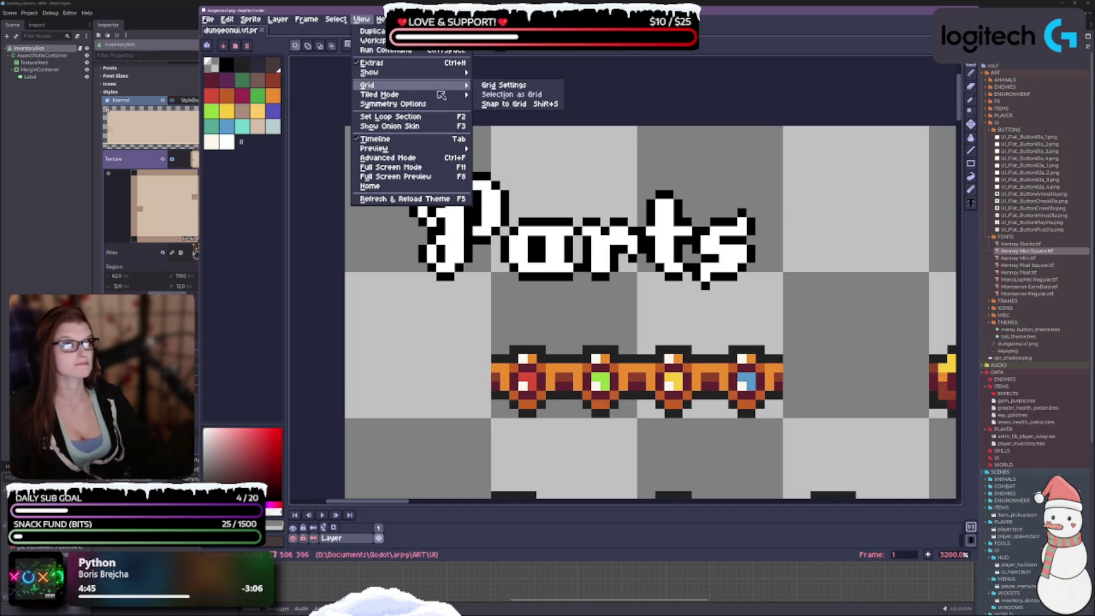
pyautogui.moveTo(427, 73)
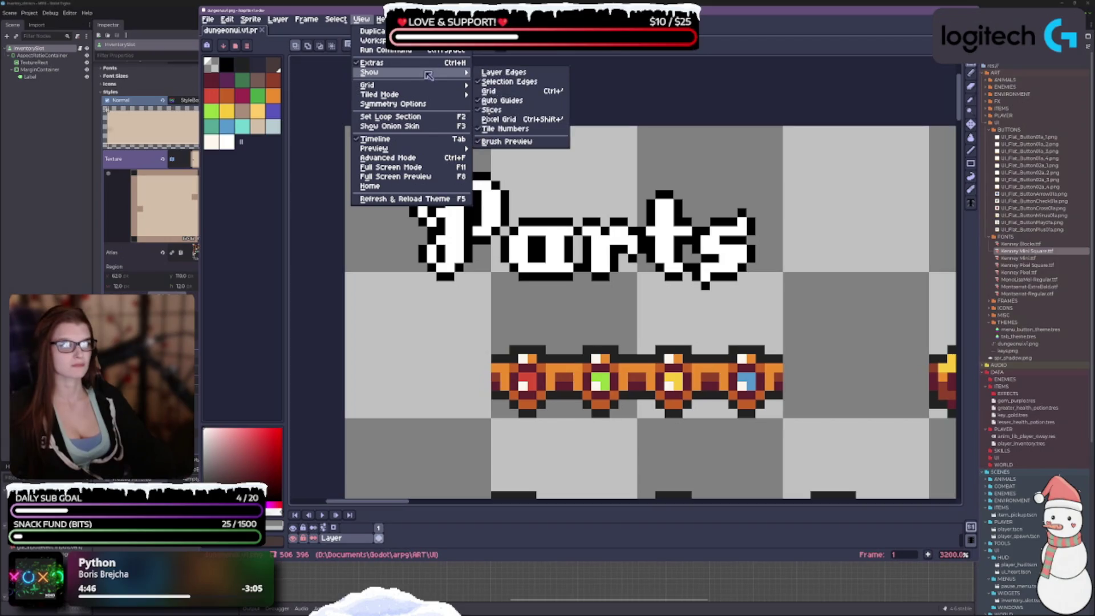
pyautogui.click(506, 92)
pyautogui.scroll(-10, 556, 302)
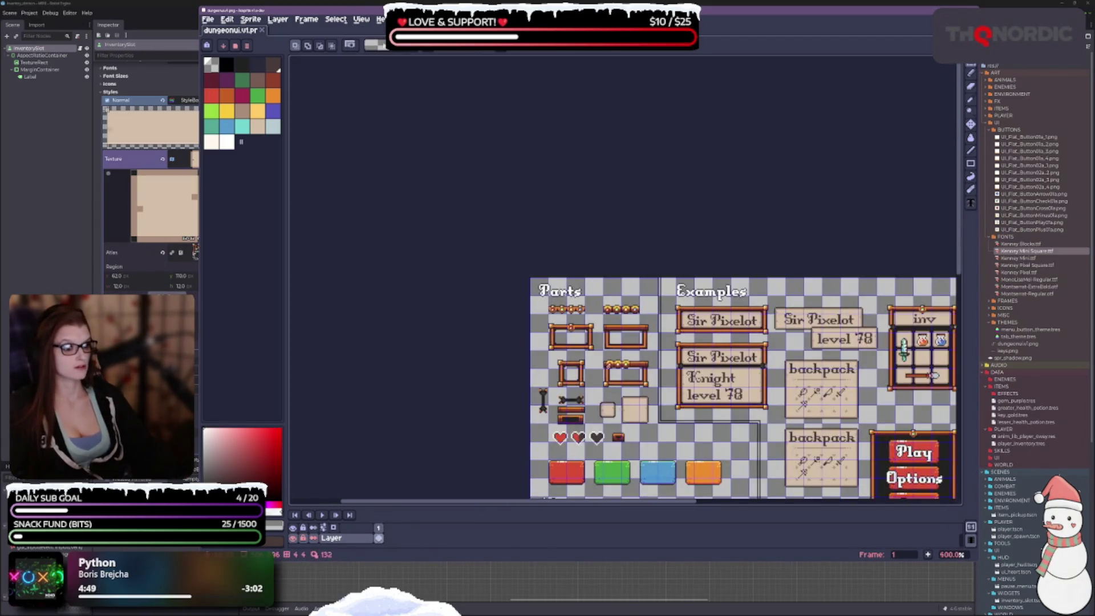
pyautogui.scroll(4, 582, 349)
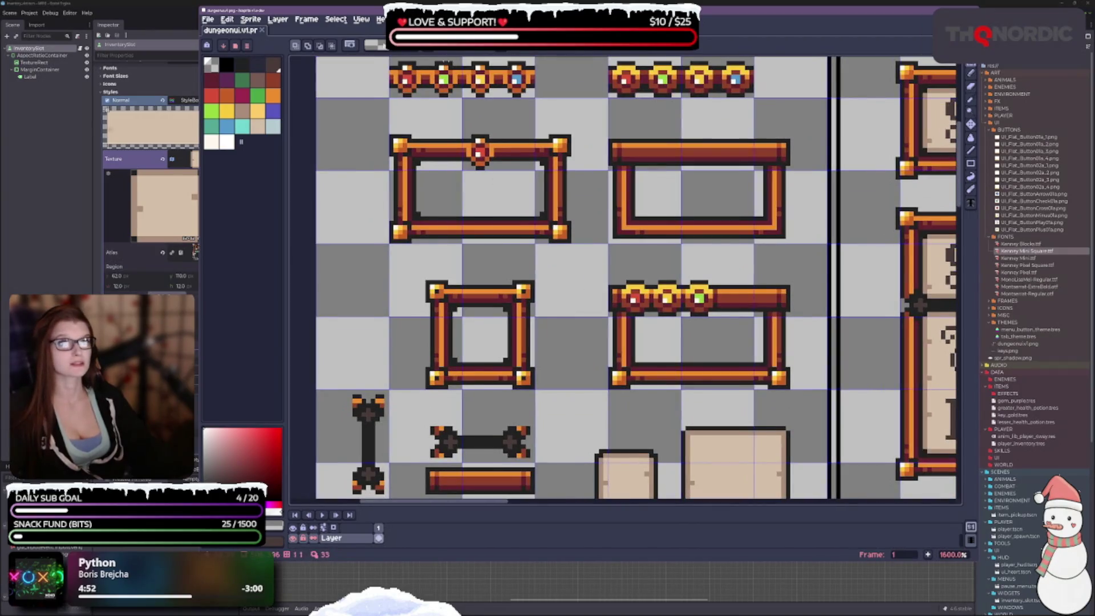
pyautogui.click(361, 19)
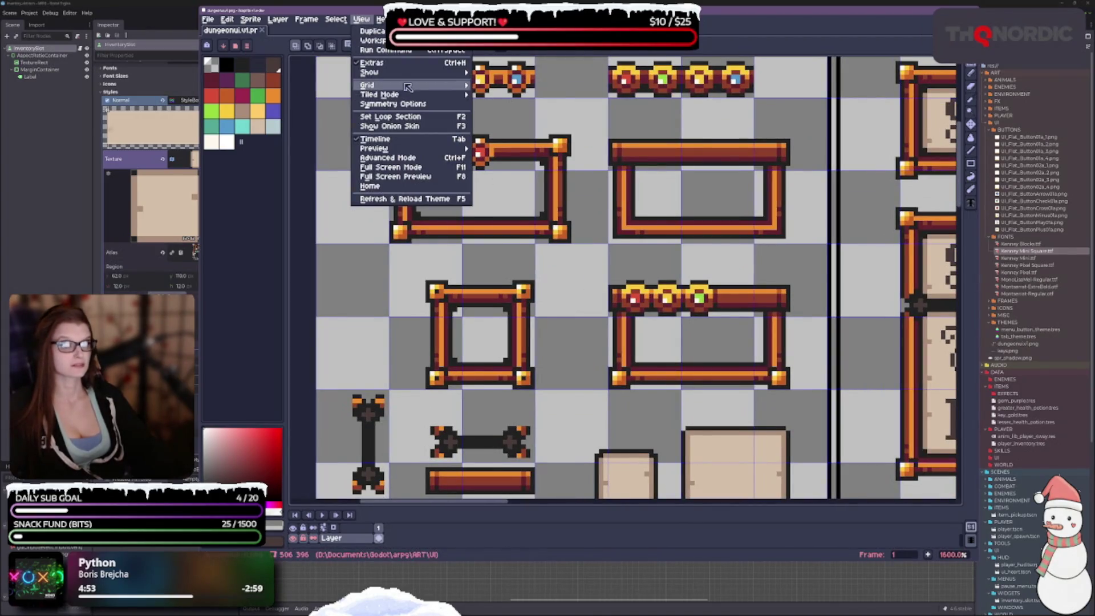
pyautogui.moveTo(407, 87)
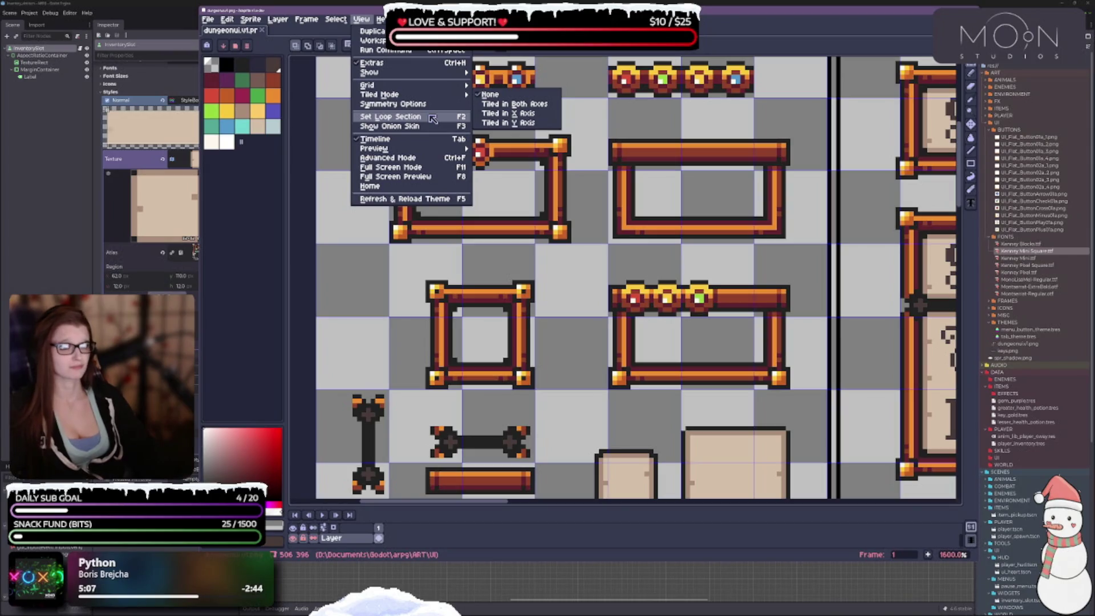
pyautogui.moveTo(381, 19)
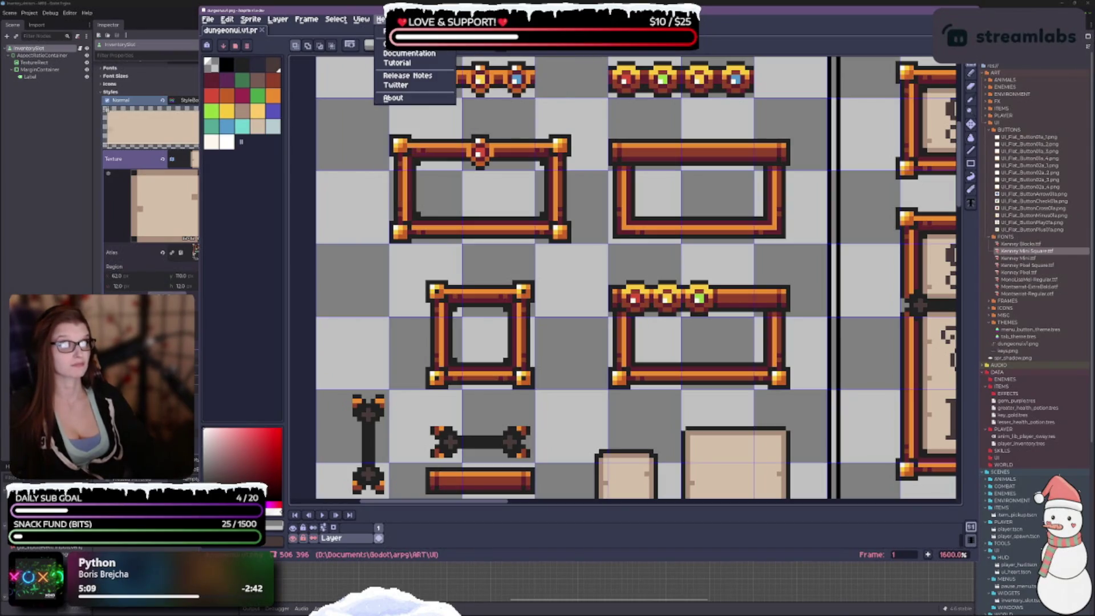
pyautogui.press('Escape')
pyautogui.scroll(-3, 420, 366)
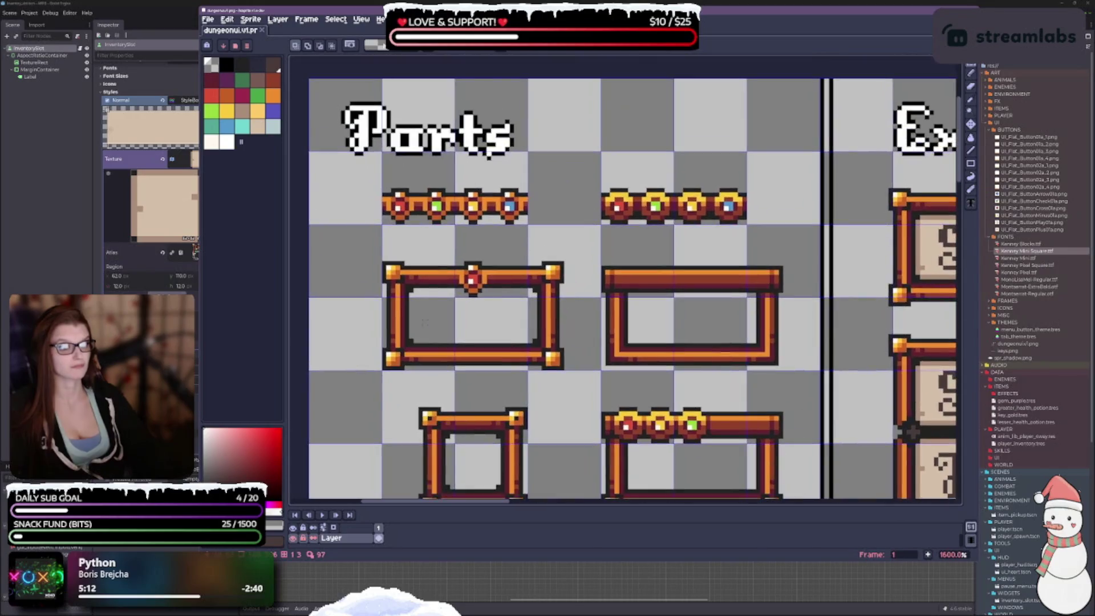
pyautogui.scroll(3, 450, 336)
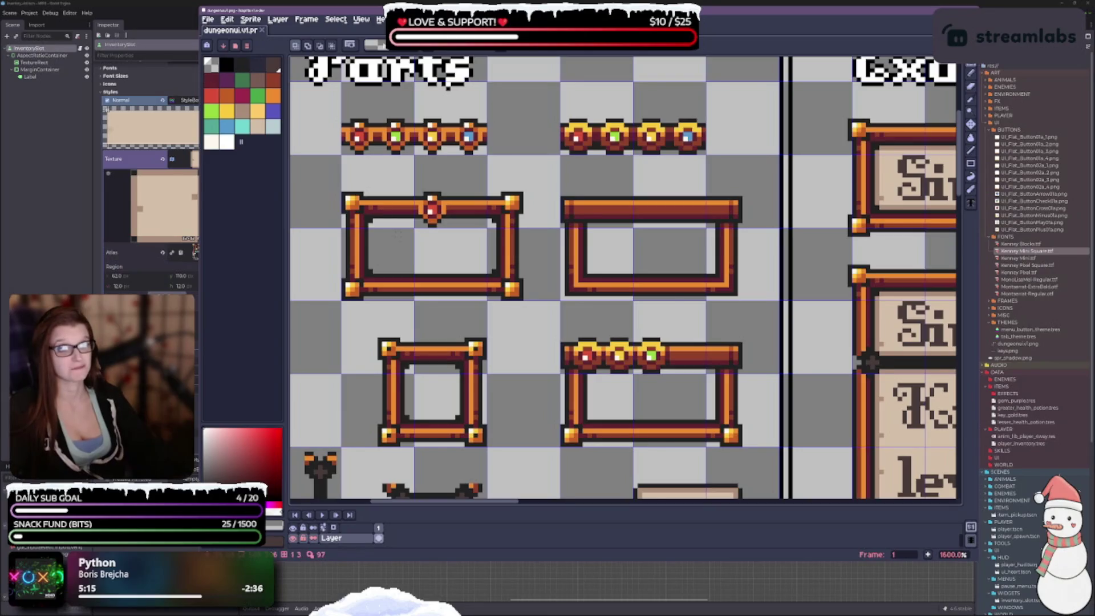
pyautogui.scroll(-6, 428, 209)
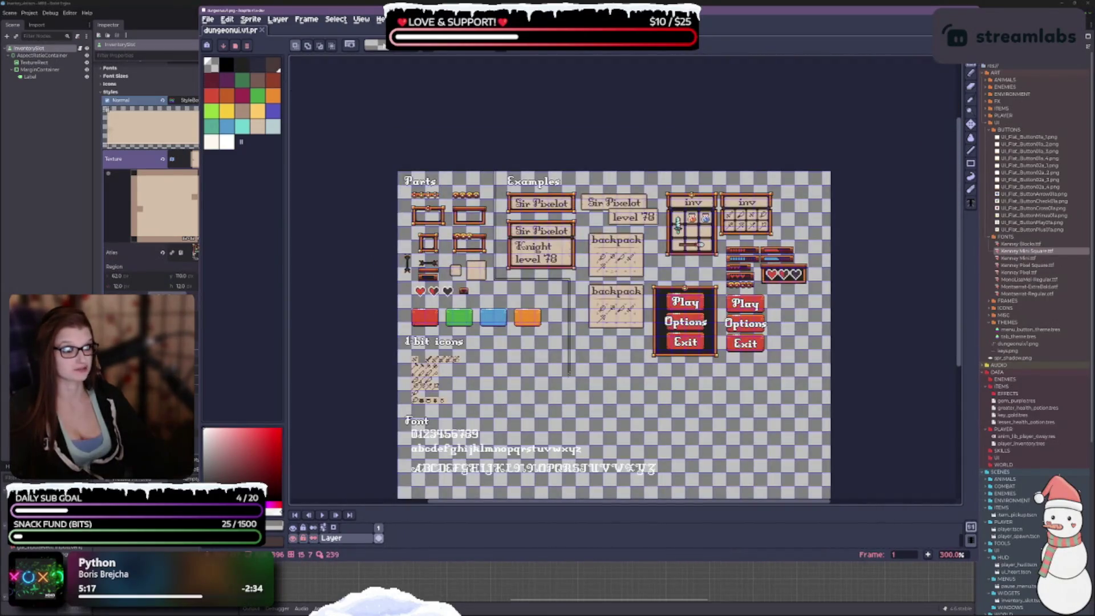
pyautogui.scroll(1, 594, 271)
pyautogui.scroll(5, 462, 269)
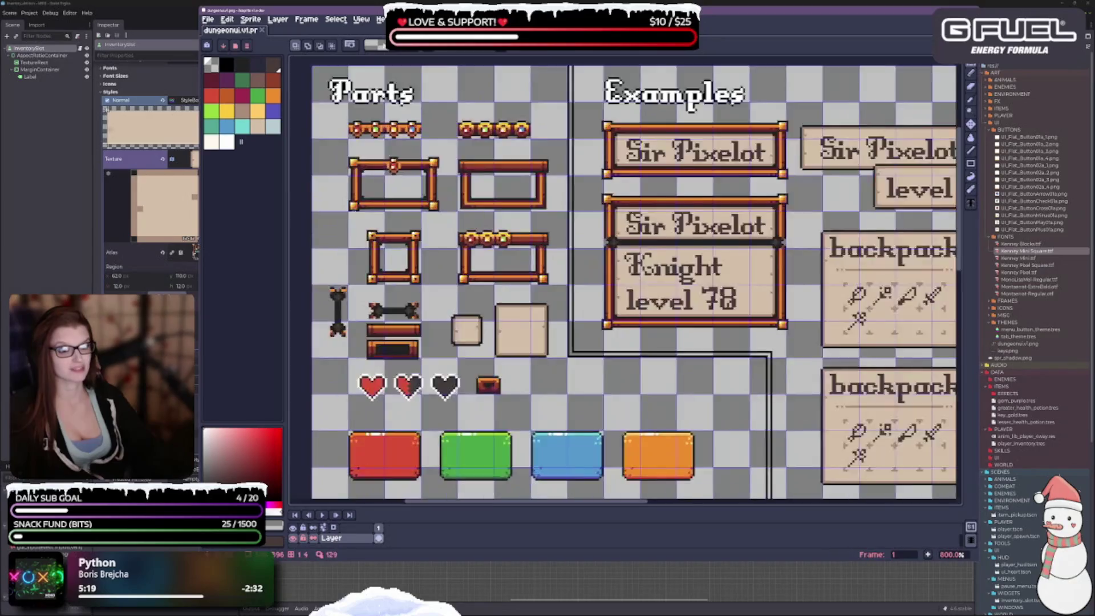
pyautogui.scroll(3, 505, 241)
pyautogui.scroll(-2, 550, 223)
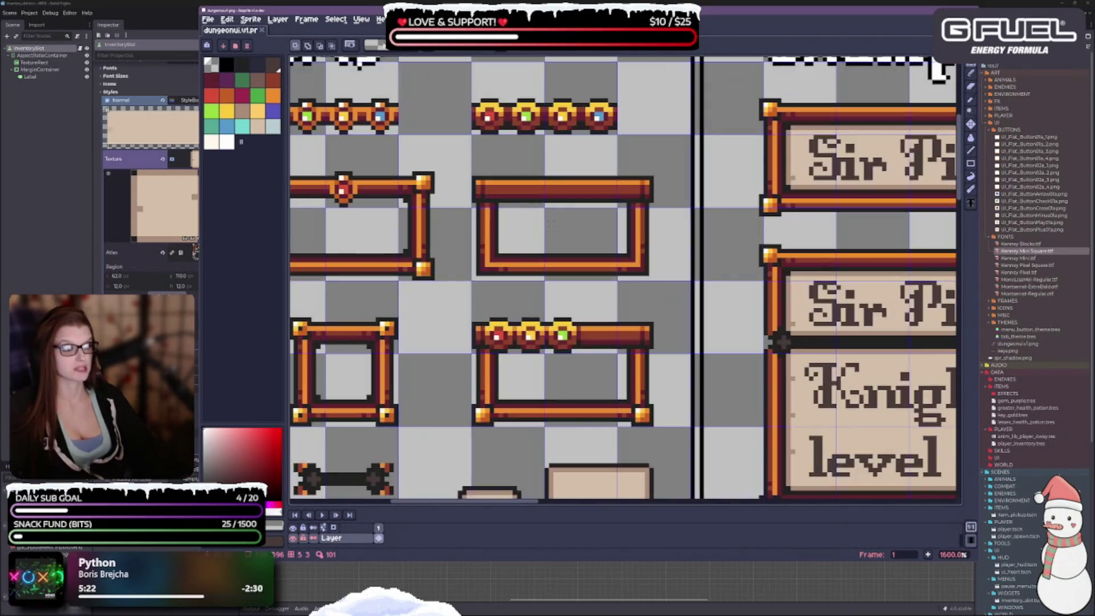
pyautogui.moveTo(491, 188)
pyautogui.mouseDown()
pyautogui.moveTo(453, 183)
pyautogui.moveTo(452, 202)
pyautogui.moveTo(624, 265)
pyautogui.moveTo(631, 282)
pyautogui.mouseUp()
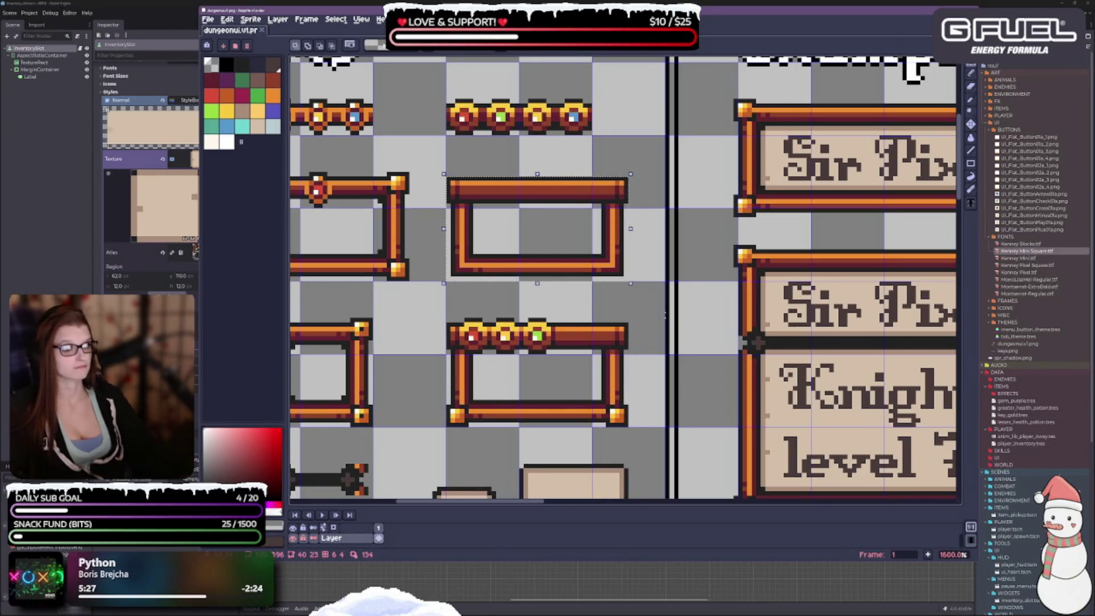
# Step: Cancel the accidental frame resize, then marquee-select the plain gemless frame for export
pyautogui.moveTo(537, 283); pyautogui.dragTo(538, 283)
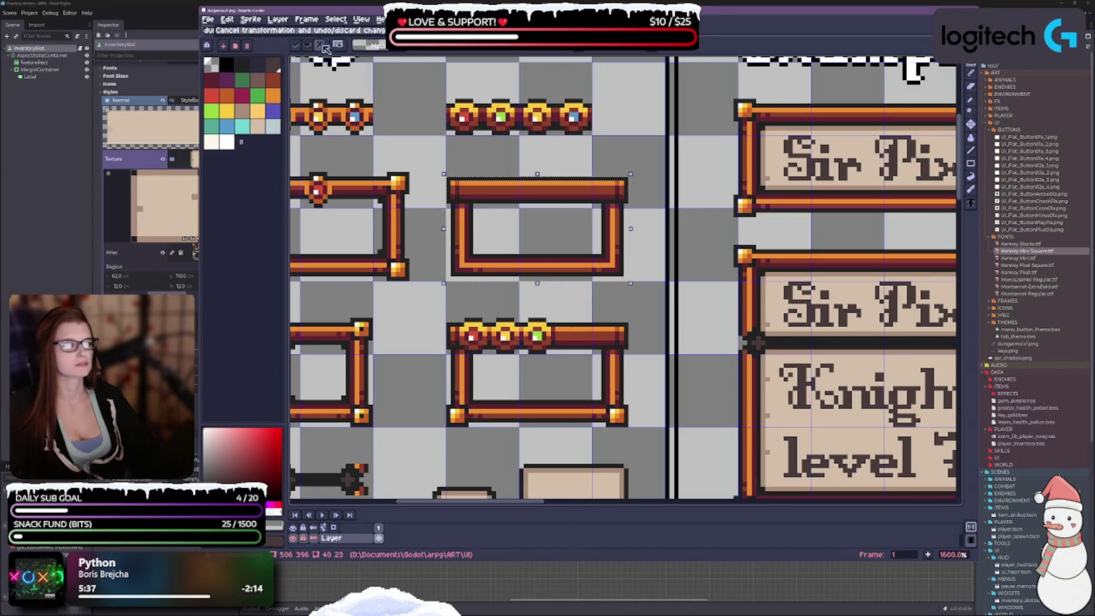
pyautogui.click(322, 45)
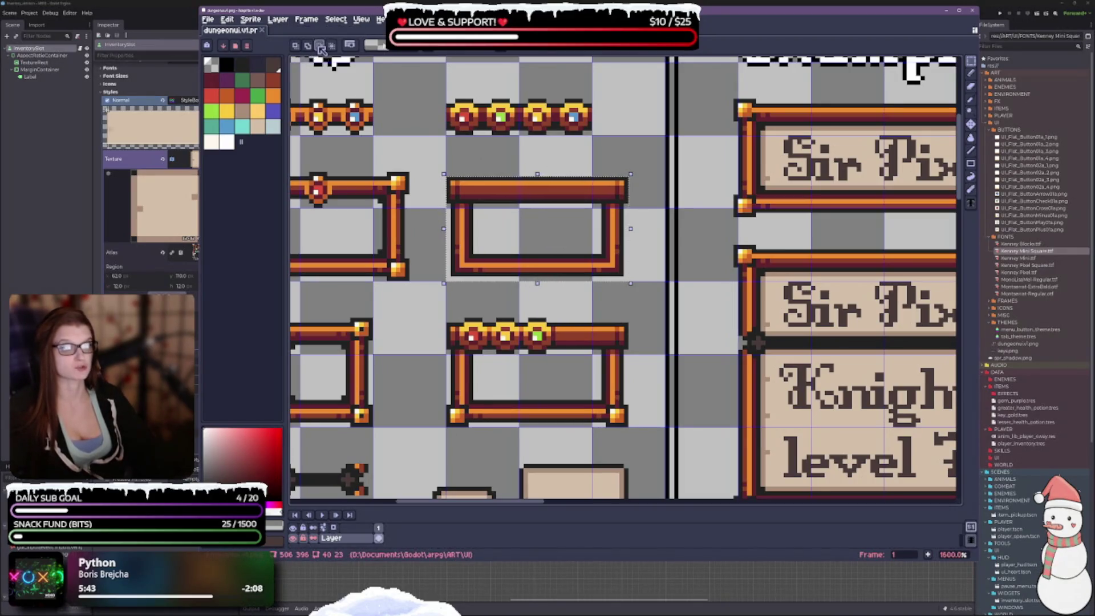
pyautogui.click(539, 284)
pyautogui.moveTo(544, 288); pyautogui.dragTo(545, 288)
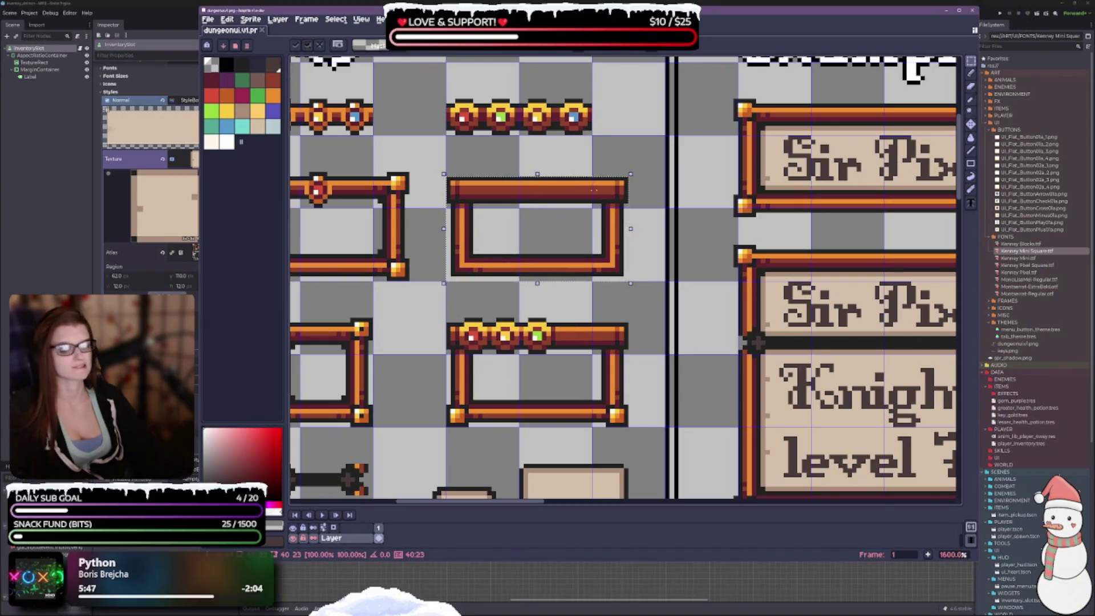
pyautogui.click(307, 44)
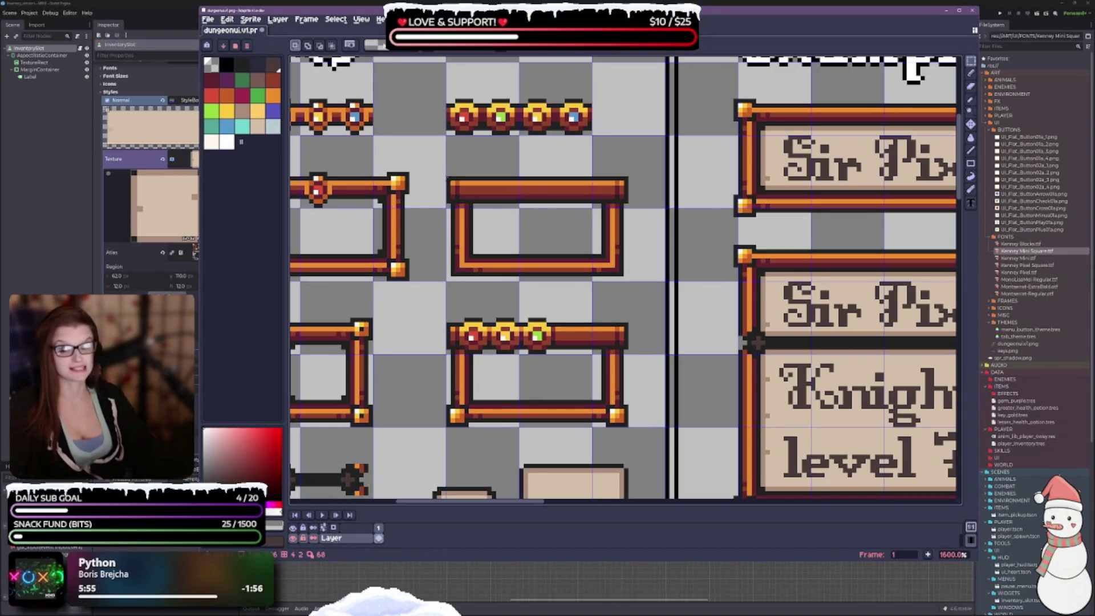
pyautogui.moveTo(452, 182)
pyautogui.mouseDown()
pyautogui.moveTo(602, 275)
pyautogui.moveTo(627, 276)
pyautogui.mouseUp()
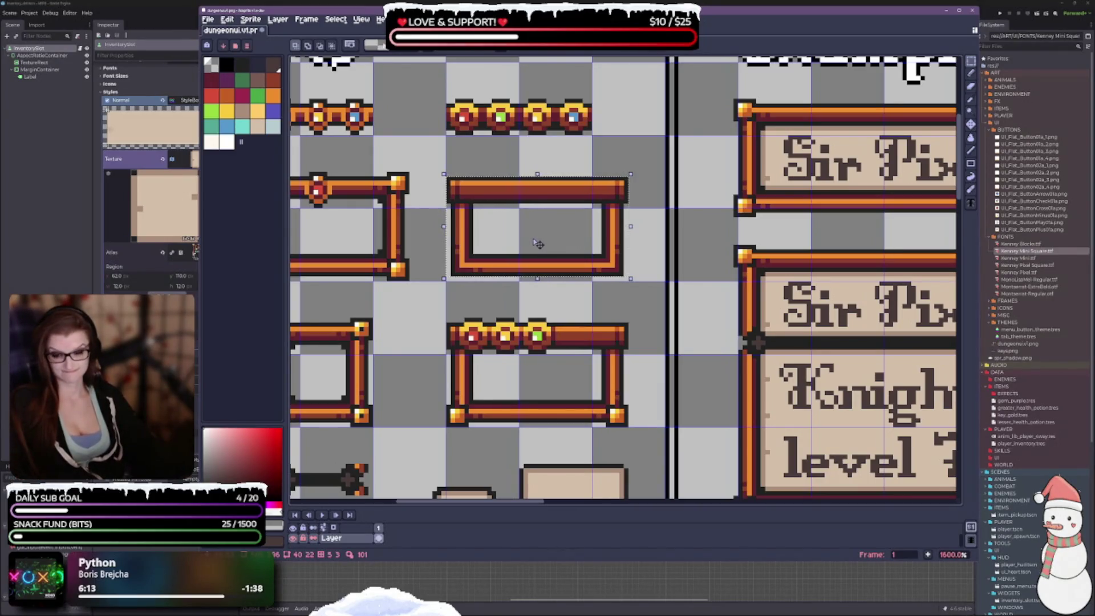
pyautogui.hotkey('ctrl', 'e')
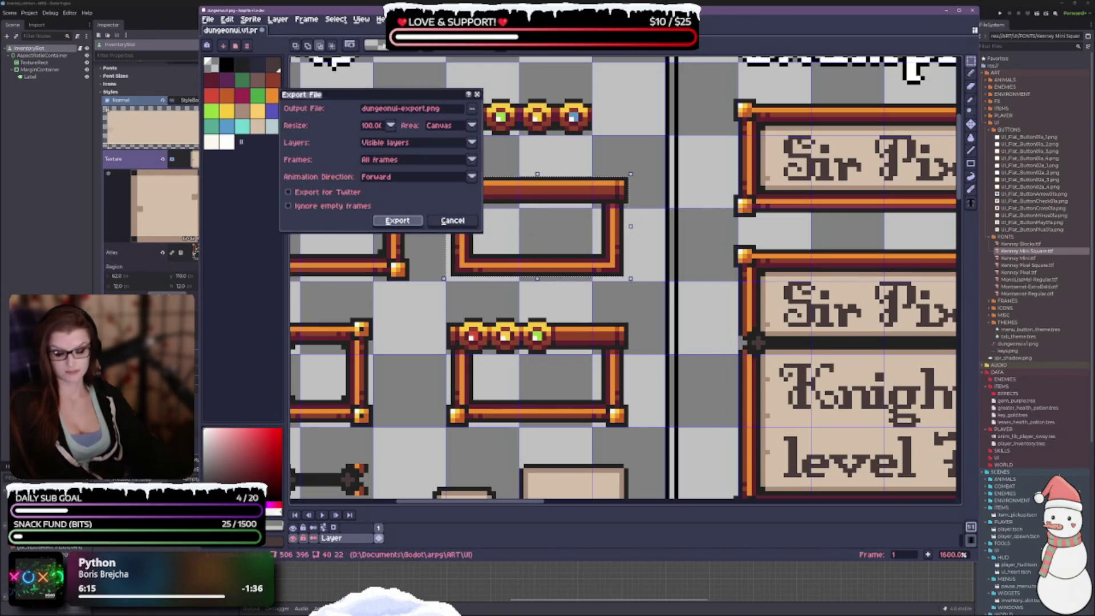
# Step: Open the file browser to choose the export output location
pyautogui.click(473, 110)
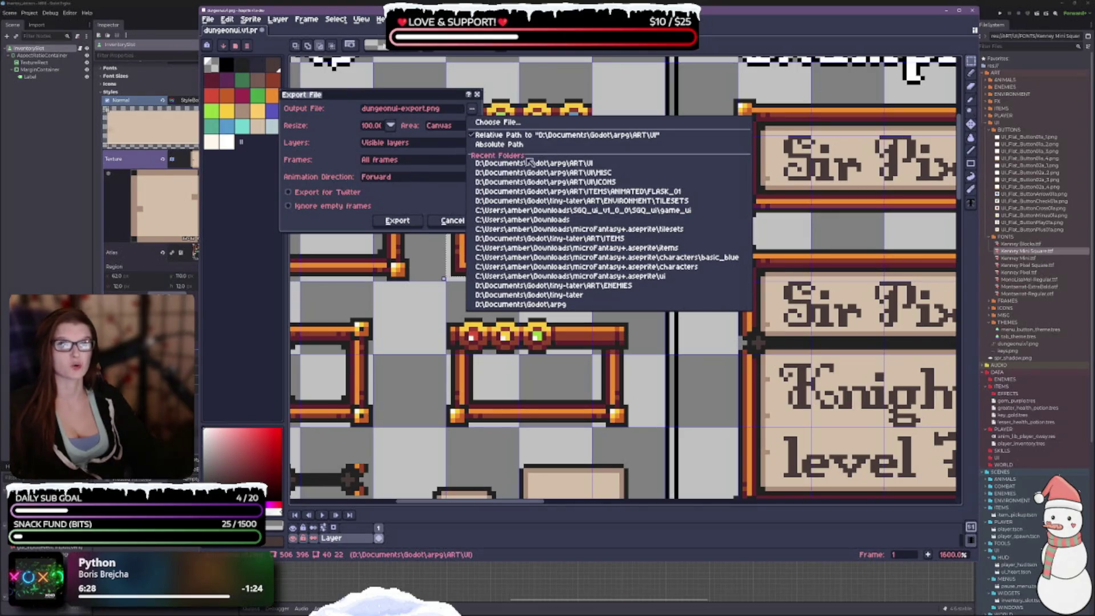
pyautogui.click(511, 125)
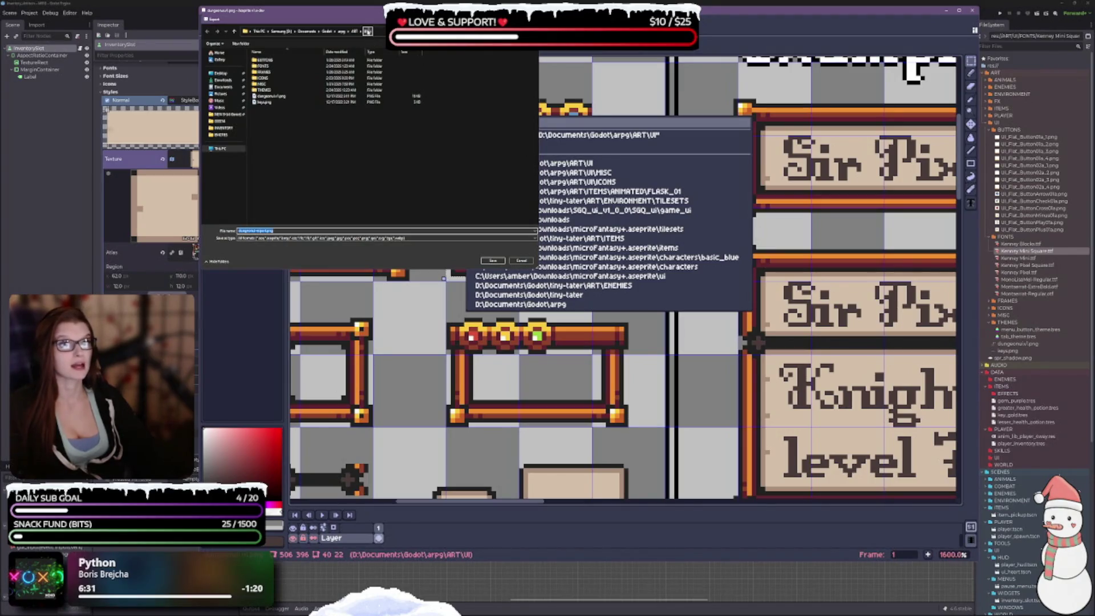
pyautogui.click(285, 114)
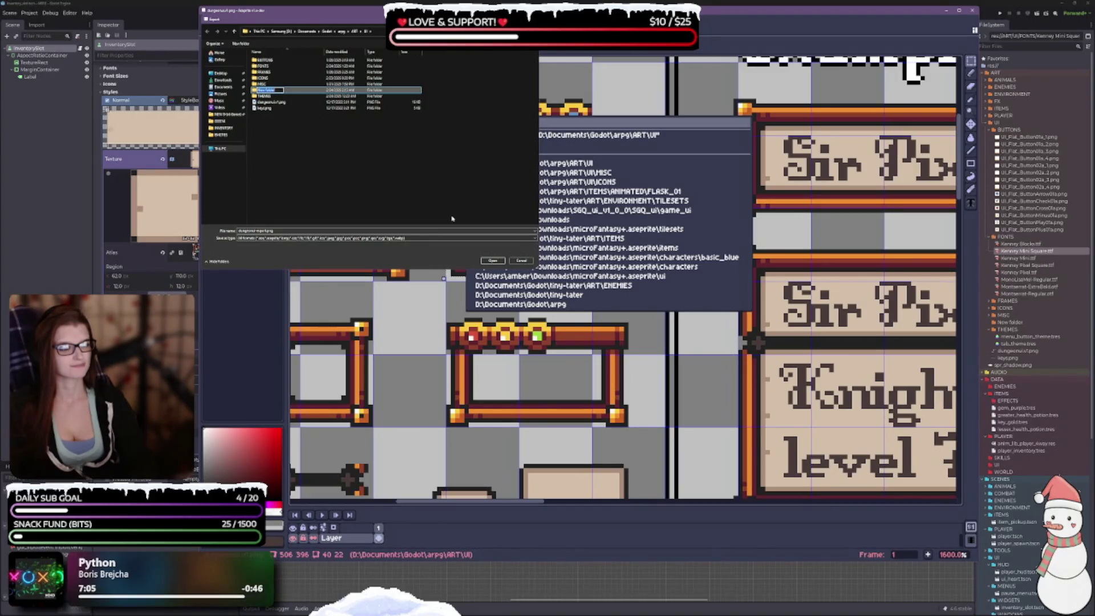
# Step: Create a new folder named MENUS in the UI art folder and open it
pyautogui.write('DUN')
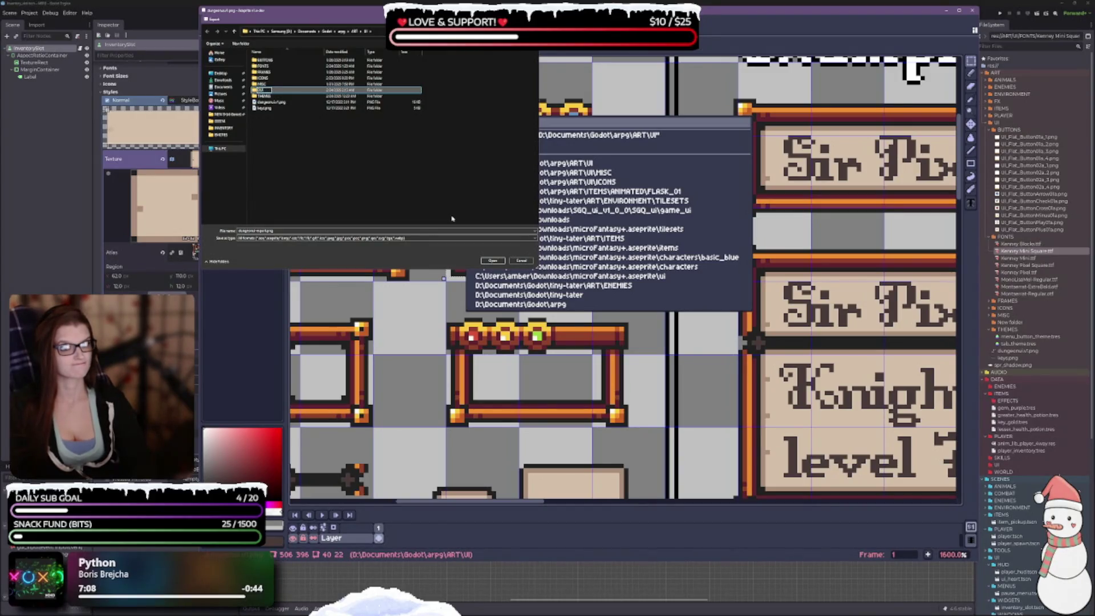
pyautogui.press('BackSpace')
pyautogui.press('BackSpace')
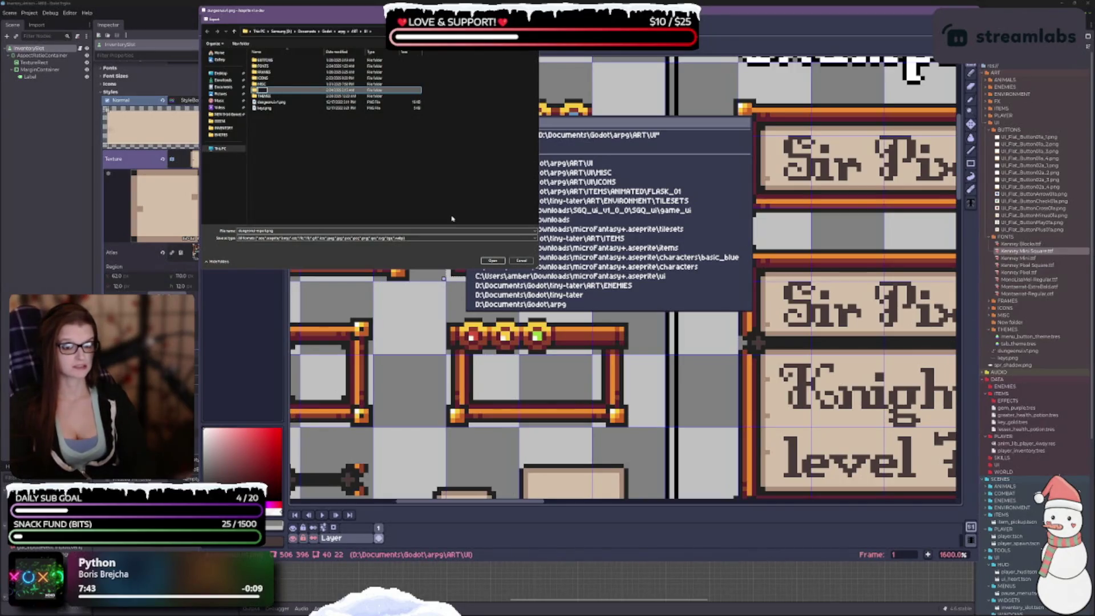
pyautogui.write('PANEL')
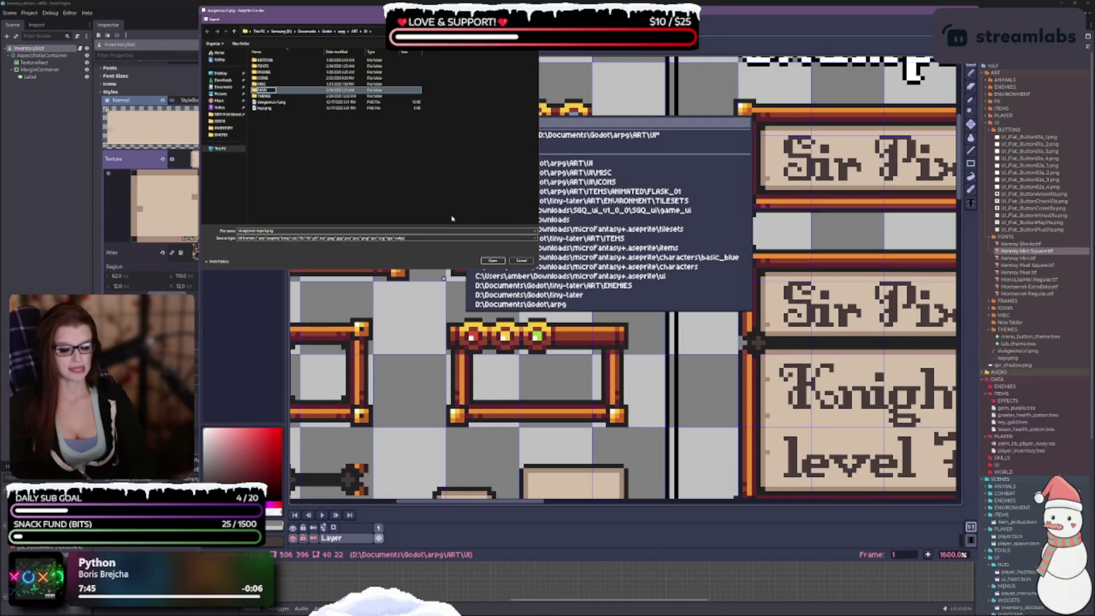
pyautogui.write('S')
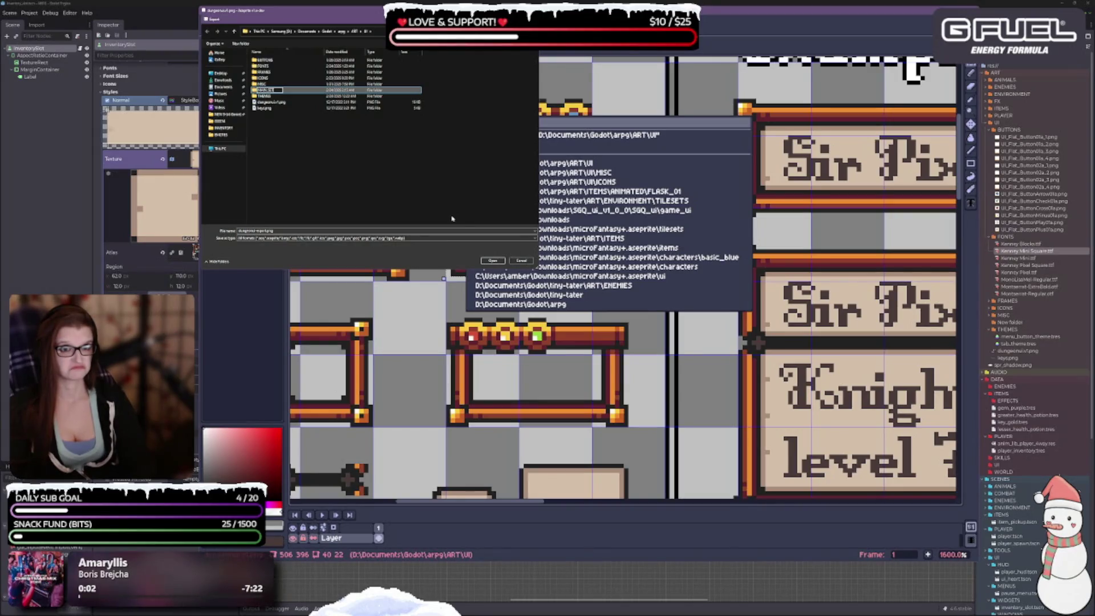
pyautogui.press('BackSpace')
pyautogui.press('BackSpace')
pyautogui.press('BackSpace')
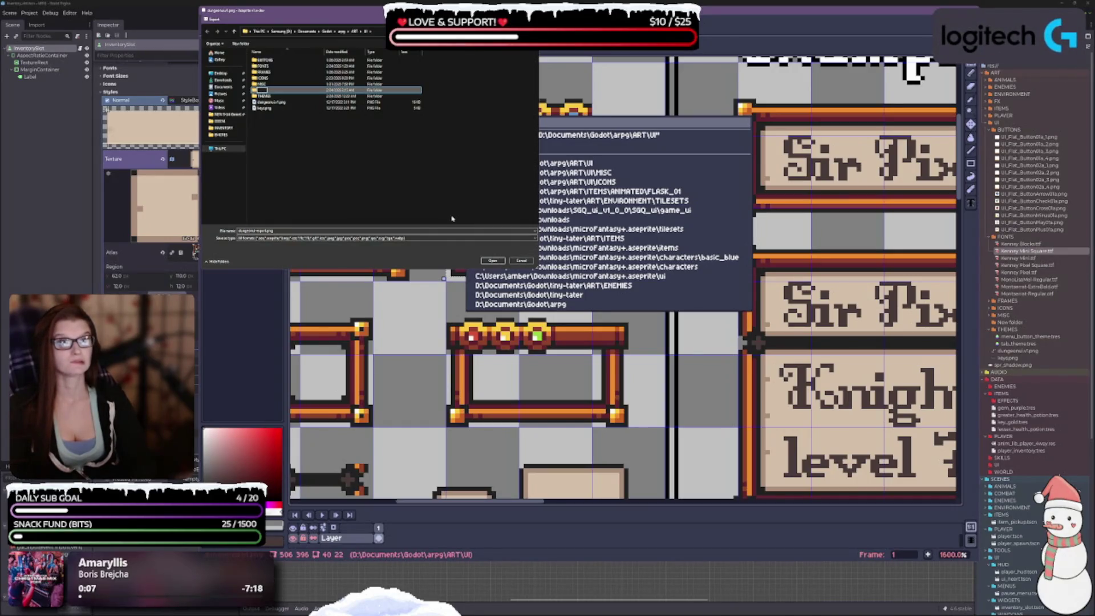
pyautogui.press('Escape')
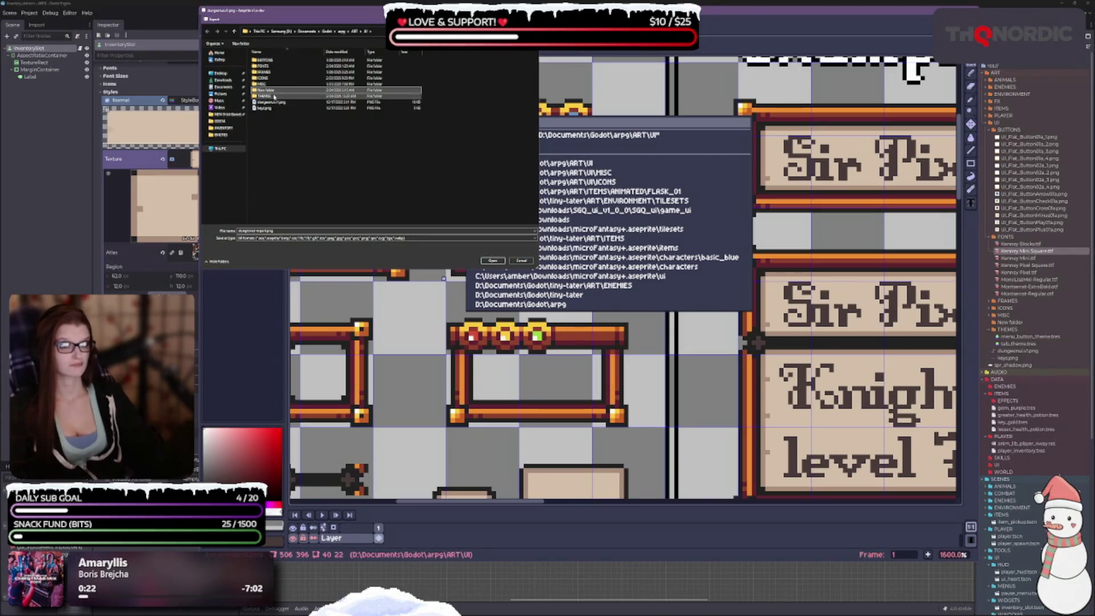
pyautogui.press('F2')
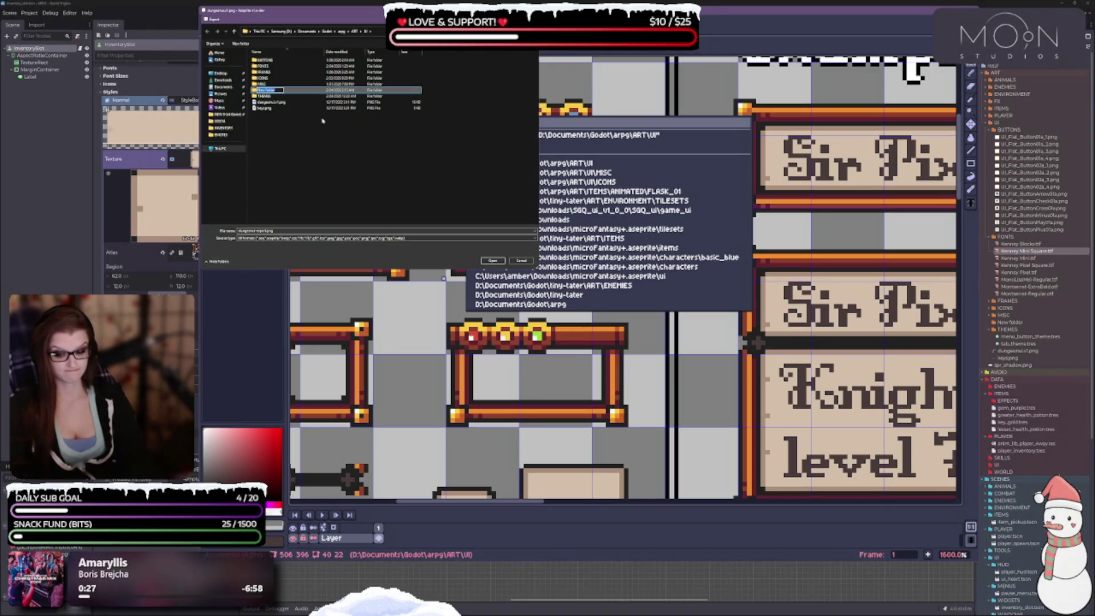
pyautogui.write('MENUS')
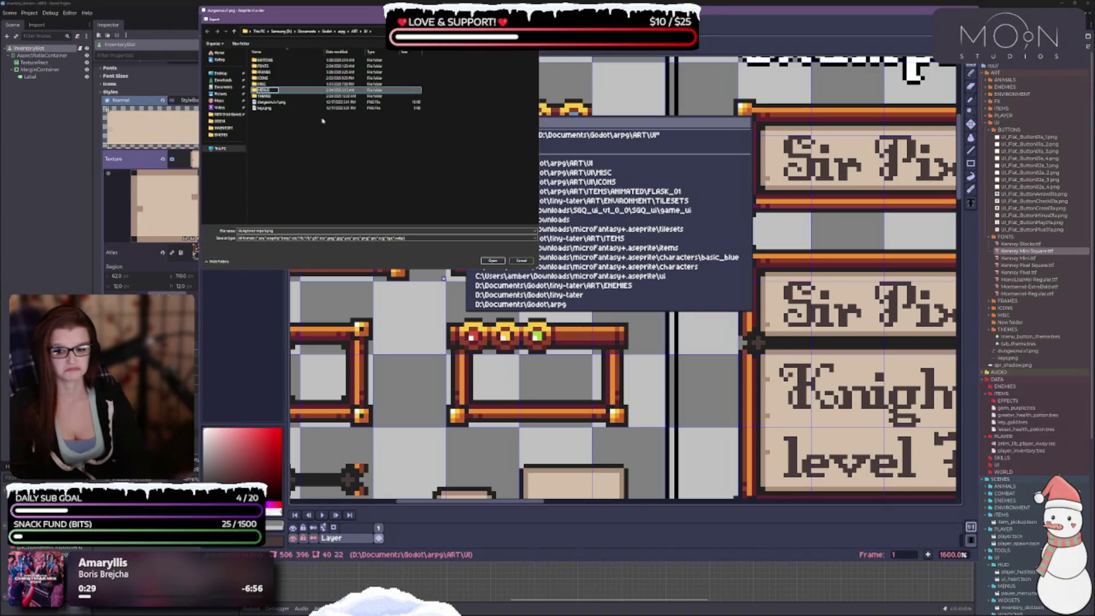
pyautogui.press('Return')
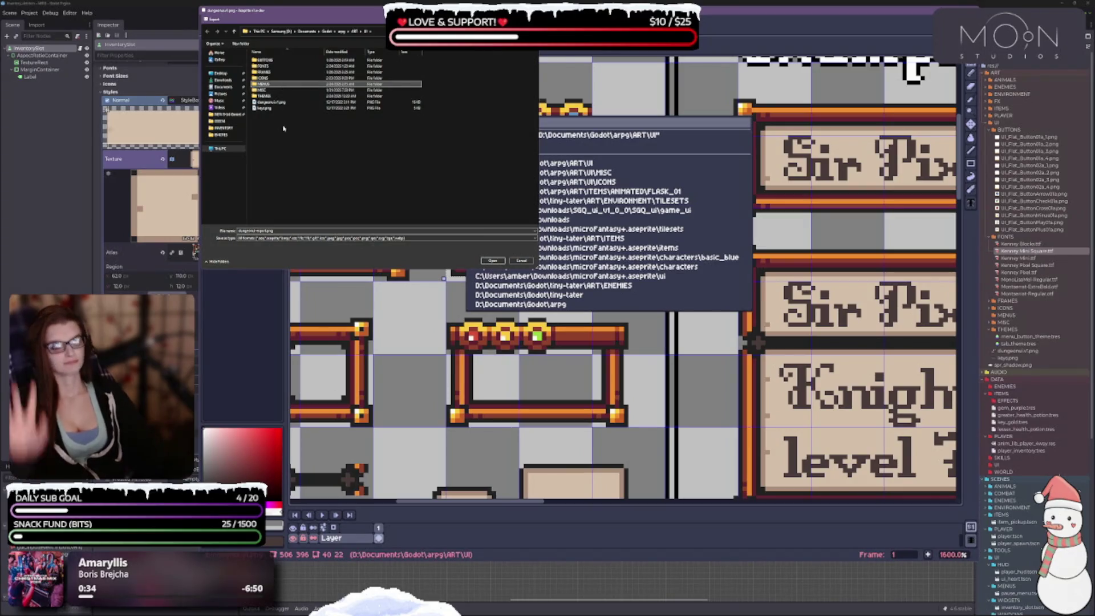
pyautogui.press('Return')
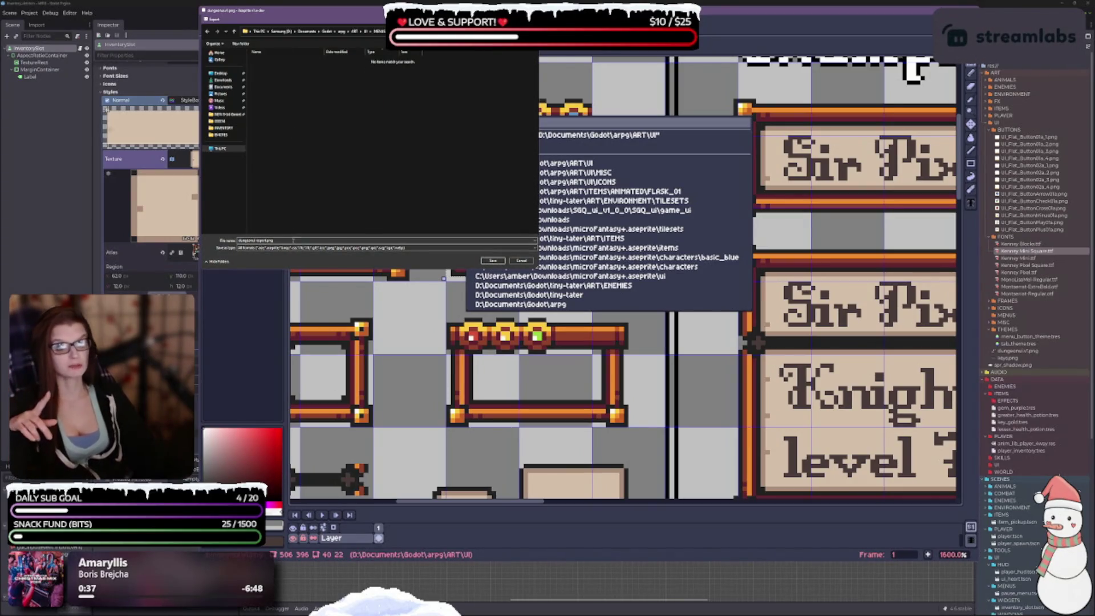
# Step: Rename the export output file to border_01.png inside MENUS and confirm it
pyautogui.click(288, 241)
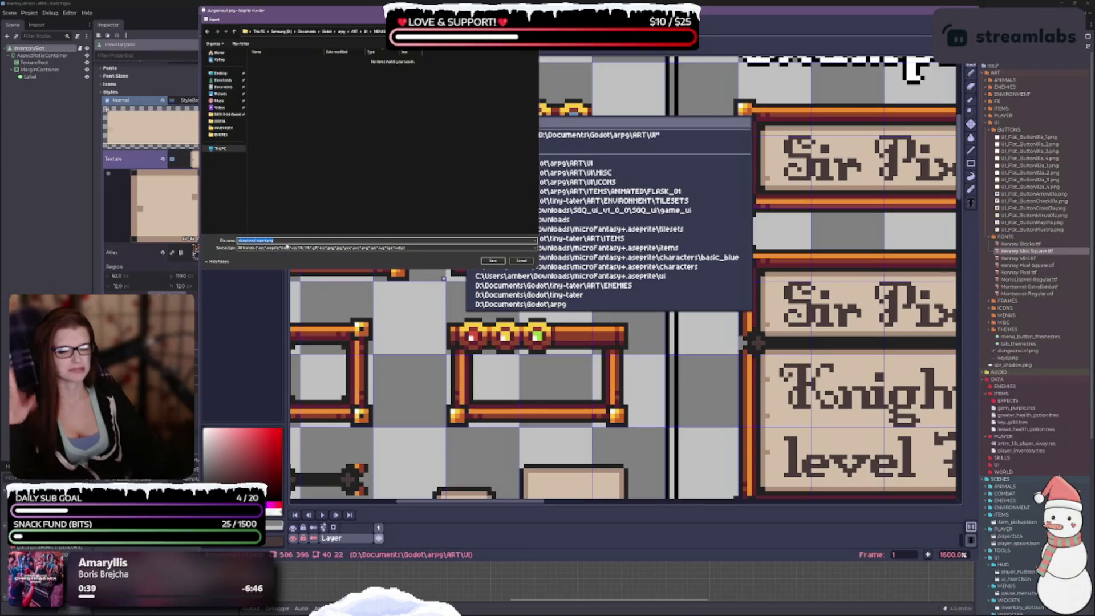
pyautogui.click(273, 241)
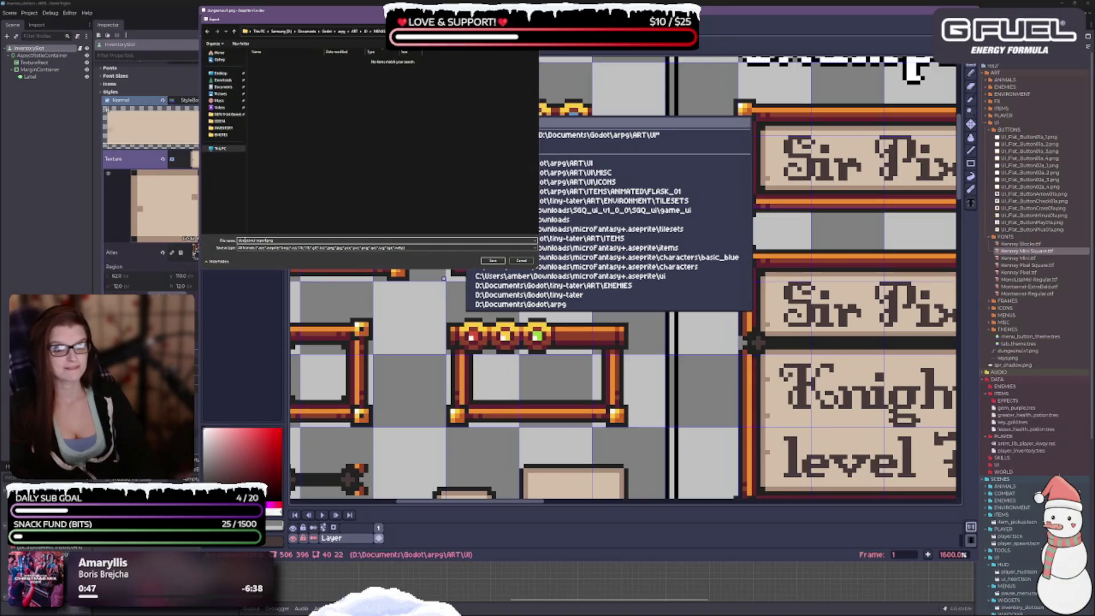
pyautogui.press('BackSpace')
pyautogui.press('BackSpace')
pyautogui.press('BackSpace')
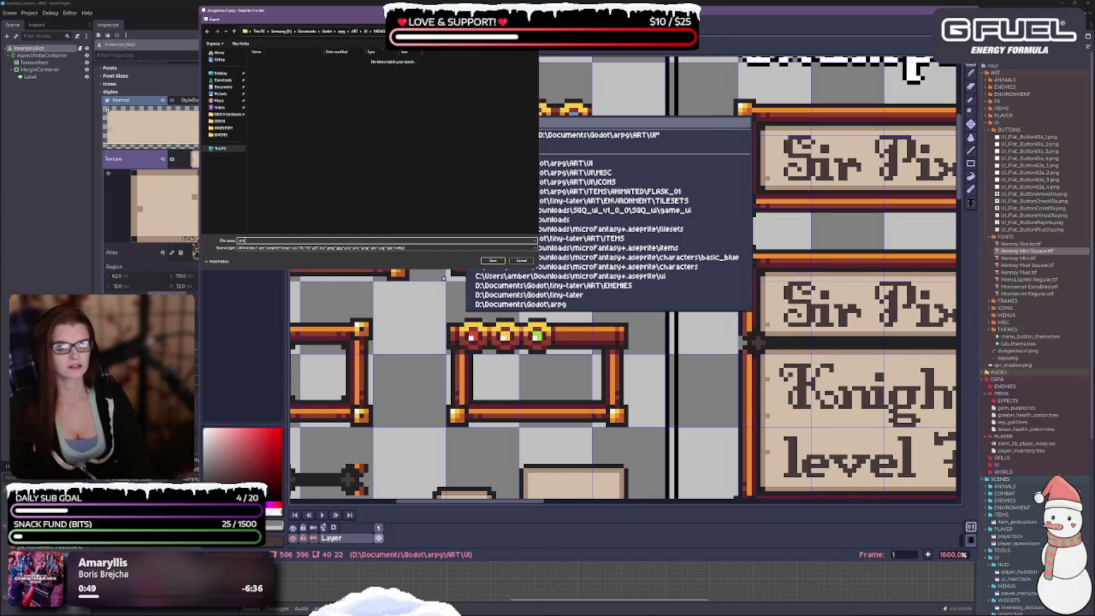
pyautogui.write('border.png')
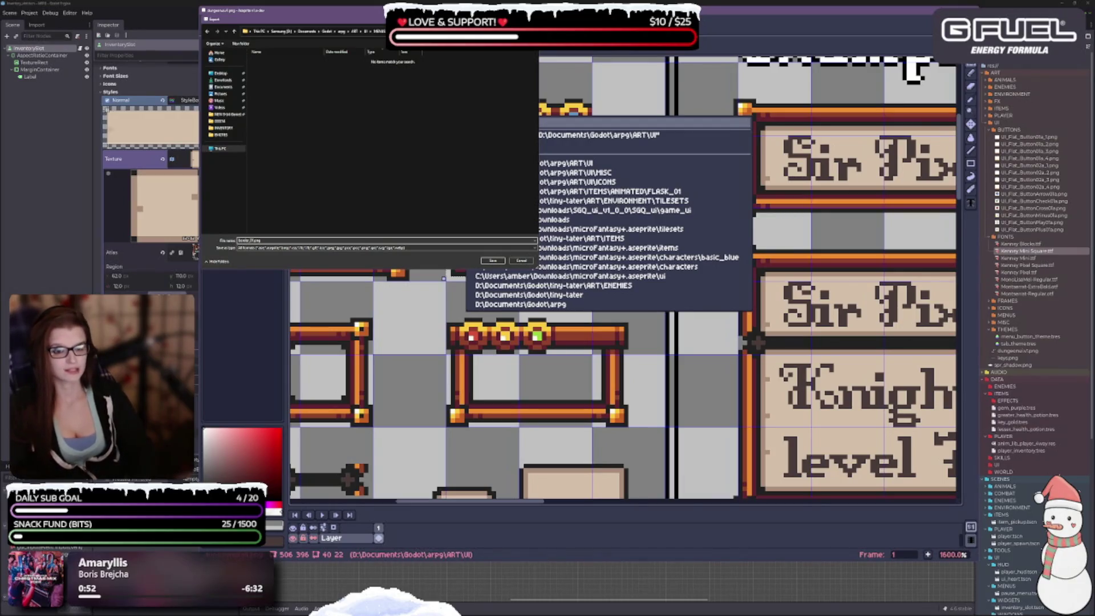
pyautogui.press('Home')
pyautogui.write('ui_')
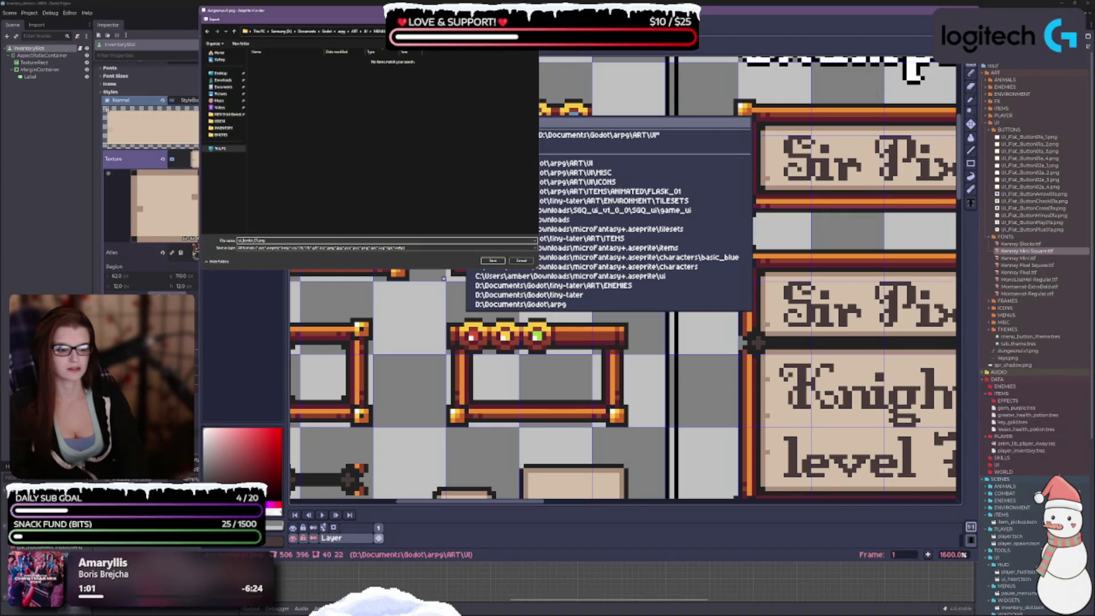
pyautogui.write('border_24.png')
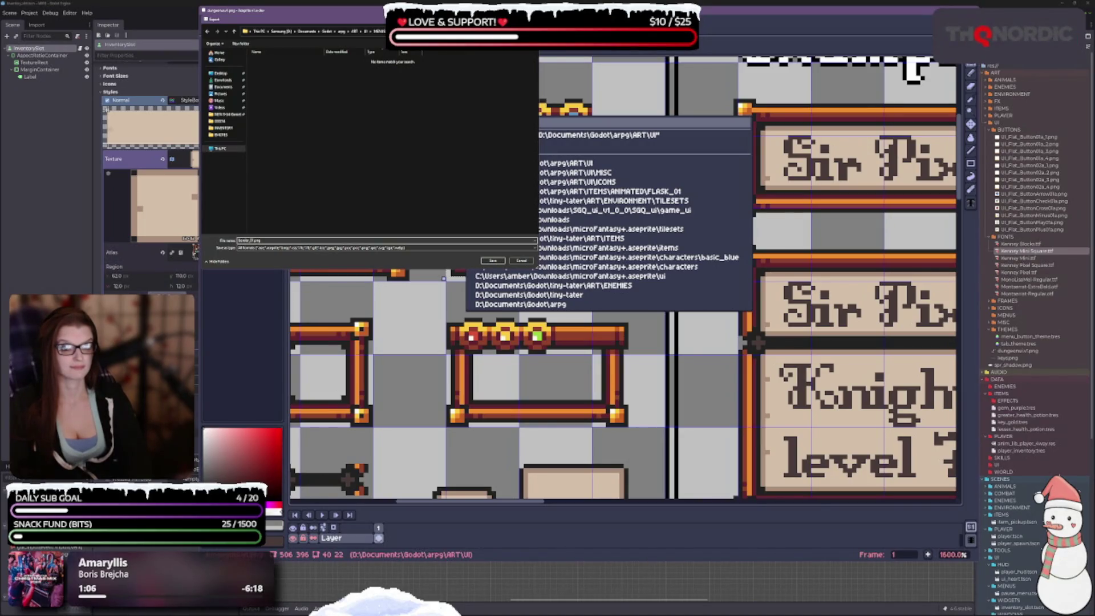
pyautogui.press('Return')
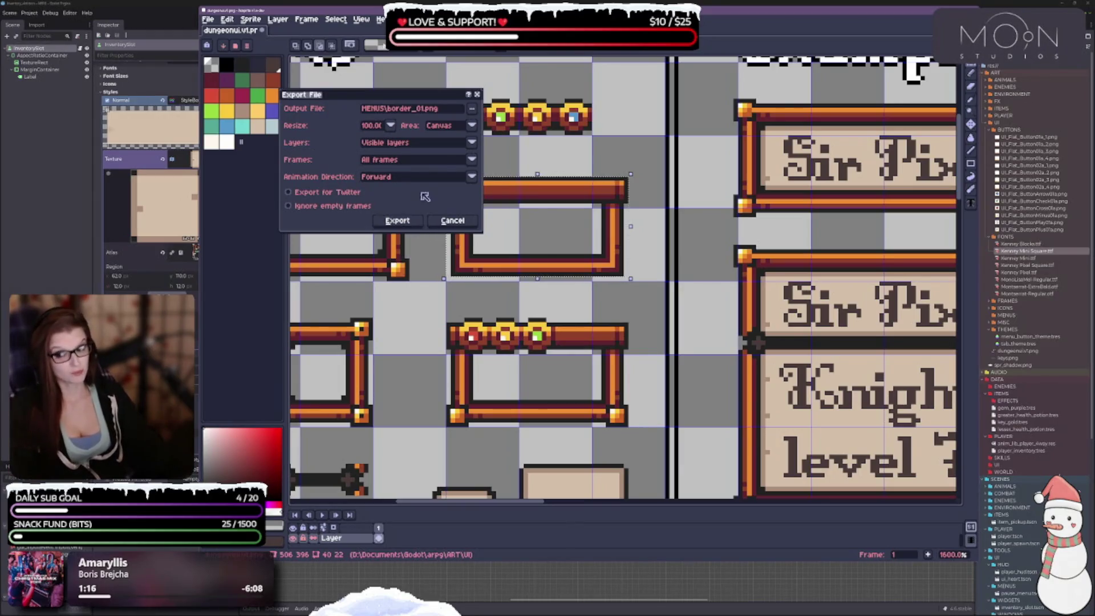
# Step: Set the export area to Selection and export the border piece as MENUS\border_01.png
pyautogui.click(445, 126)
pyautogui.click(445, 148)
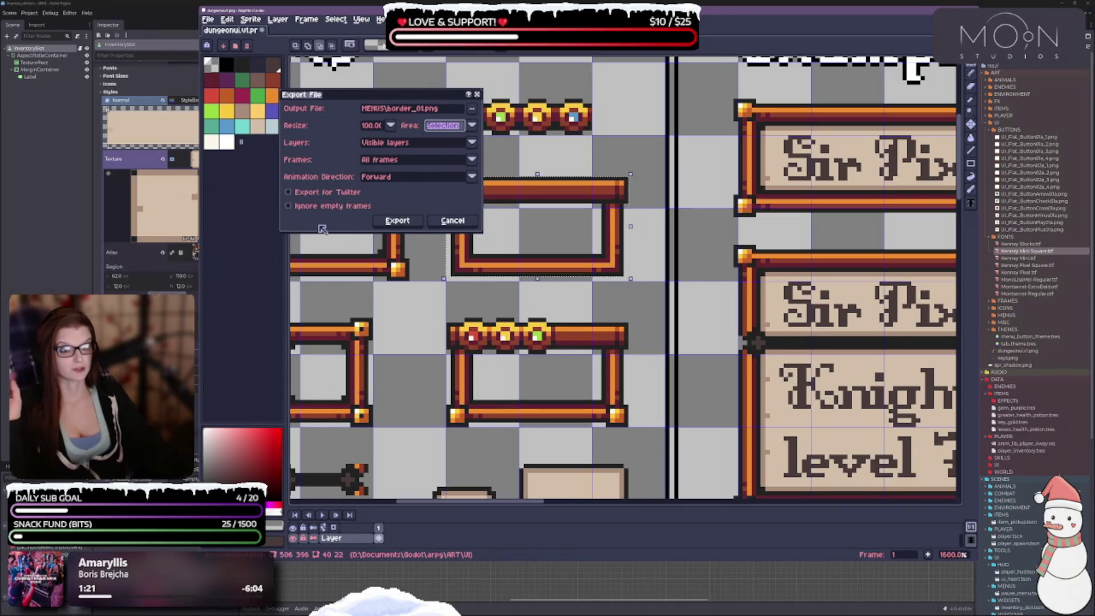
pyautogui.click(395, 221)
pyautogui.write('divi')
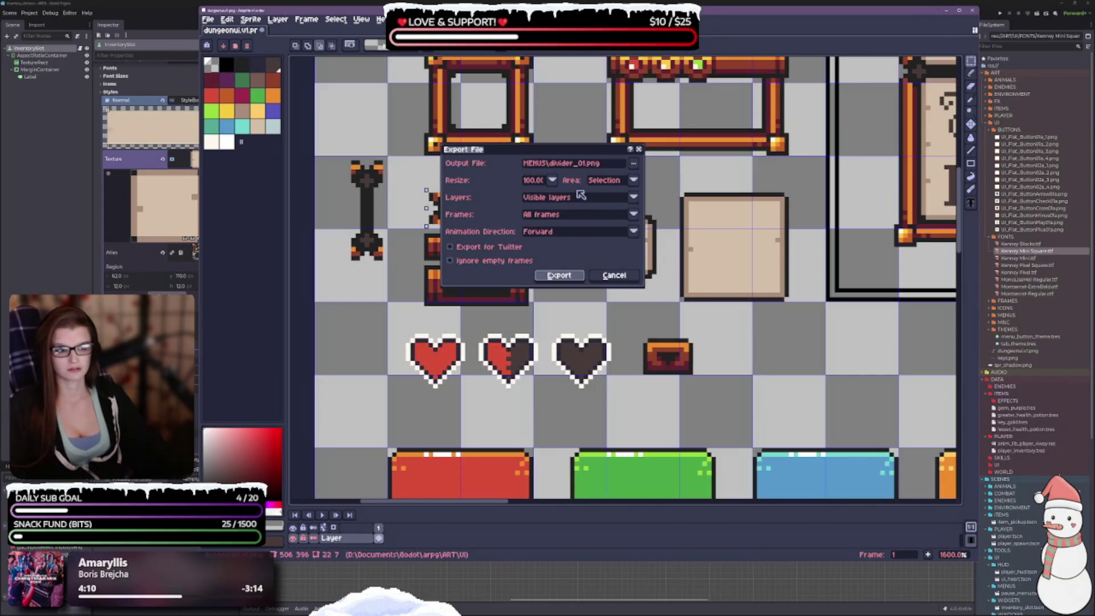
# Step: Export the dark connector bar as MENUS\divider_02.png
pyautogui.click(589, 165)
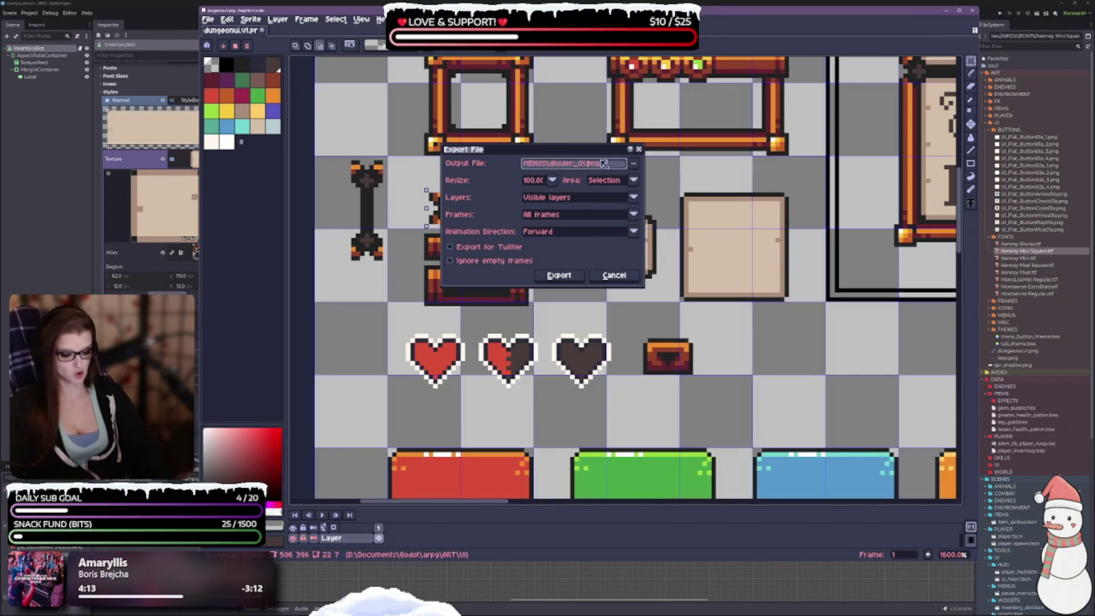
pyautogui.press('BackSpace')
pyautogui.write('2')
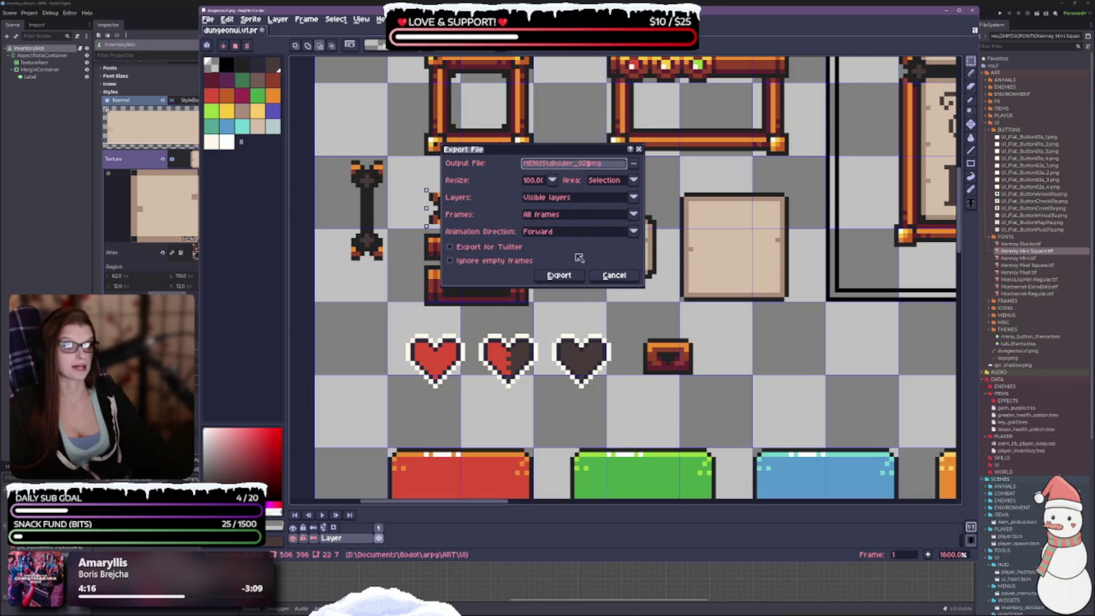
pyautogui.click(558, 274)
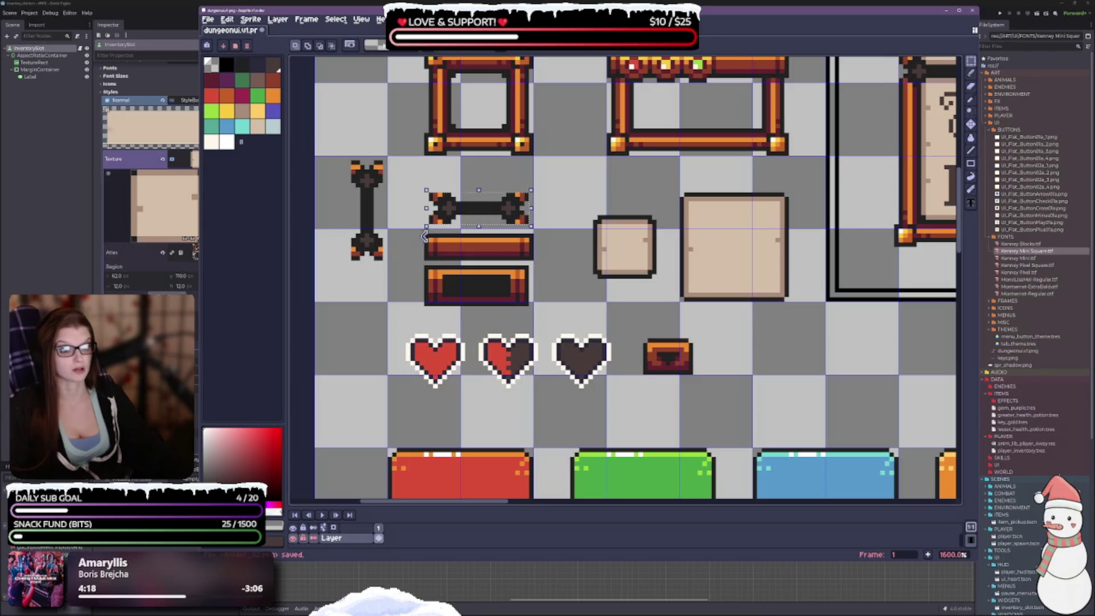
# Step: Marquee-select the orange bar and export it as MENUS\divider_03.png
pyautogui.moveTo(425, 234)
pyautogui.mouseDown()
pyautogui.moveTo(454, 258)
pyautogui.moveTo(534, 261)
pyautogui.mouseUp()
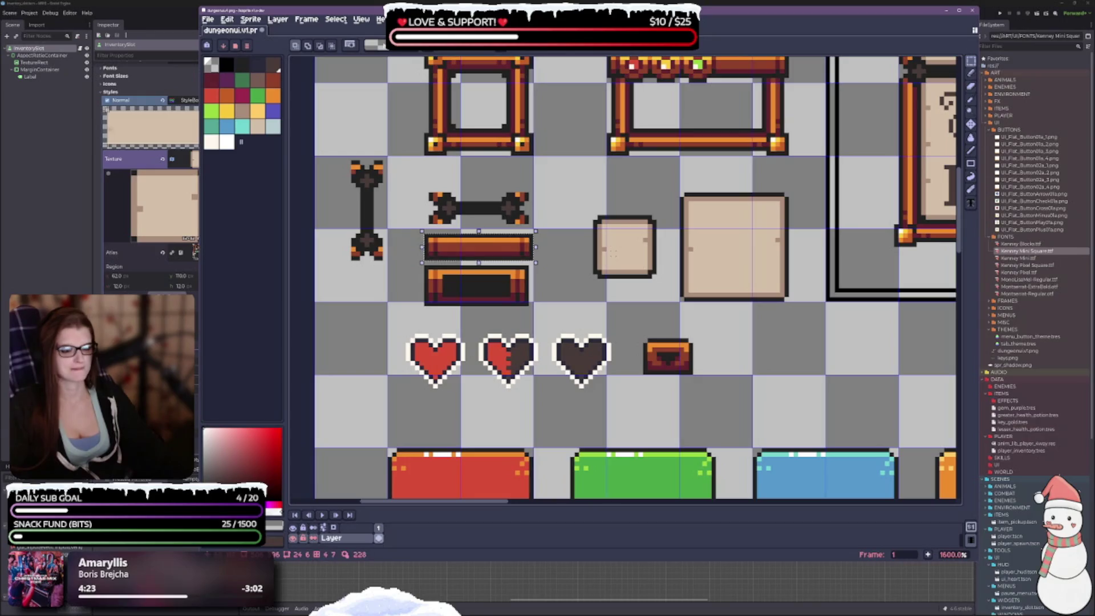
pyautogui.hotkey('ctrl', 'alt', 'shift', 's')
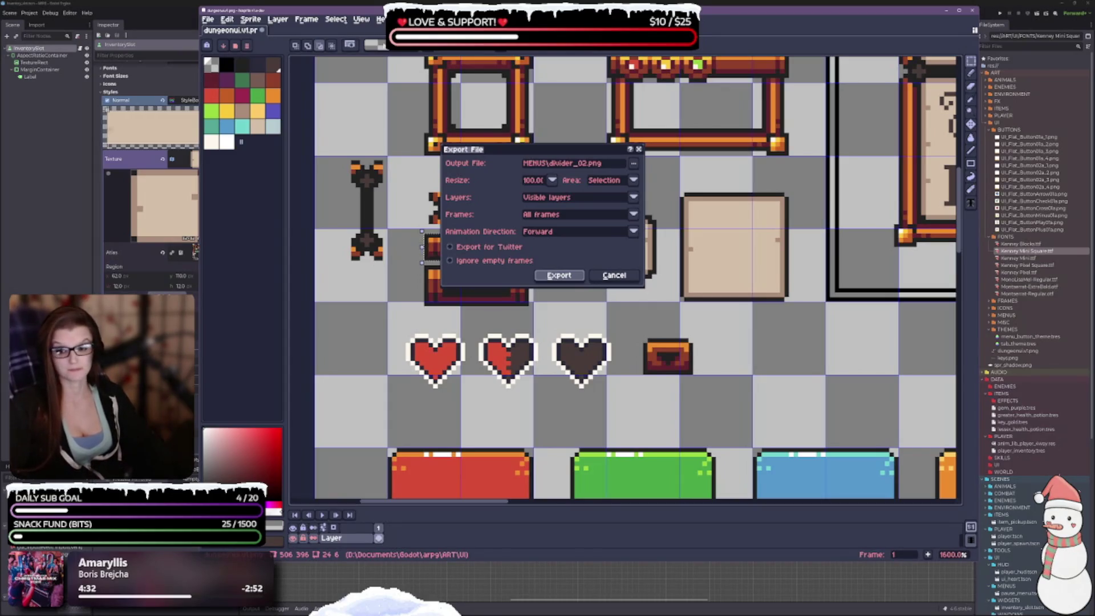
pyautogui.click(589, 164)
pyautogui.press('BackSpace')
pyautogui.write('3')
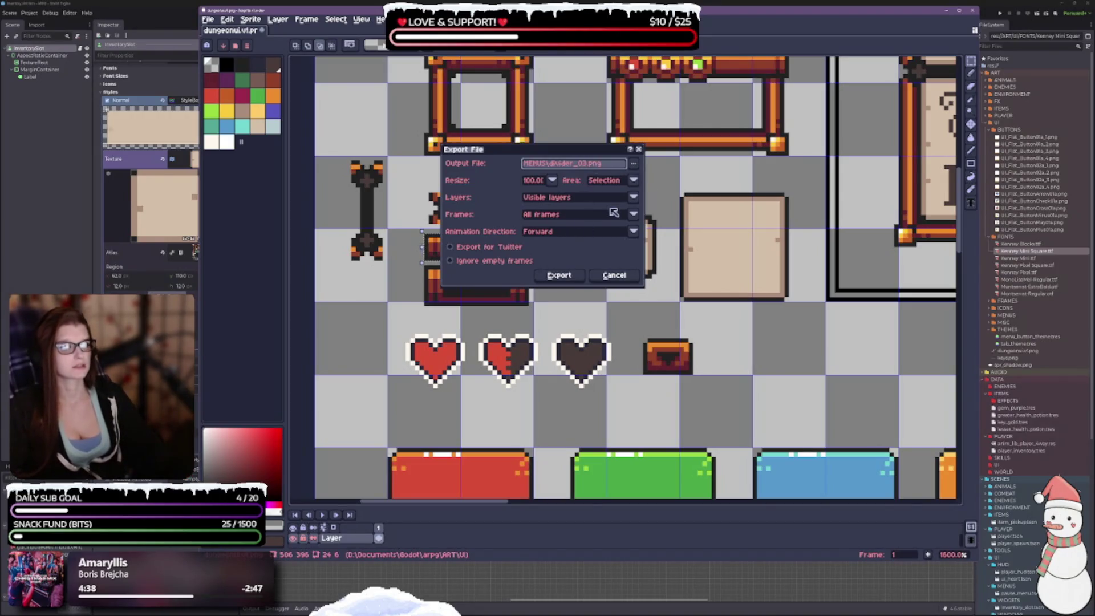
pyautogui.moveTo(574, 152)
pyautogui.mouseDown()
pyautogui.moveTo(697, 119)
pyautogui.moveTo(664, 202)
pyautogui.moveTo(626, 209)
pyautogui.mouseUp()
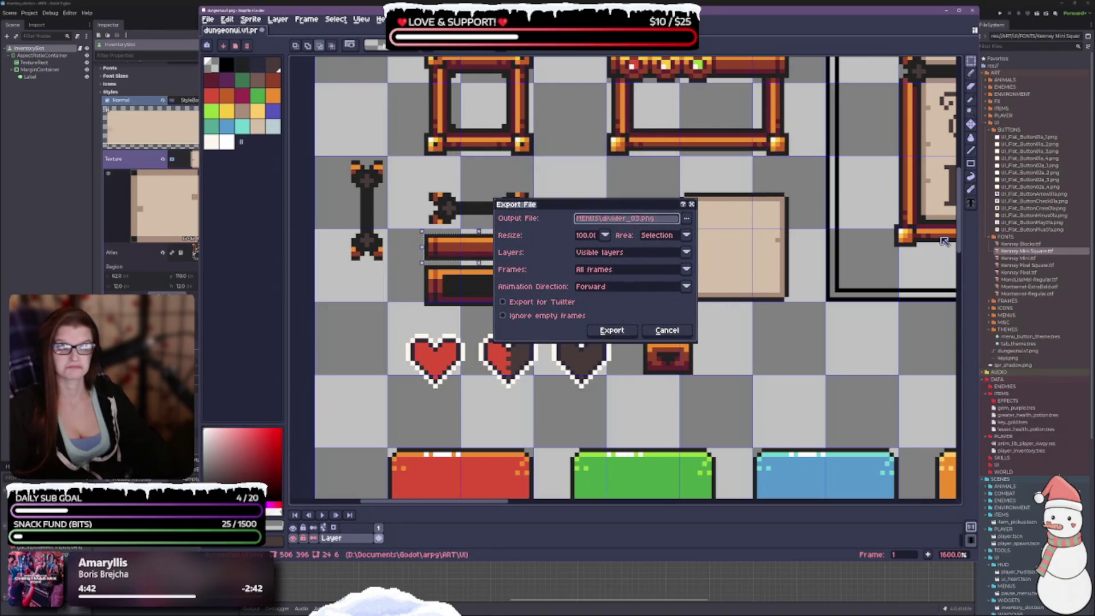
pyautogui.click(612, 330)
pyautogui.scroll(-5, 582, 268)
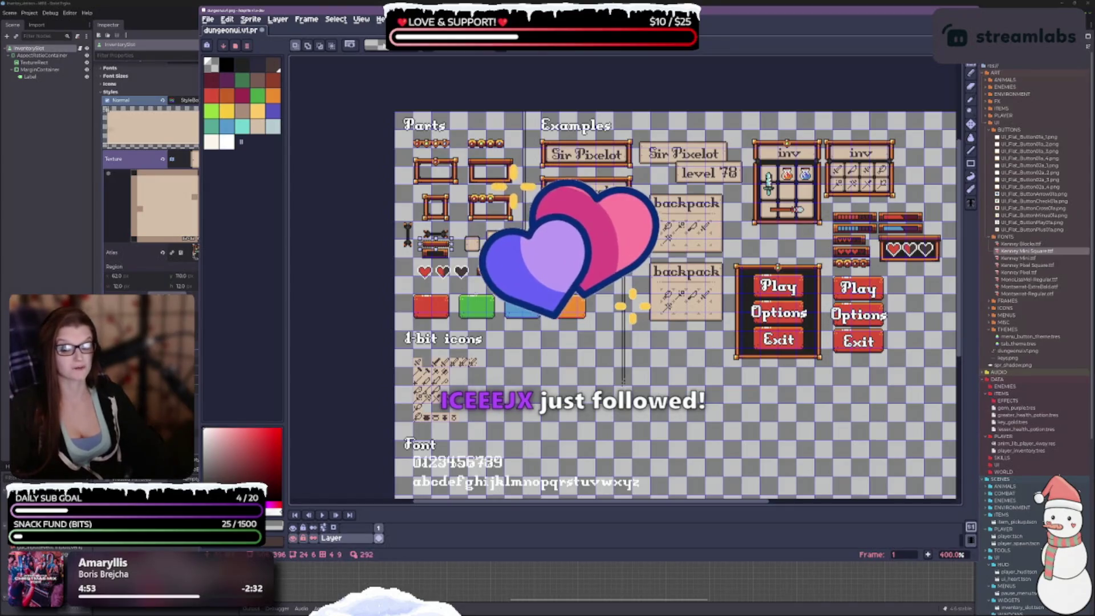
# Step: Select the dark-framed box below the bar with a rectangle
pyautogui.scroll(10, 428, 256)
pyautogui.scroll(-5, 420, 258)
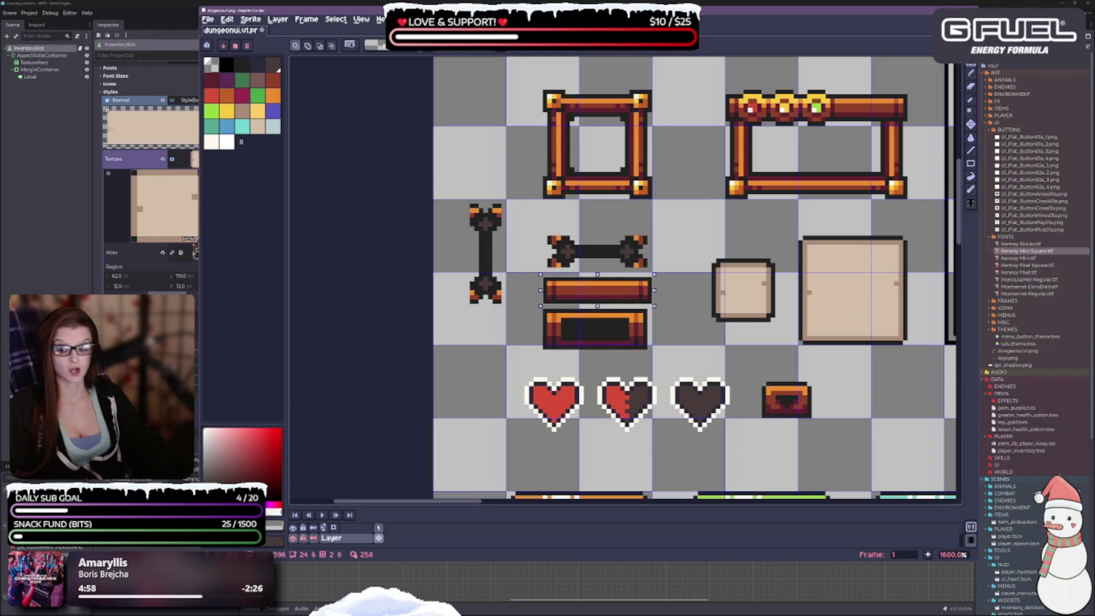
pyautogui.moveTo(540, 306); pyautogui.dragTo(649, 351)
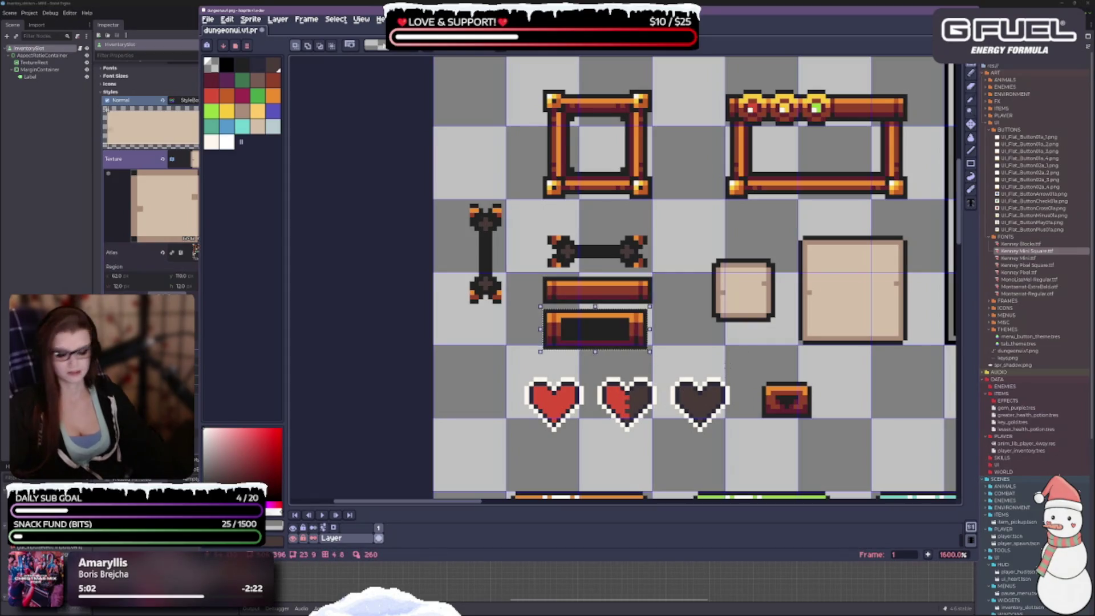
# Step: Set up an export of the selection with output file MENUS\divider_04.png
pyautogui.hotkey('ctrl', 'alt', 'shift', 's')
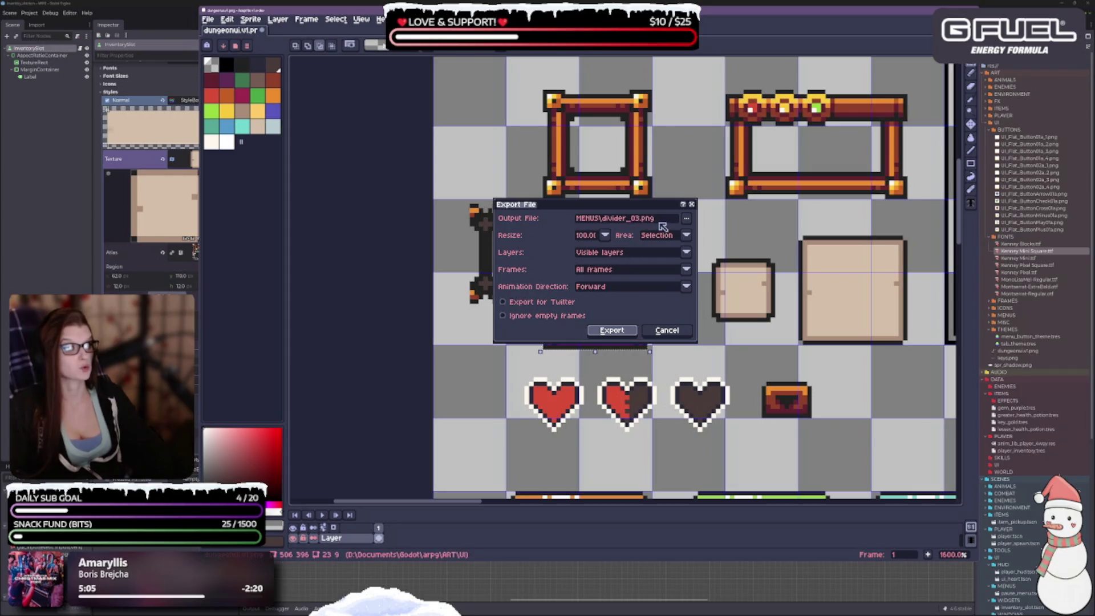
pyautogui.click(662, 220)
pyautogui.press('BackSpace')
pyautogui.write('4')
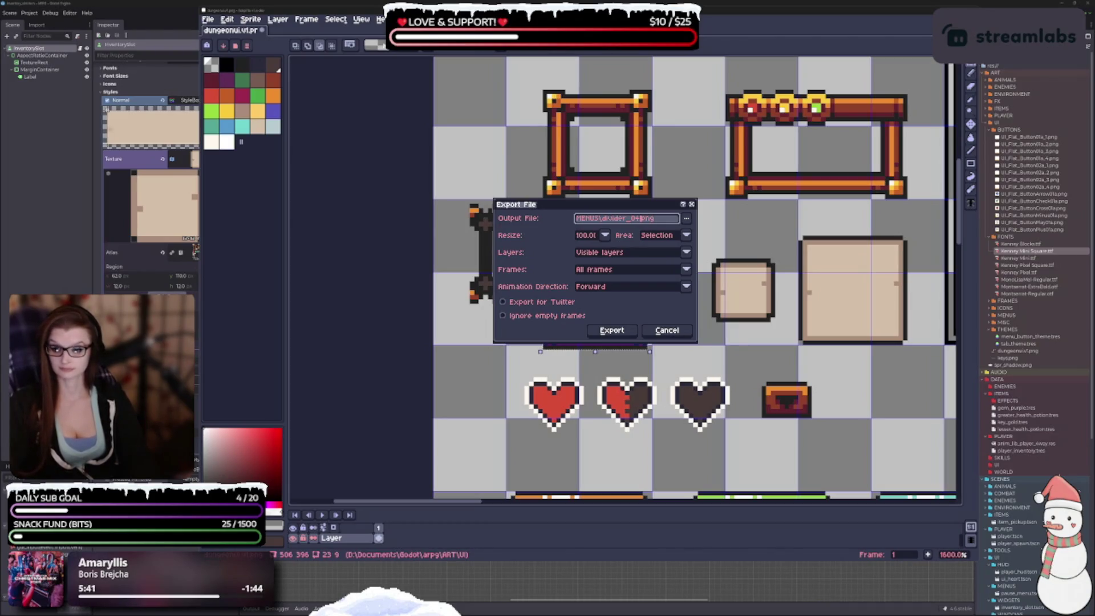
pyautogui.click(640, 218)
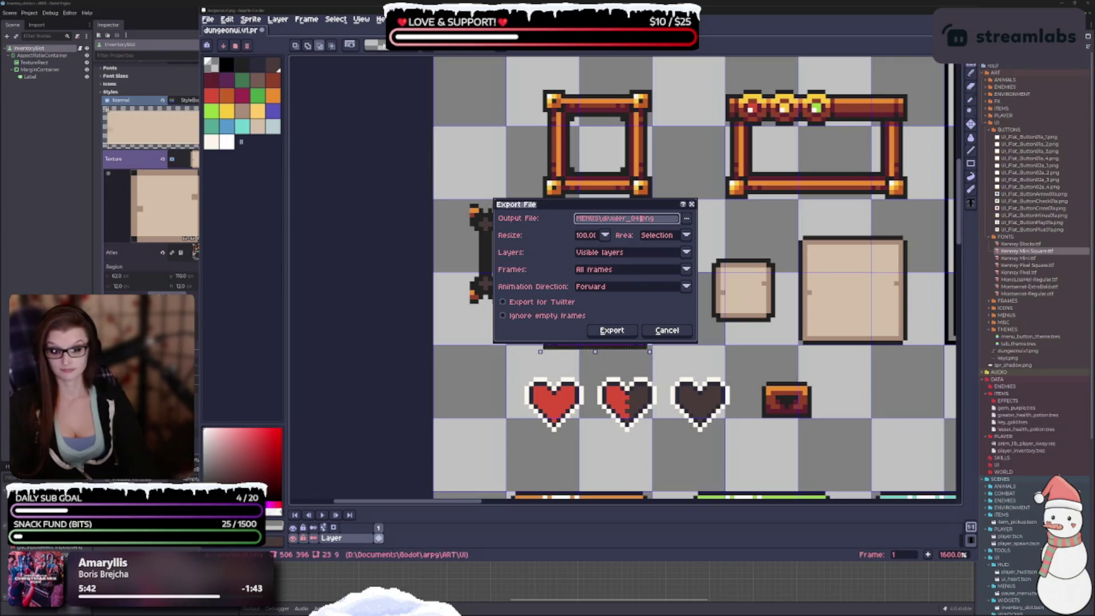
pyautogui.write('.')
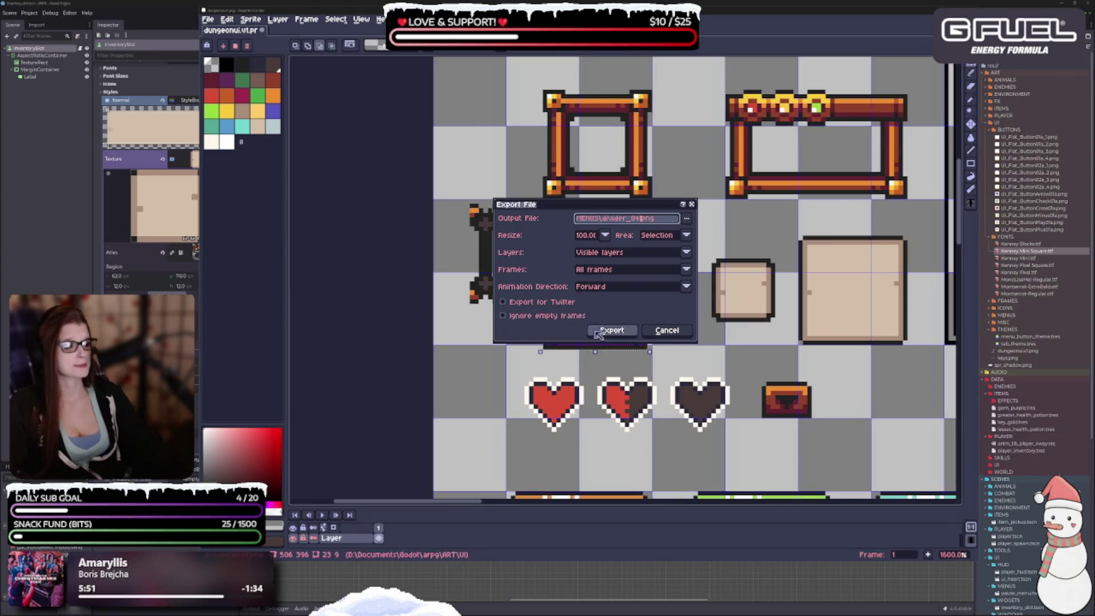
pyautogui.moveTo(613, 209)
pyautogui.mouseDown()
pyautogui.moveTo(829, 255)
pyautogui.moveTo(828, 274)
pyautogui.moveTo(815, 233)
pyautogui.moveTo(704, 231)
pyautogui.moveTo(807, 275)
pyautogui.moveTo(771, 248)
pyautogui.mouseUp()
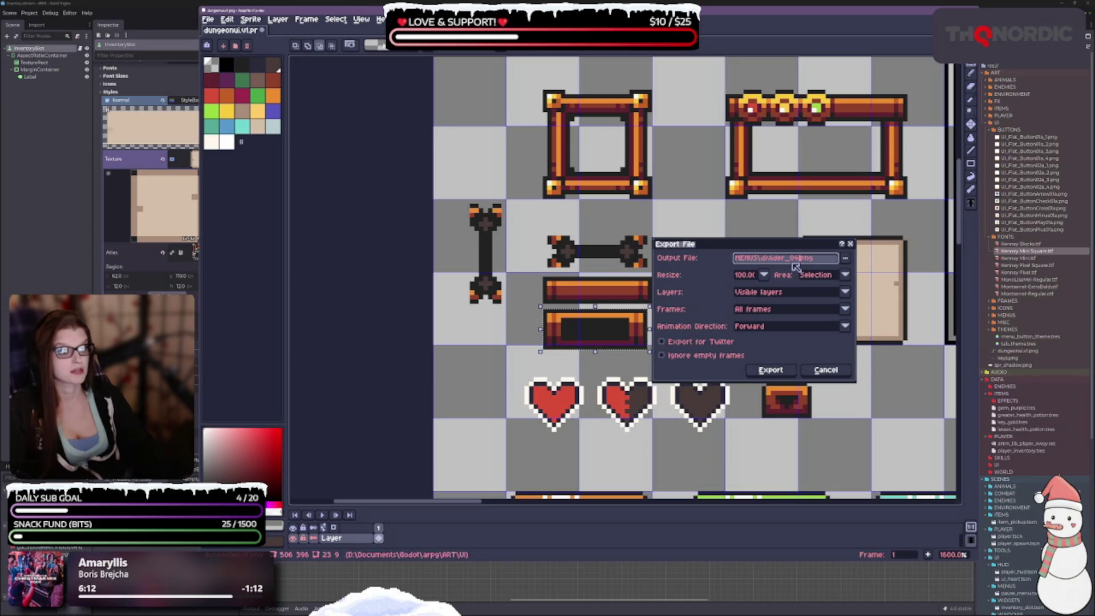
# Step: Change the output name to MENUS\border_05.png and export the dark-framed box
pyautogui.press('BackSpace')
pyautogui.press('BackSpace')
pyautogui.press('BackSpace')
pyautogui.press('BackSpace')
pyautogui.press('BackSpace')
pyautogui.press('BackSpace')
pyautogui.write('border')
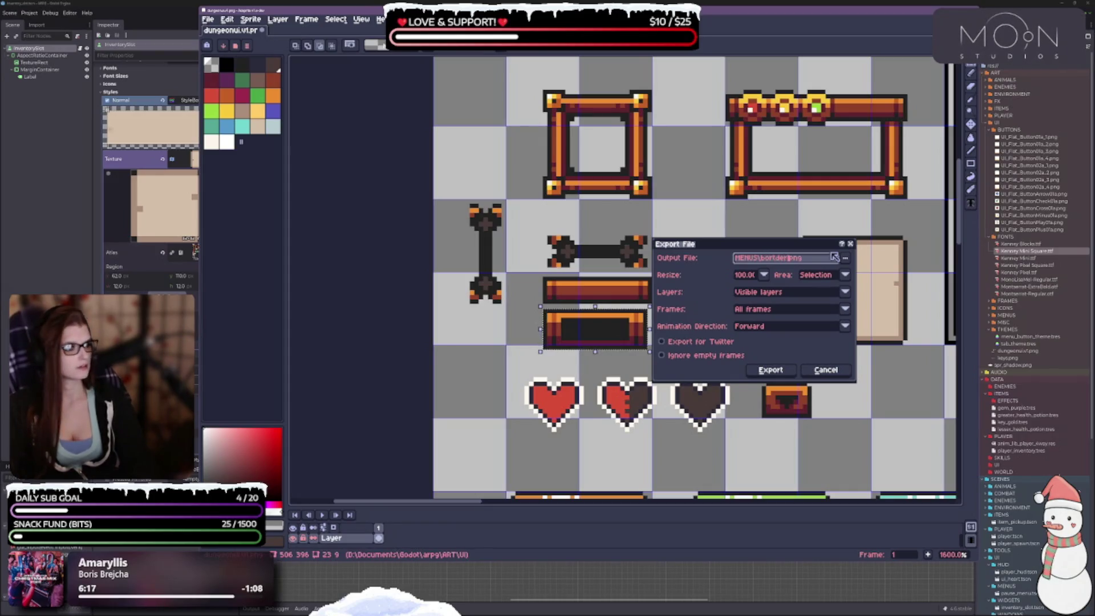
pyautogui.write('_')
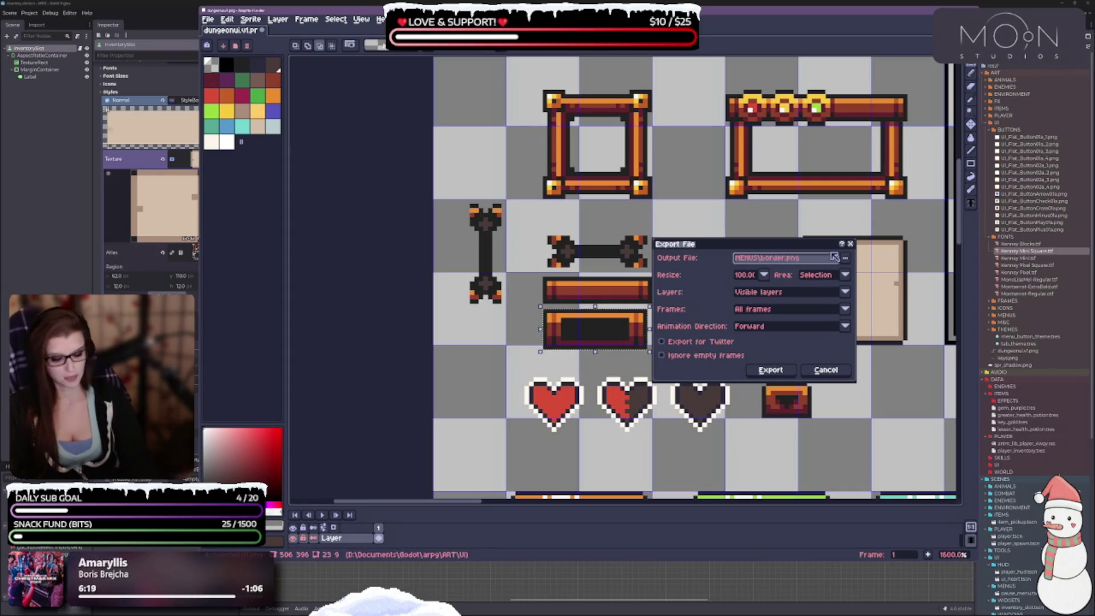
pyautogui.write('05')
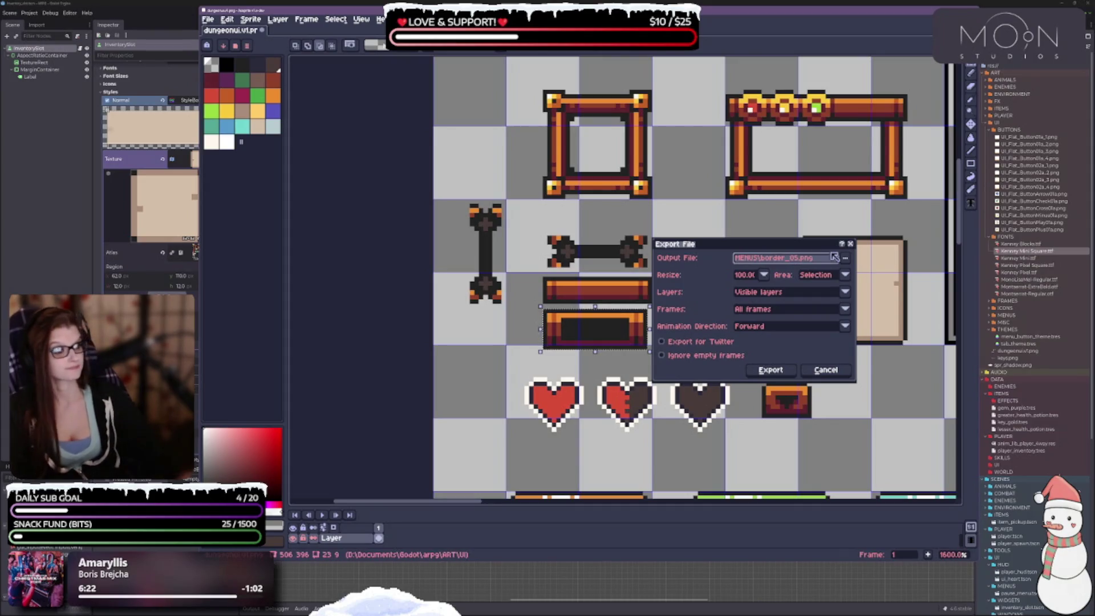
pyautogui.press('Return')
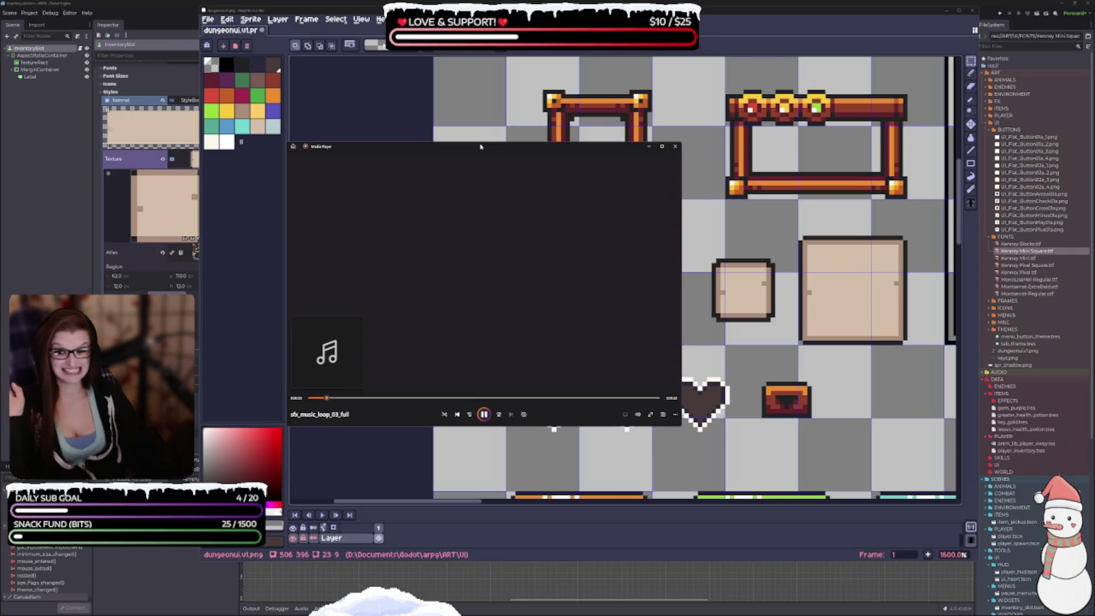
# Step: Minimize the Media Player window playing sfx_music_loop_03_full to reveal the canvas
pyautogui.click(649, 146)
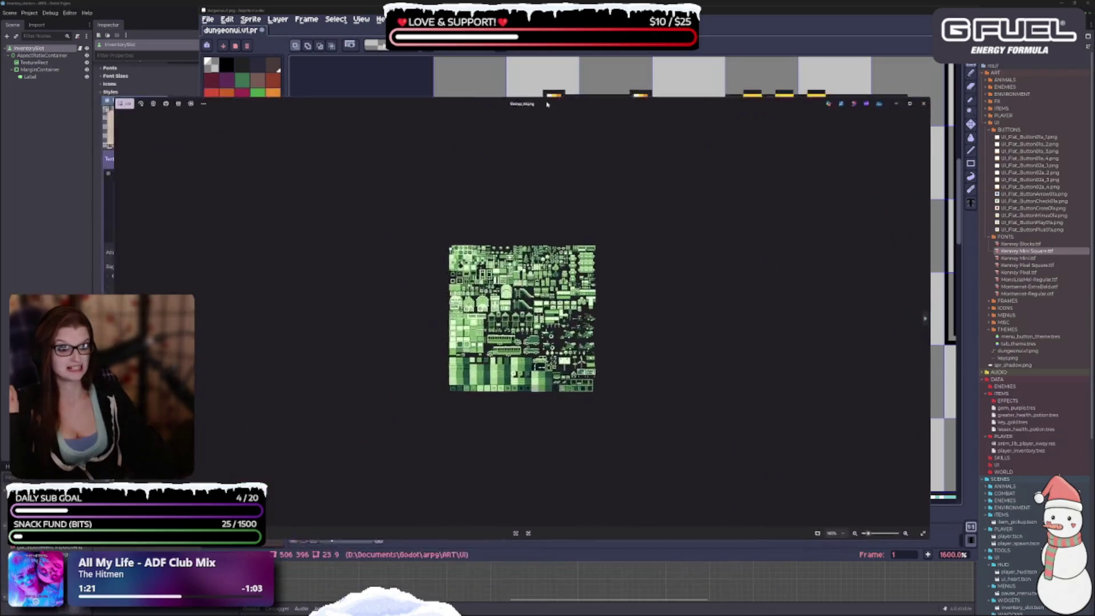
# Step: Zoom through the tileset images, advance to the next one, and close the tall green tileset
pyautogui.scroll(5, 545, 360)
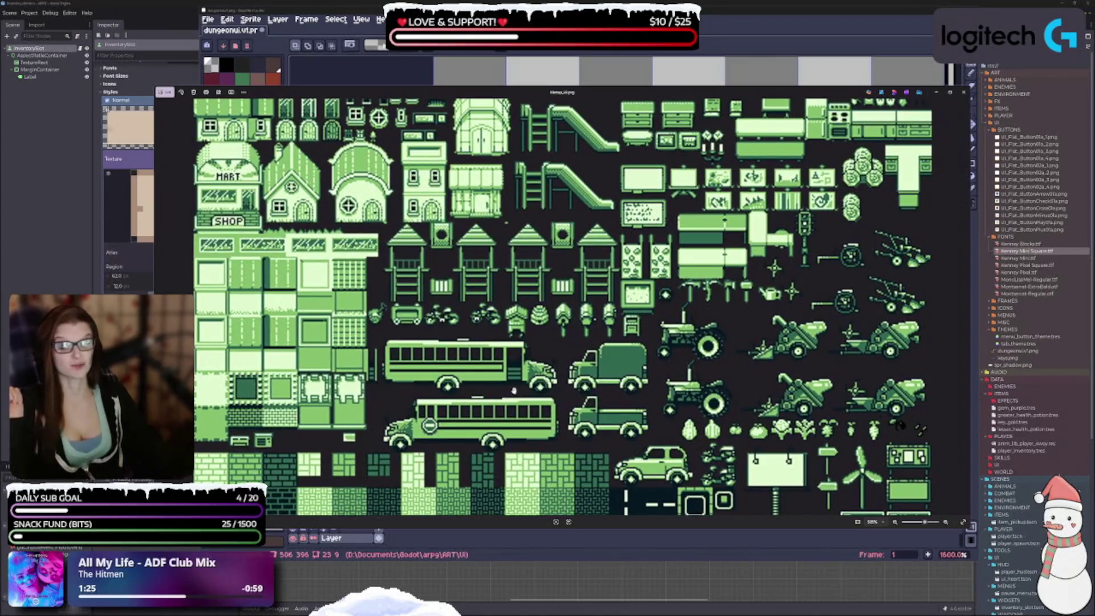
pyautogui.scroll(3, 553, 308)
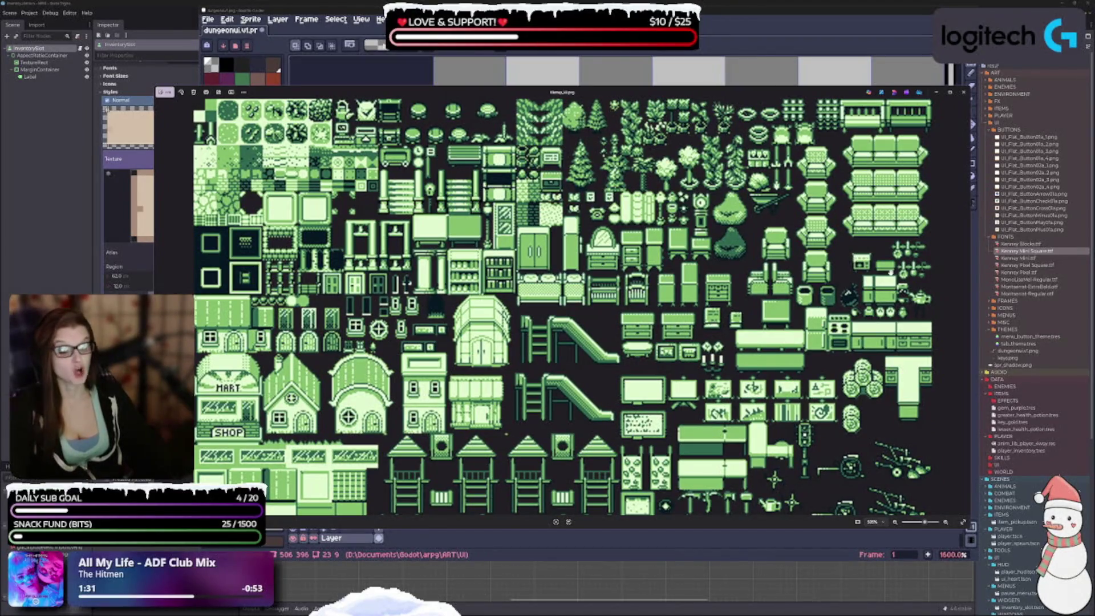
pyautogui.click(965, 308)
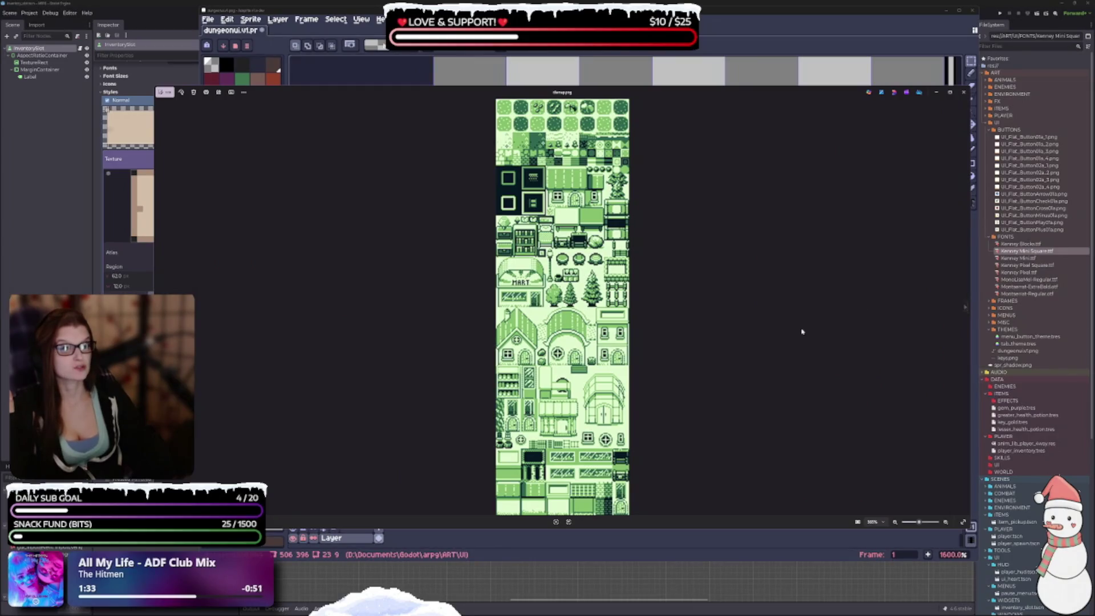
pyautogui.scroll(4, 773, 332)
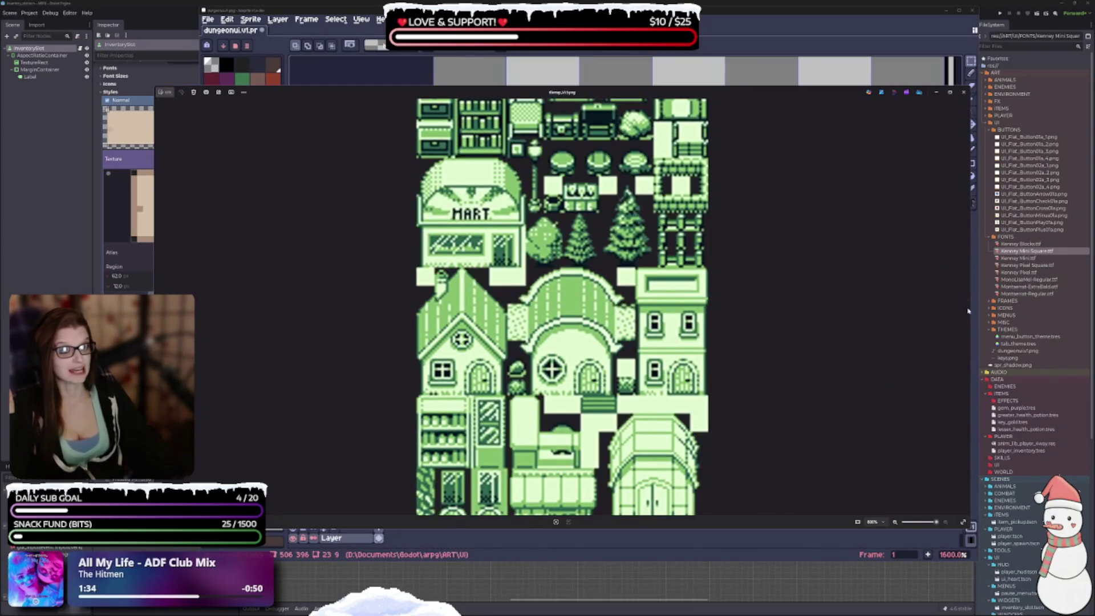
pyautogui.scroll(-4, 970, 317)
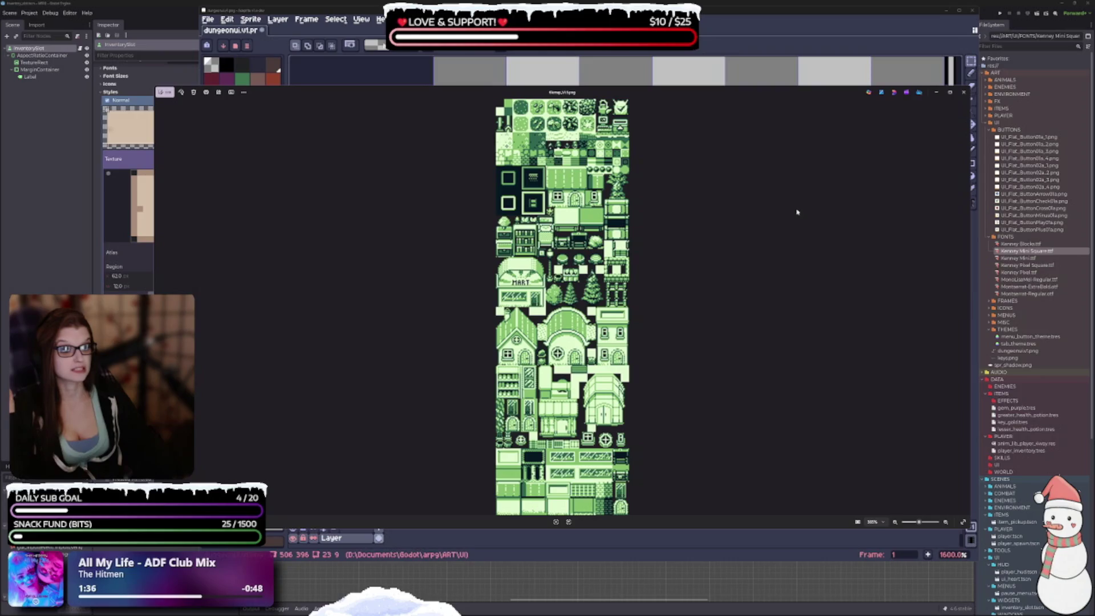
pyautogui.click(964, 92)
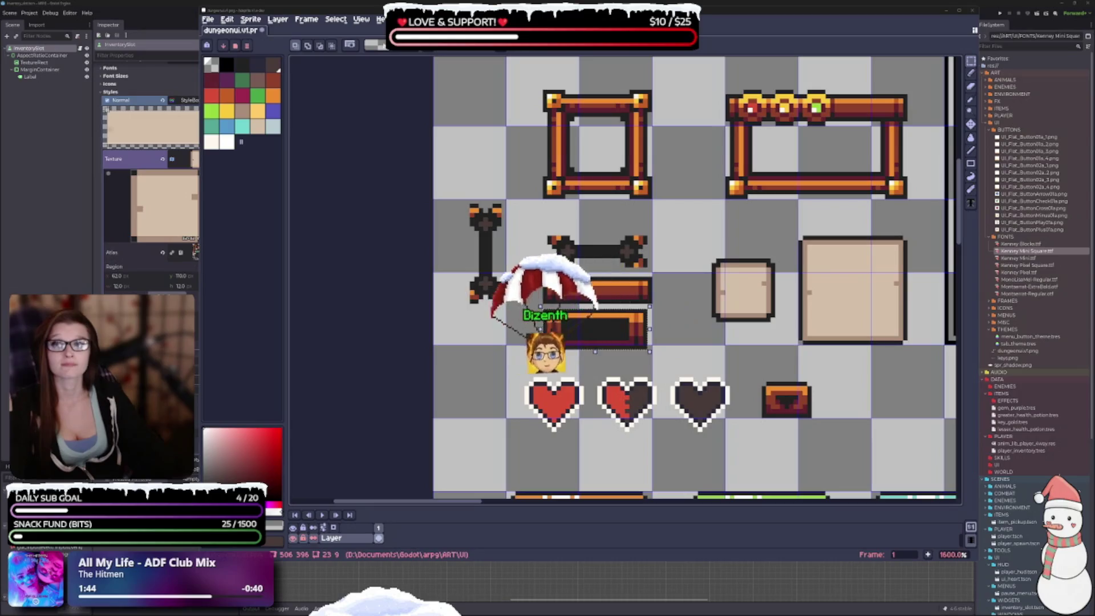
# Step: Advance through the clothing and items icon sheets, then close the viewer windows
pyautogui.scroll(-3, 580, 326)
pyautogui.scroll(3, 580, 325)
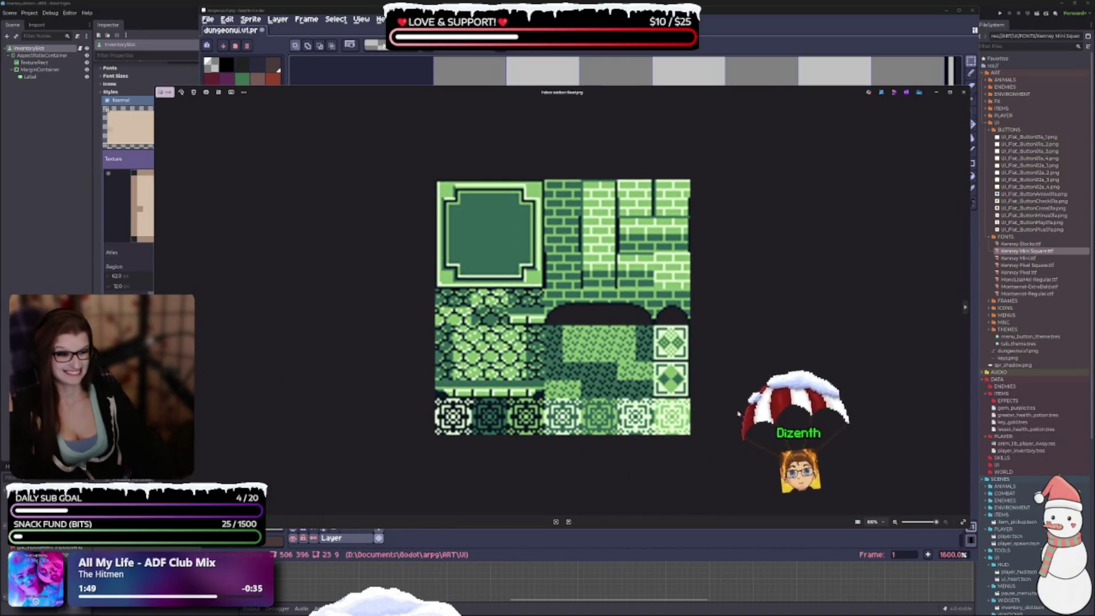
pyautogui.click(963, 311)
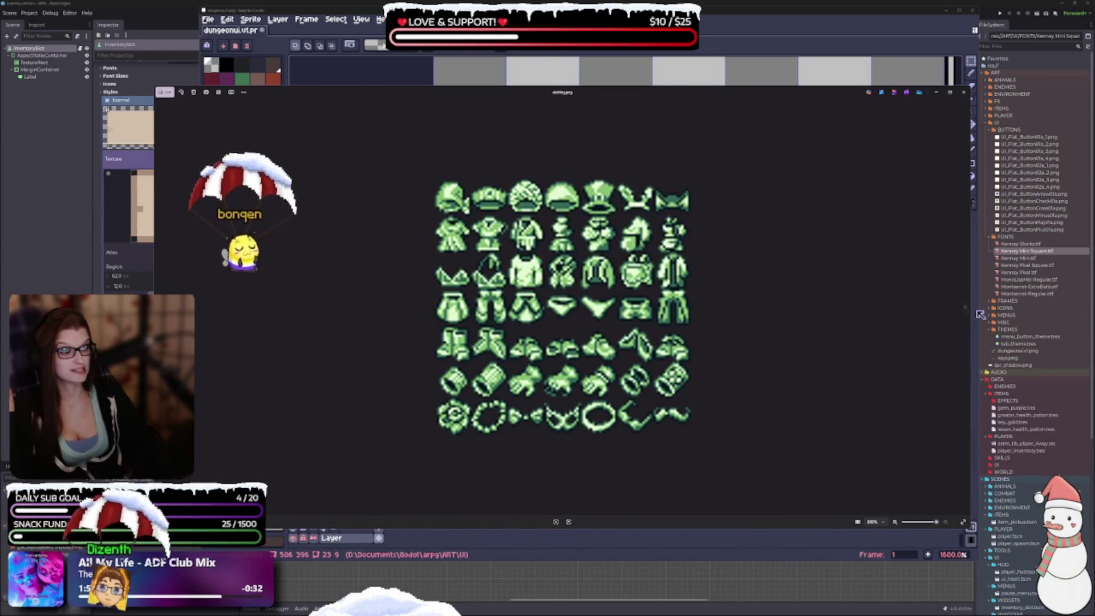
pyautogui.click(978, 313)
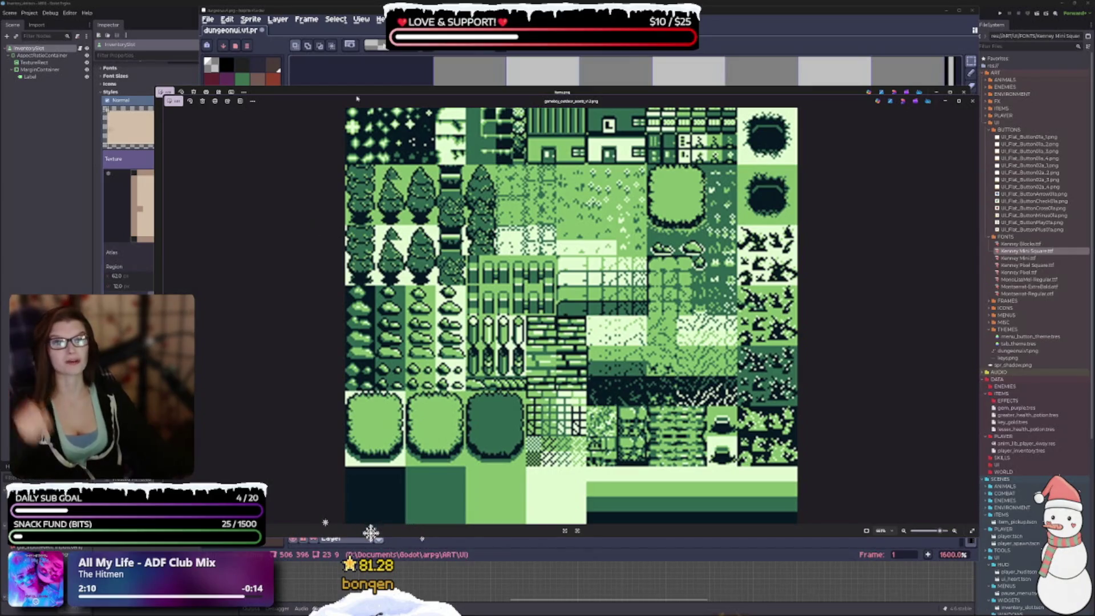
pyautogui.click(972, 101)
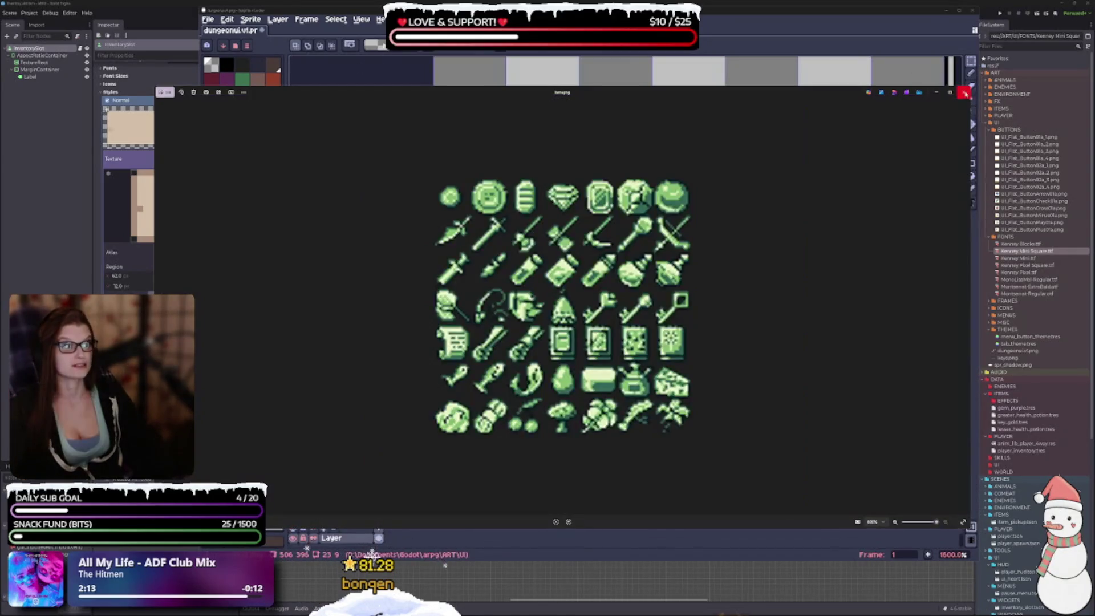
pyautogui.click(964, 93)
# Step: Open Aseprite's palette presets list after cancelling a Load Palette attempt
pyautogui.click(251, 19)
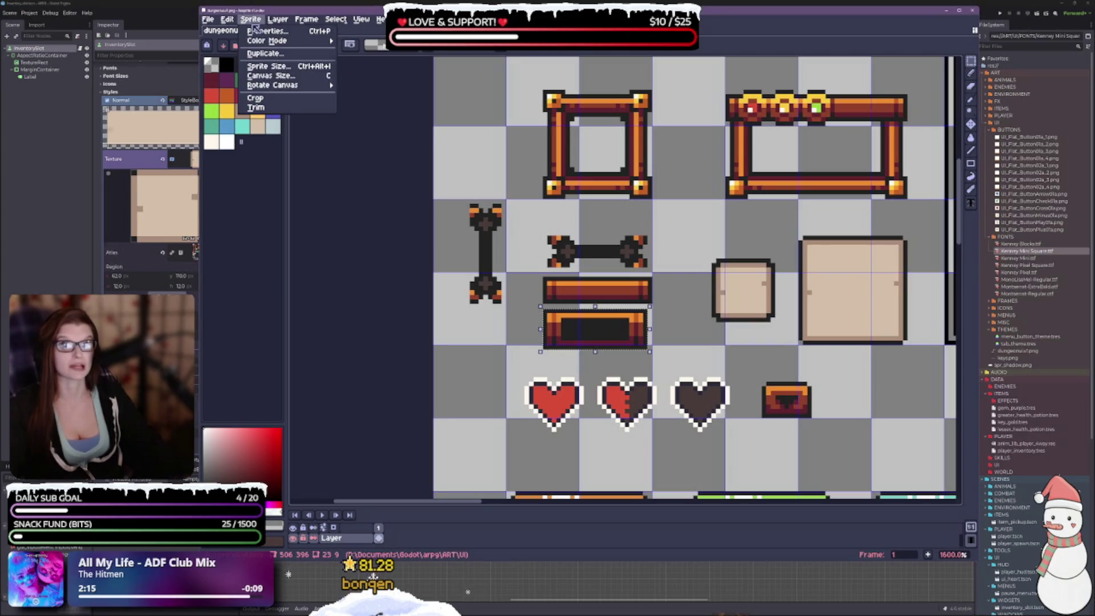
pyautogui.click(208, 19)
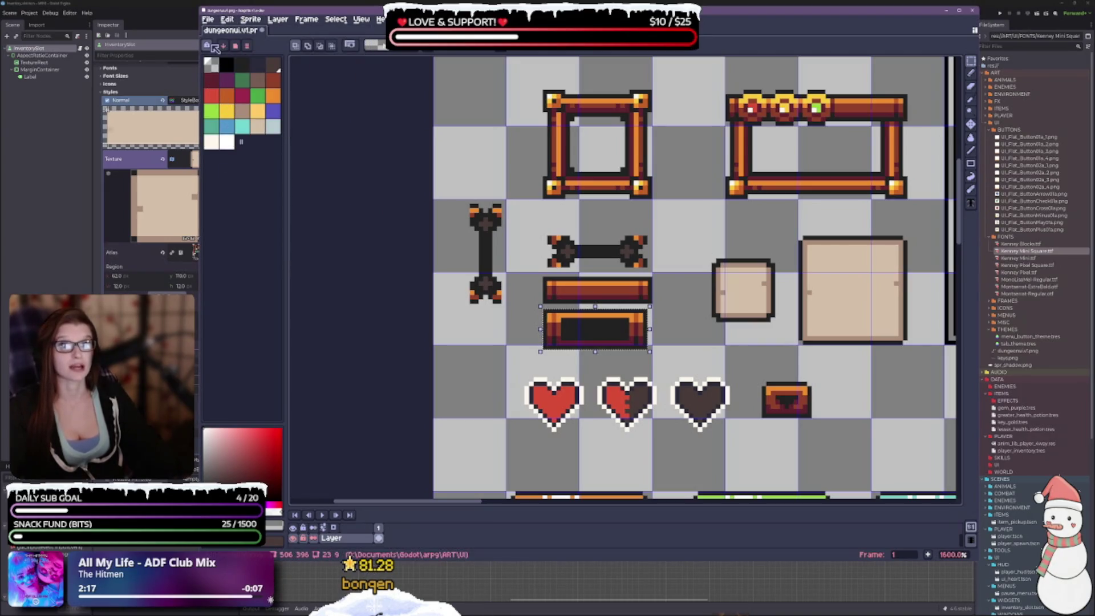
pyautogui.click(249, 47)
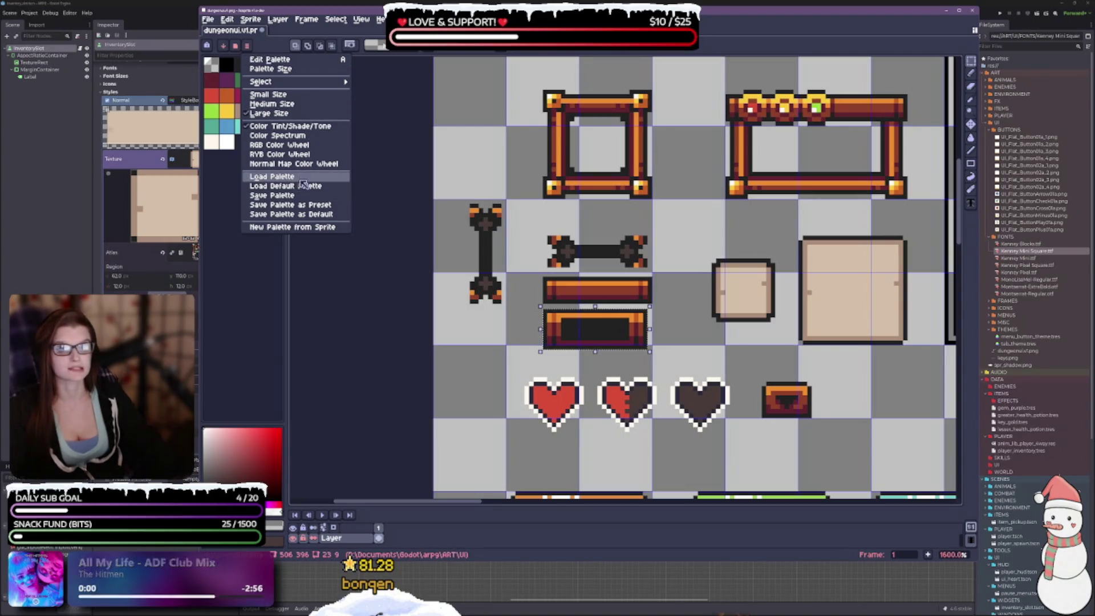
pyautogui.click(292, 177)
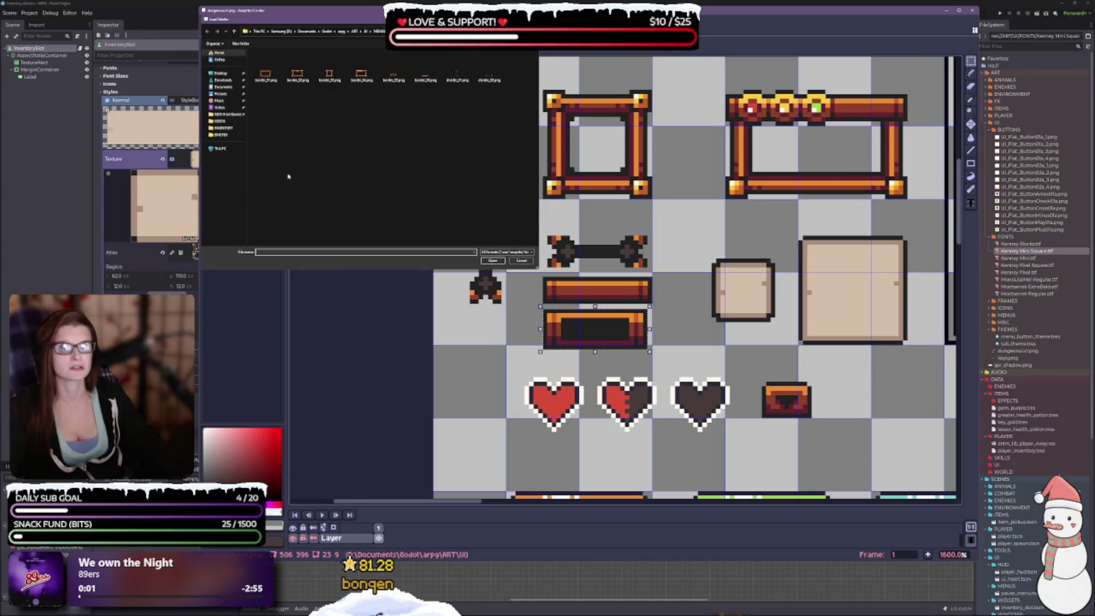
pyautogui.click(521, 260)
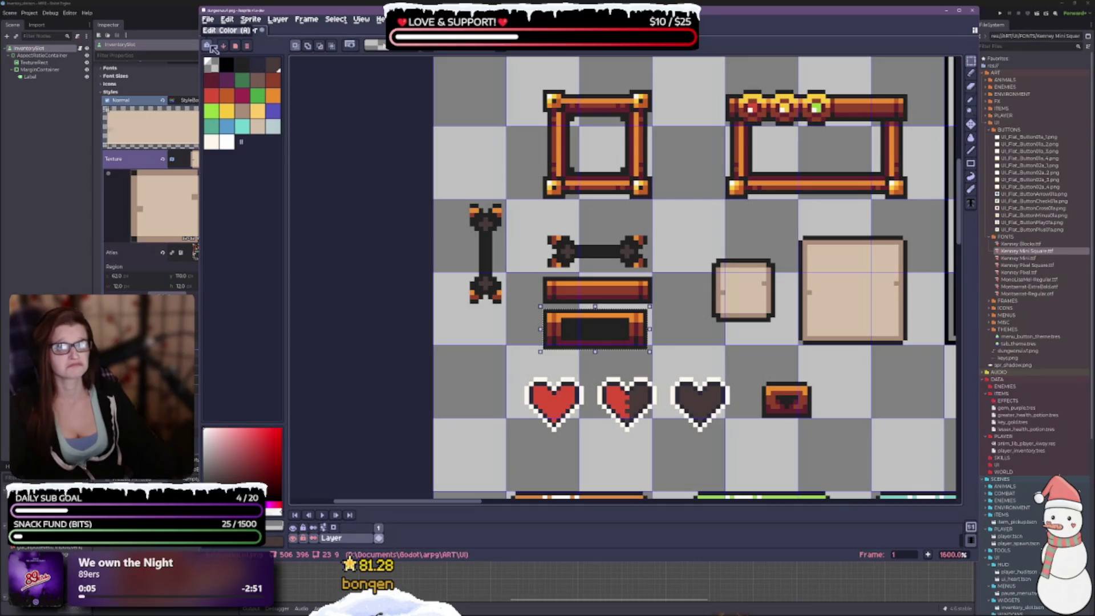
pyautogui.click(242, 47)
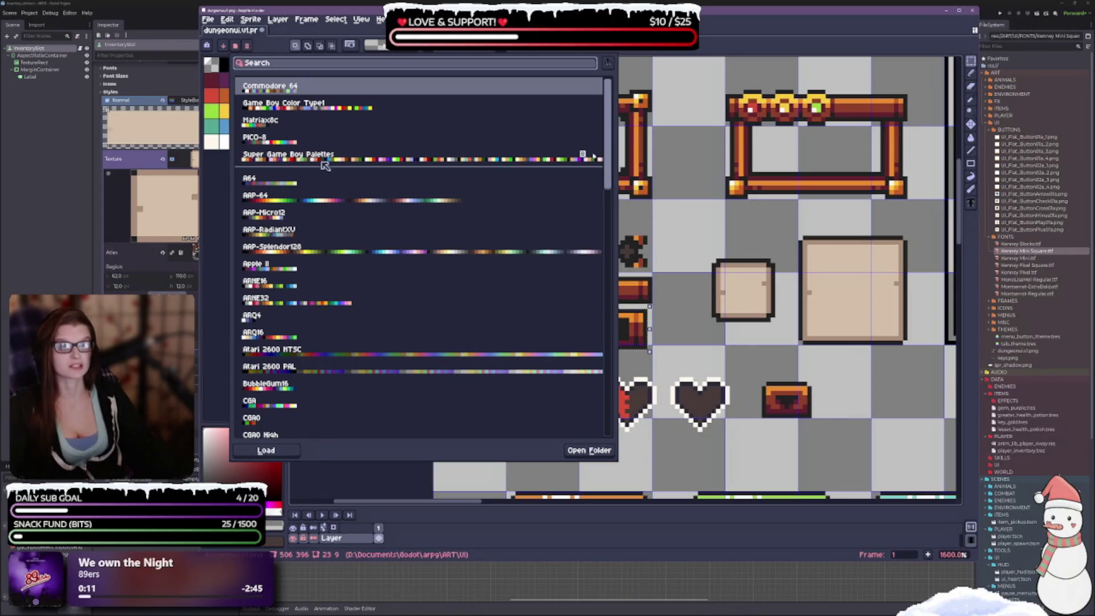
# Step: Pick Super Game Boy Palettes, browse the preset list, then close it
pyautogui.click(323, 163)
pyautogui.scroll(-10, 410, 354)
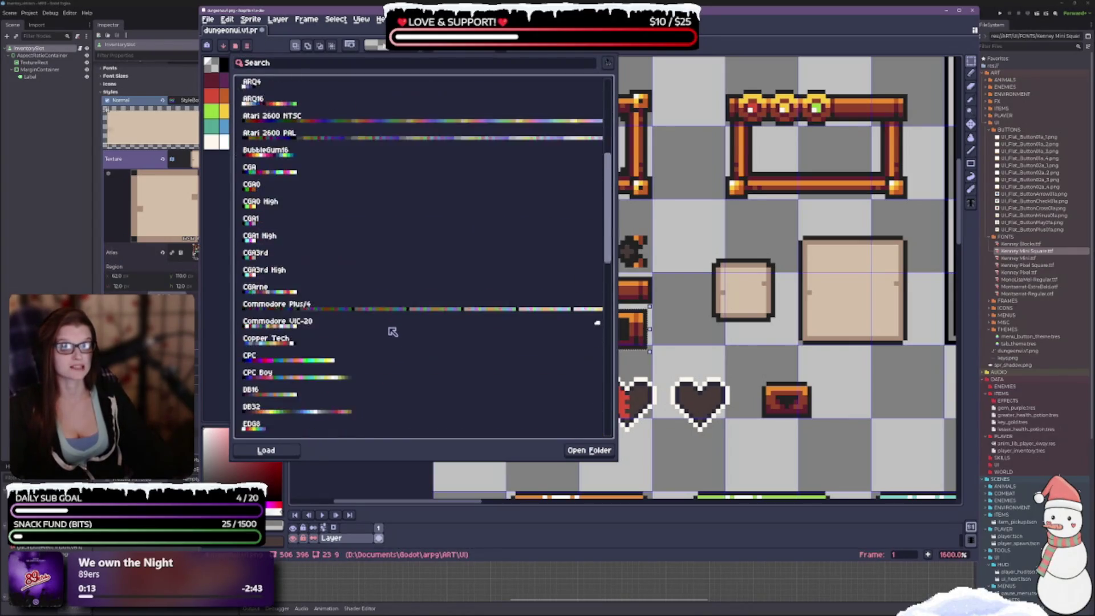
pyautogui.scroll(-5, 384, 334)
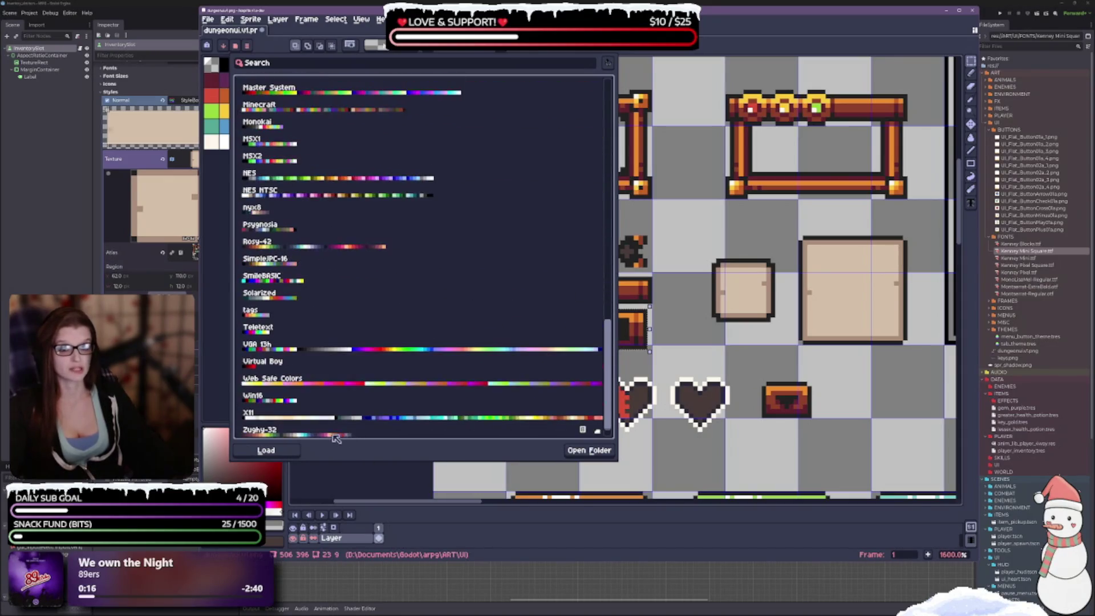
pyautogui.scroll(3, 326, 370)
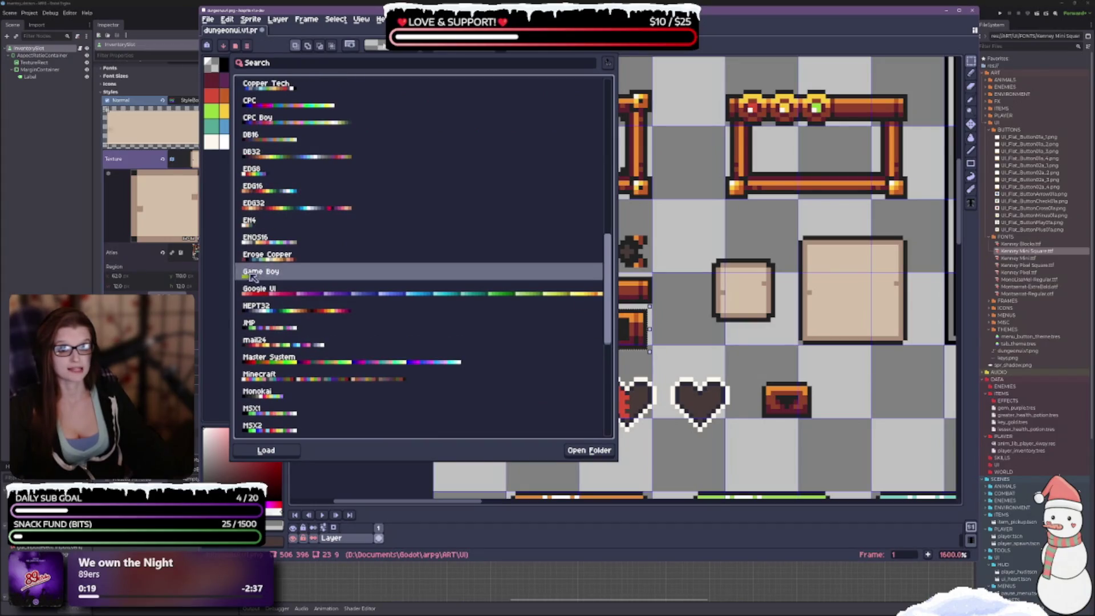
pyautogui.scroll(5, 314, 285)
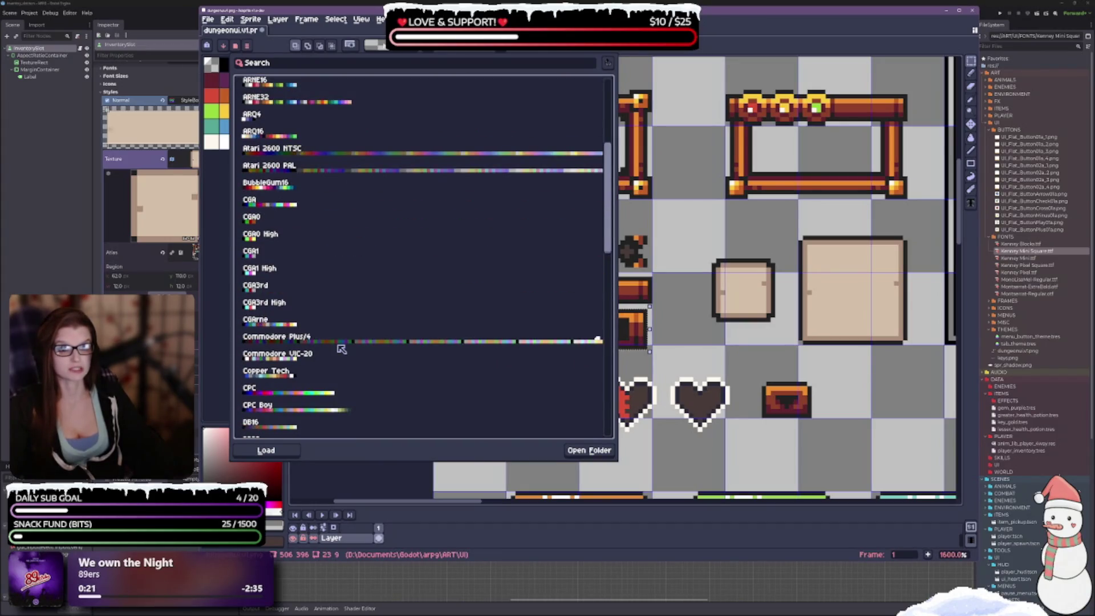
pyautogui.scroll(4, 341, 348)
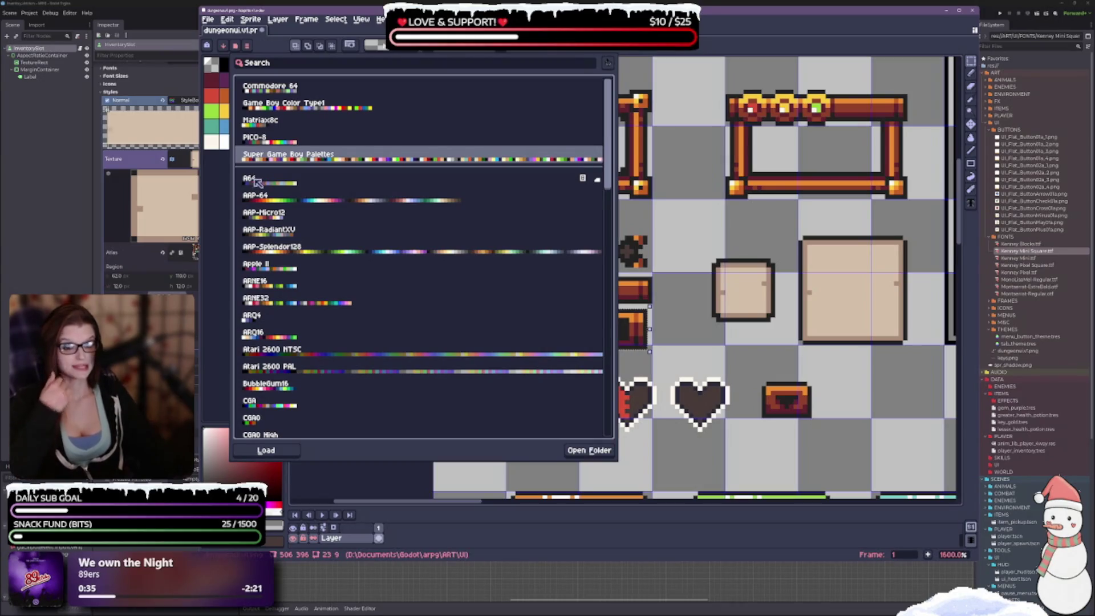
pyautogui.scroll(-1, 329, 303)
pyautogui.scroll(-9, 330, 303)
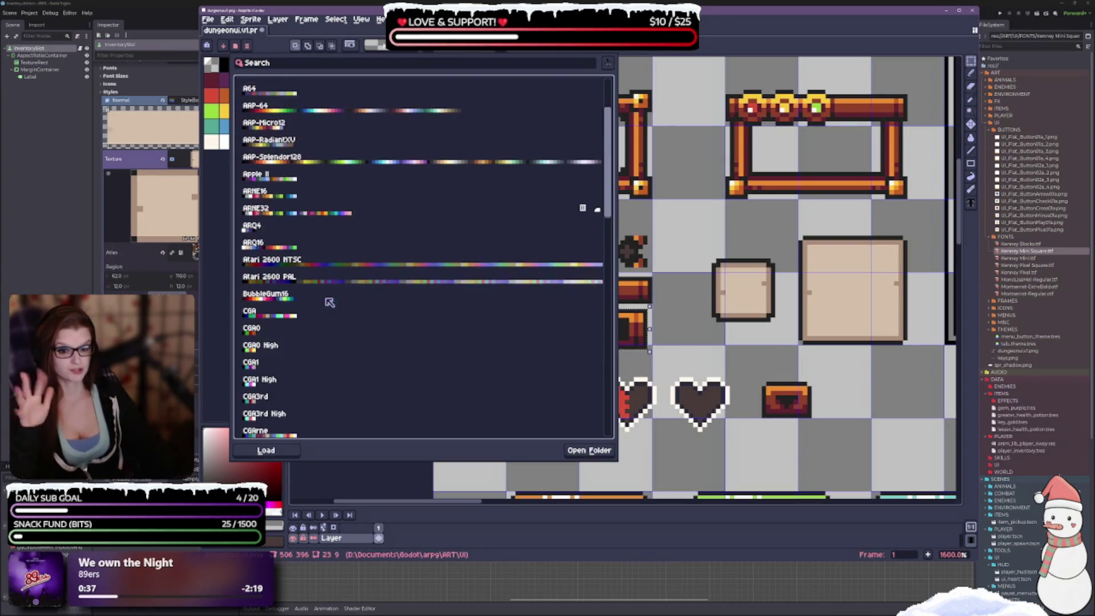
pyautogui.scroll(-6, 320, 313)
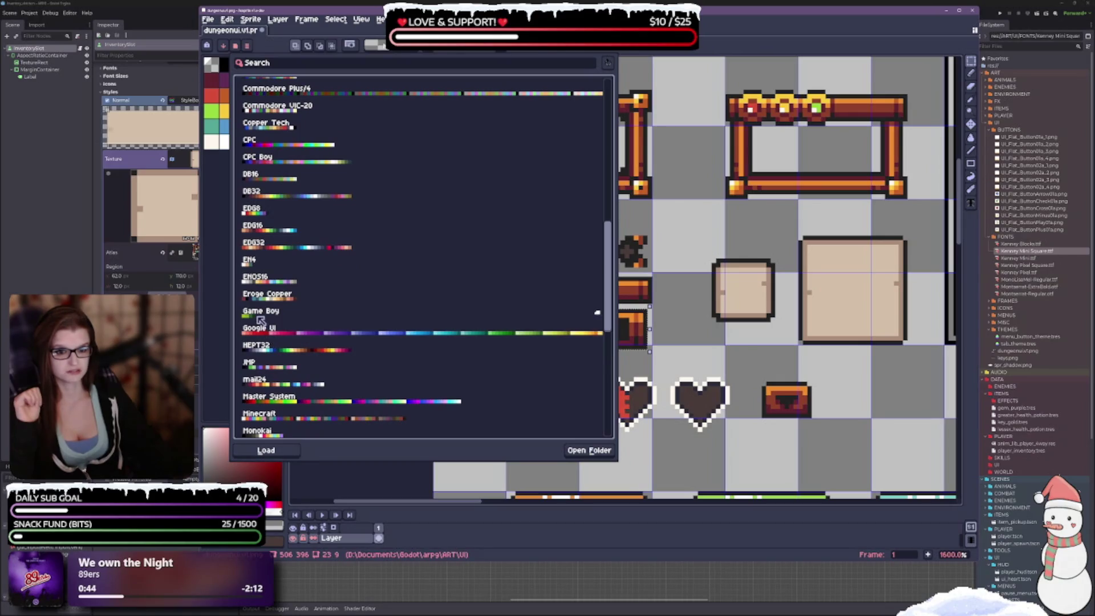
pyautogui.scroll(10, 327, 355)
pyautogui.scroll(15, 327, 355)
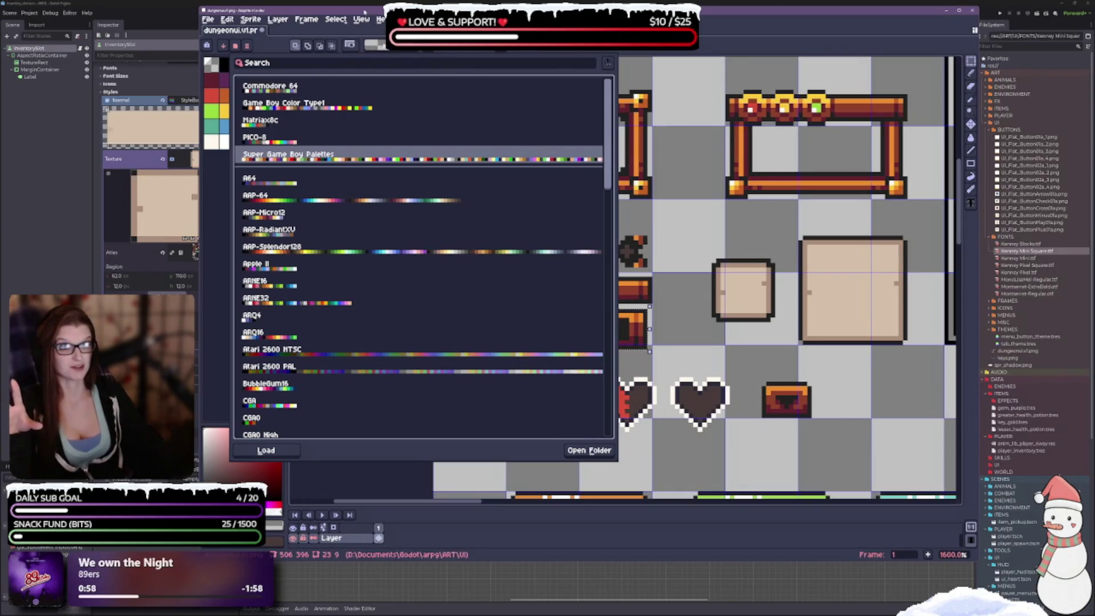
pyautogui.click(228, 216)
pyautogui.hscroll(3, 537, 296)
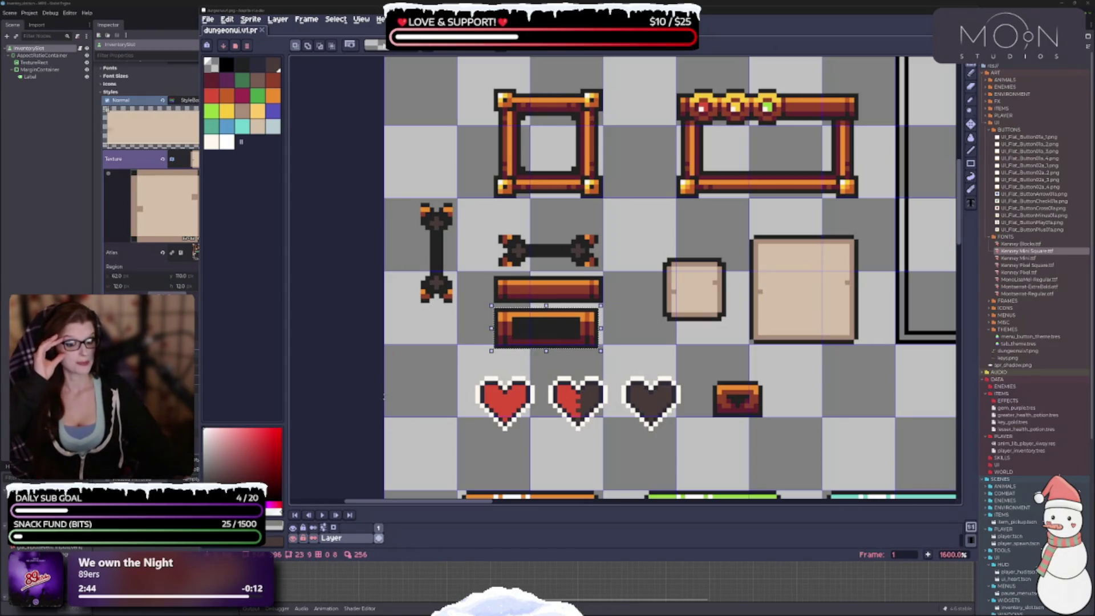
pyautogui.scroll(-1, 611, 315)
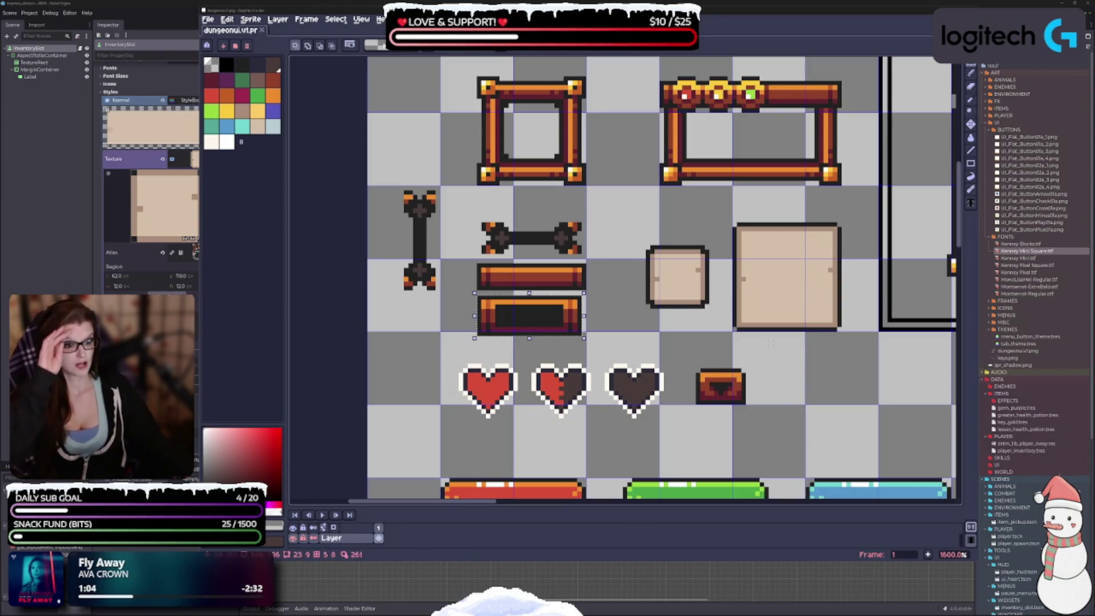
# Step: Zoom out and pan over the sprite sheet to view the bars, hearts and Parts column
pyautogui.moveTo(770, 342); pyautogui.dragTo(716, 323)
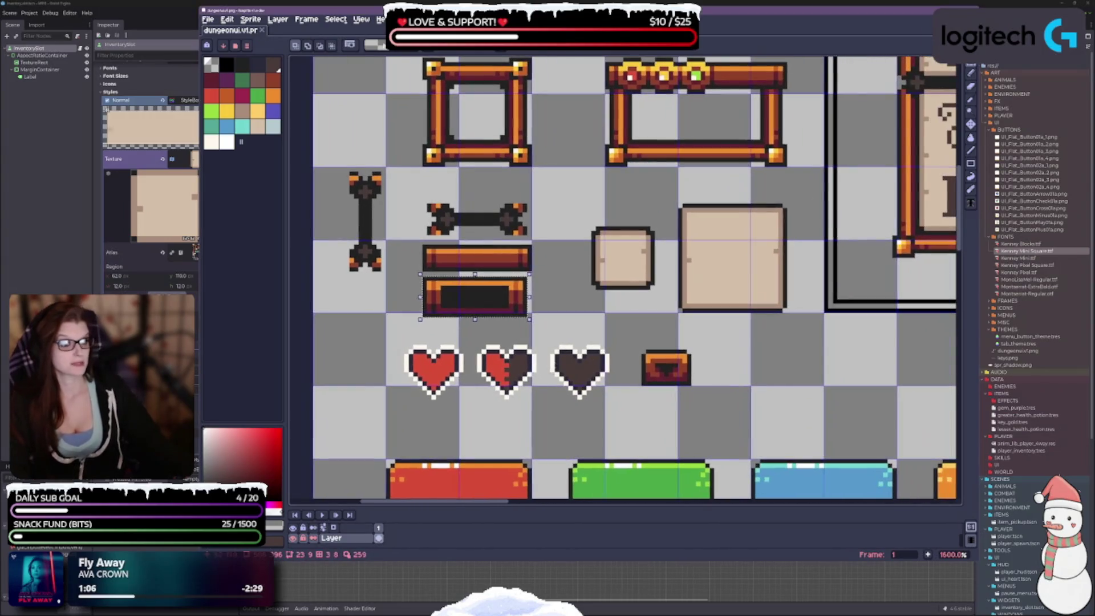
pyautogui.scroll(-4, 599, 268)
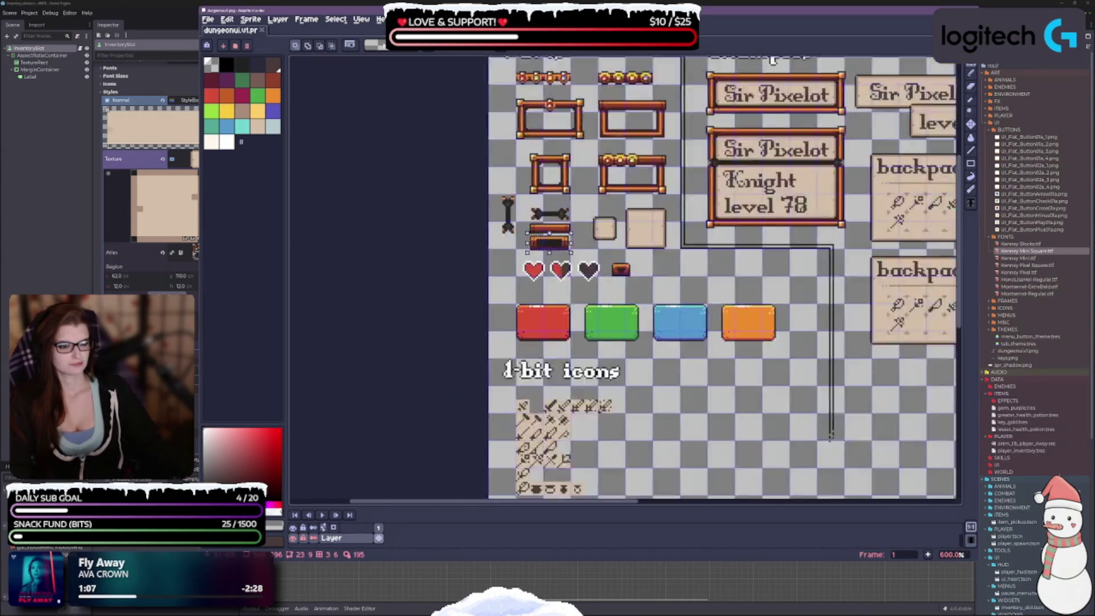
pyautogui.moveTo(599, 269); pyautogui.dragTo(566, 219)
pyautogui.moveTo(698, 298); pyautogui.dragTo(577, 390)
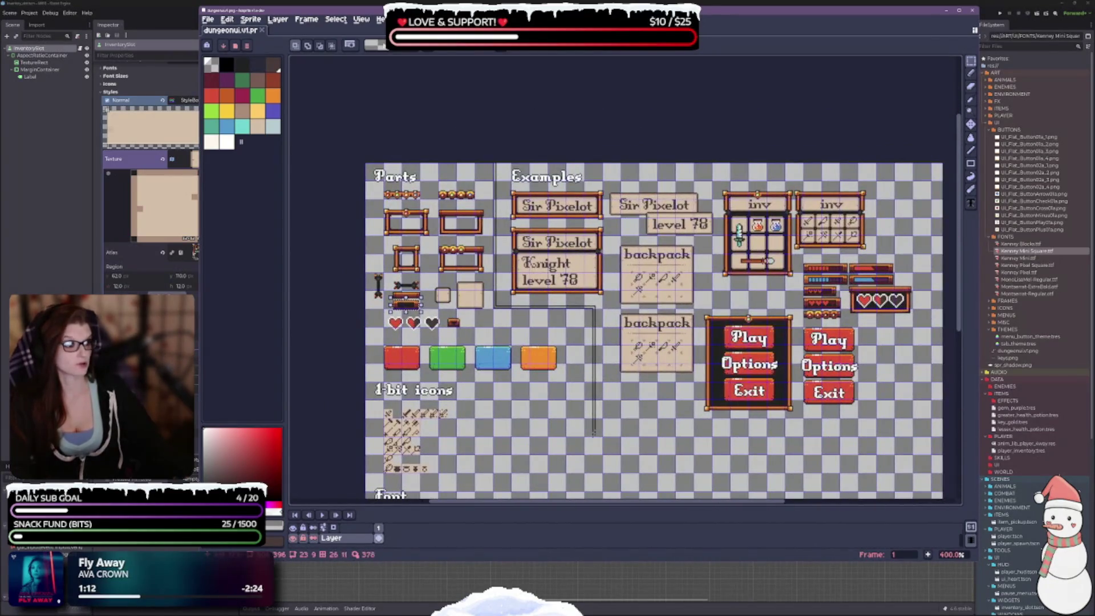
pyautogui.scroll(3, 839, 308)
pyautogui.scroll(2, 742, 308)
pyautogui.scroll(-3, 741, 308)
pyautogui.scroll(3, 741, 308)
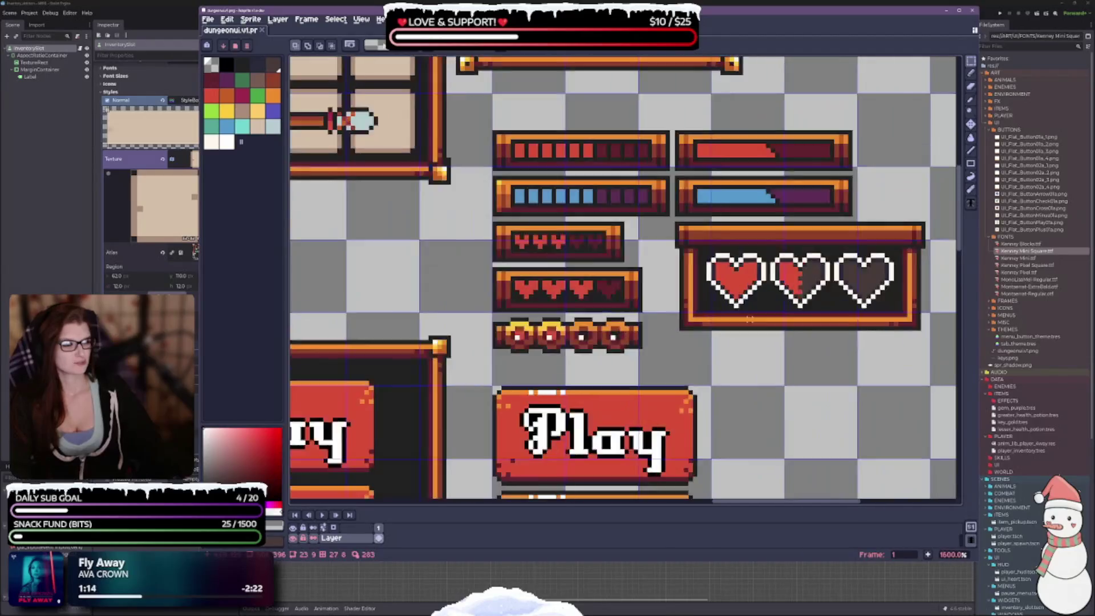
pyautogui.moveTo(776, 308); pyautogui.dragTo(674, 319)
pyautogui.scroll(-2, 673, 319)
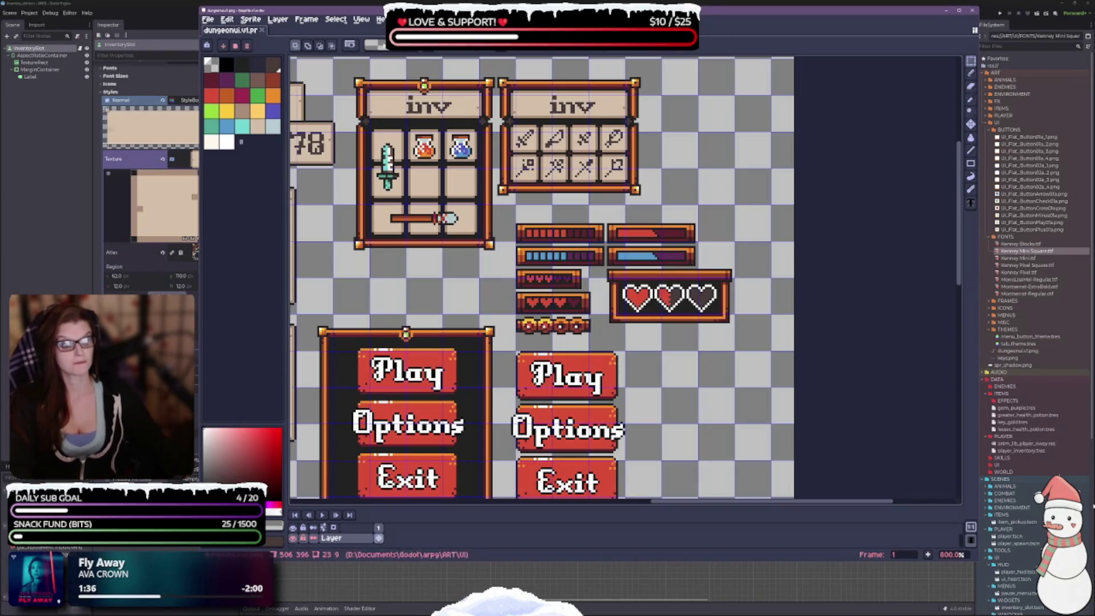
pyautogui.press('-')
pyautogui.press('-')
pyautogui.moveTo(540, 305)
pyautogui.mouseDown()
pyautogui.moveTo(732, 293)
pyautogui.moveTo(544, 326)
pyautogui.mouseUp()
pyautogui.scroll(9, 582, 191)
pyautogui.scroll(-1, 581, 191)
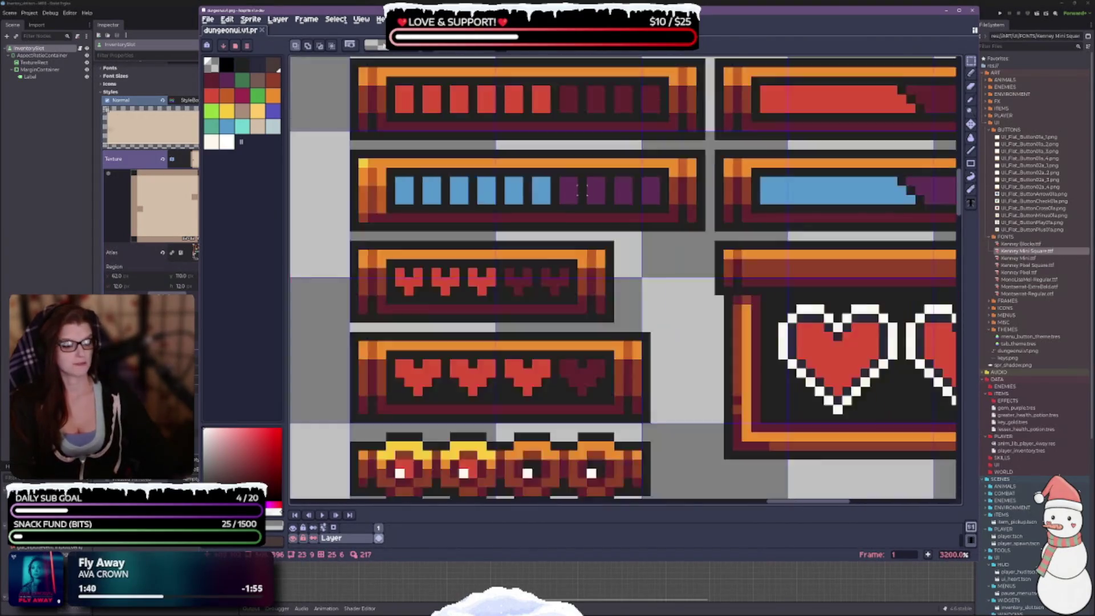
pyautogui.scroll(-1, 518, 218)
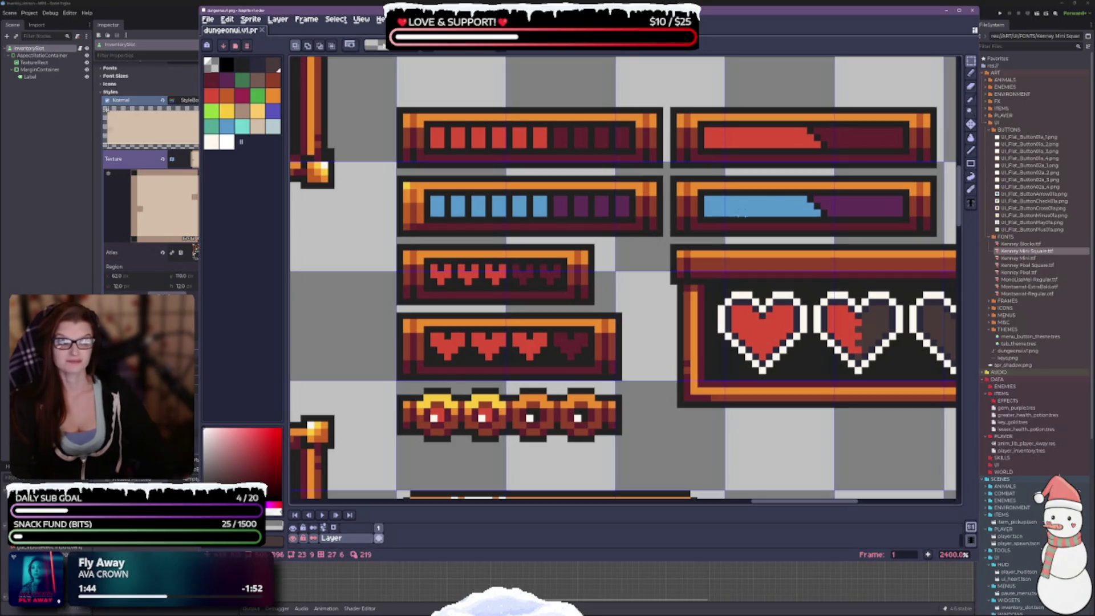
pyautogui.hscroll(5, 577, 161)
# Step: Marquee-select the top-right red health bar
pyautogui.moveTo(513, 125)
pyautogui.mouseDown()
pyautogui.moveTo(733, 166)
pyautogui.moveTo(780, 187)
pyautogui.mouseUp()
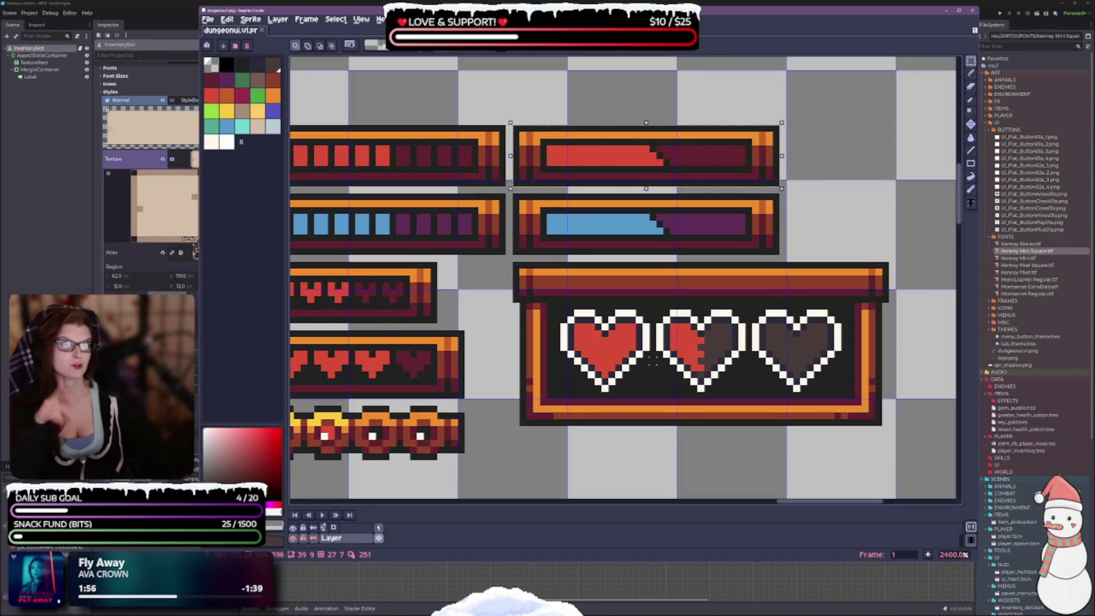
pyautogui.scroll(-6, 564, 241)
pyautogui.scroll(1, 555, 403)
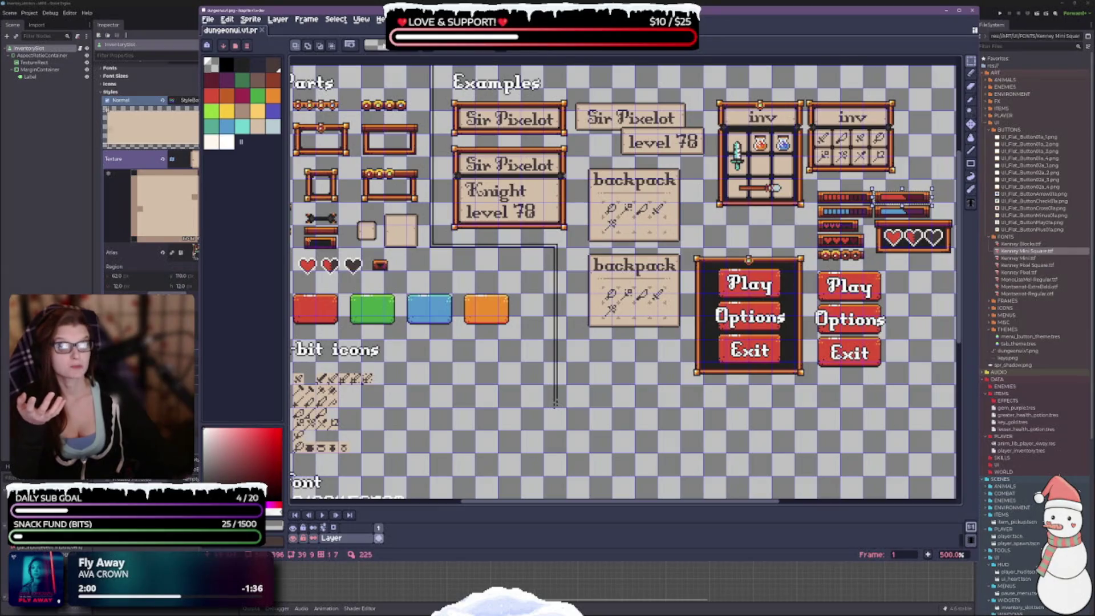
pyautogui.scroll(7, 374, 243)
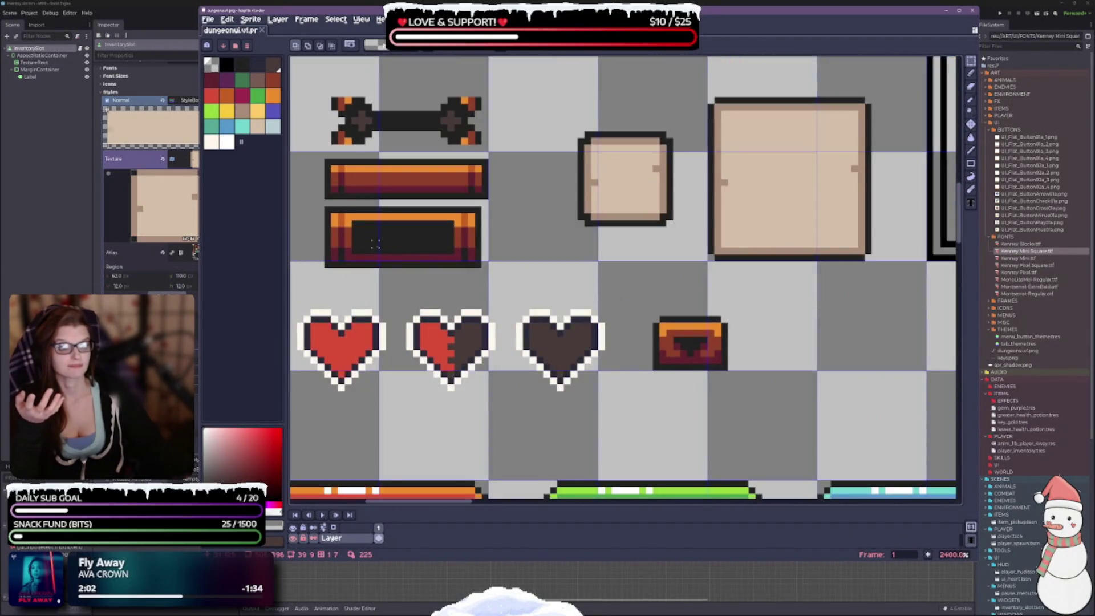
pyautogui.scroll(-5, 492, 296)
pyautogui.scroll(2, 492, 296)
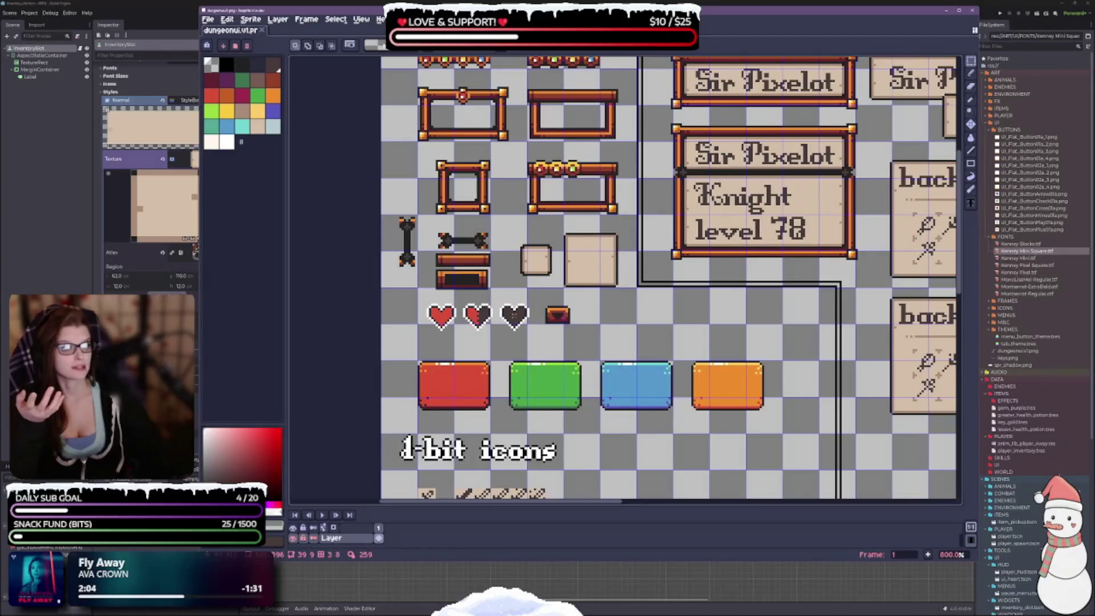
# Step: Try shifting the selected red bar, then cancel to restore its position
pyautogui.hscroll(10, 624, 279)
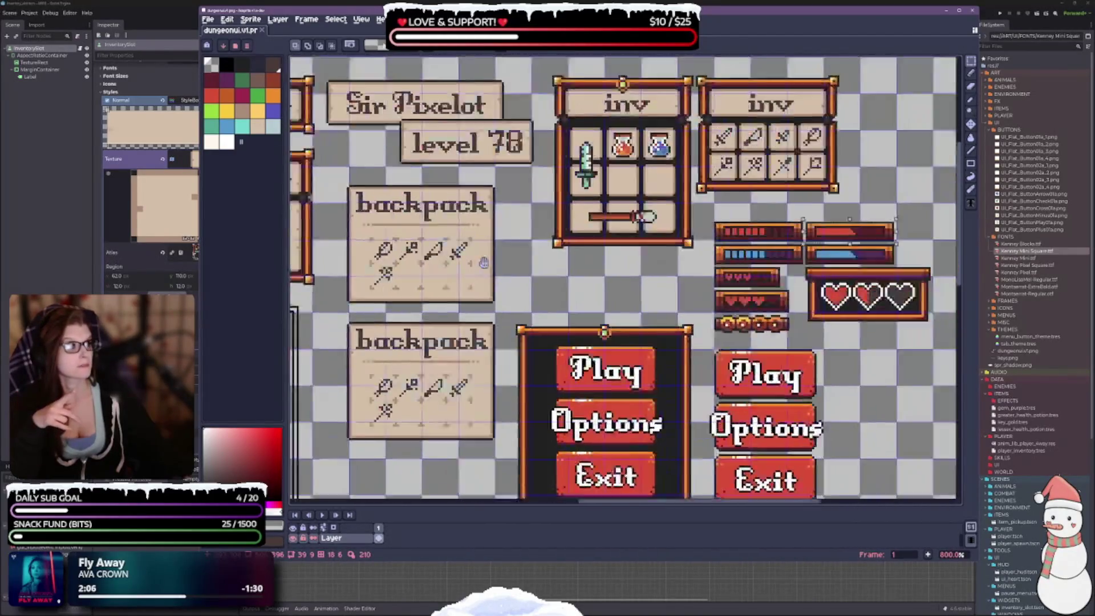
pyautogui.scroll(3, 730, 212)
pyautogui.scroll(-2, 730, 213)
pyautogui.scroll(1, 729, 213)
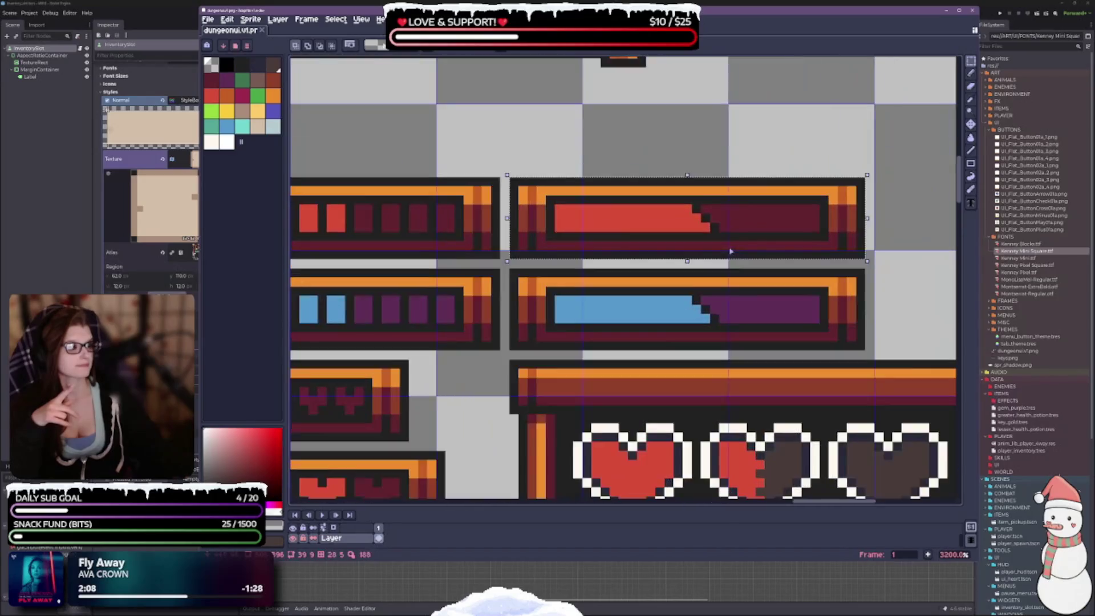
pyautogui.moveTo(834, 201)
pyautogui.mouseDown()
pyautogui.moveTo(821, 240)
pyautogui.moveTo(718, 243)
pyautogui.mouseUp()
pyautogui.press('Escape')
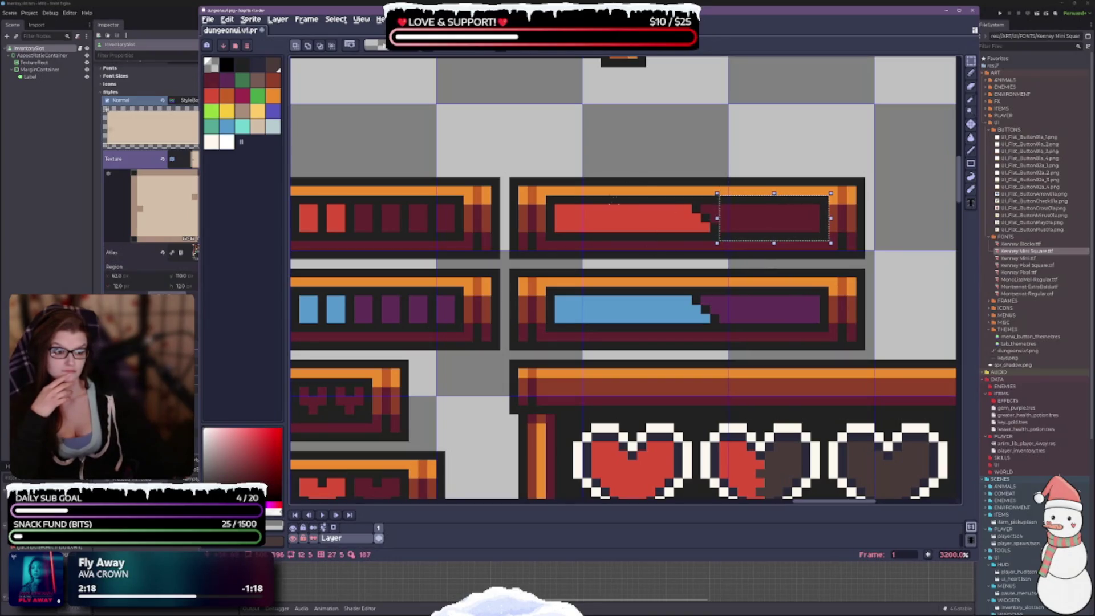
# Step: Clear the selection and select the stepped end of the red fill
pyautogui.click(551, 200)
pyautogui.moveTo(546, 197); pyautogui.dragTo(692, 241)
pyautogui.press('Escape')
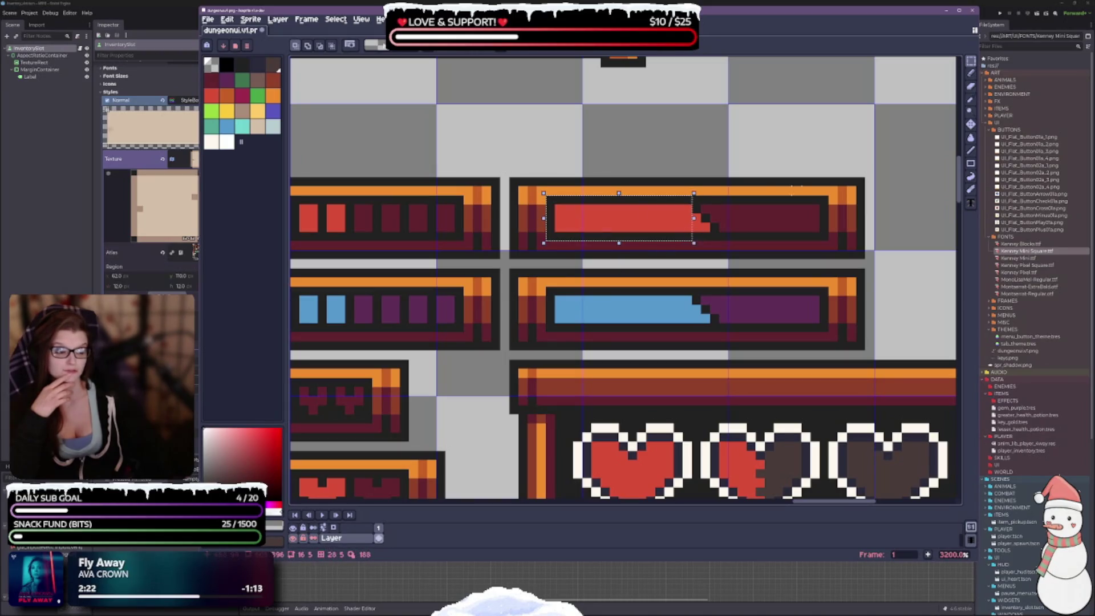
pyautogui.moveTo(691, 195); pyautogui.dragTo(721, 242)
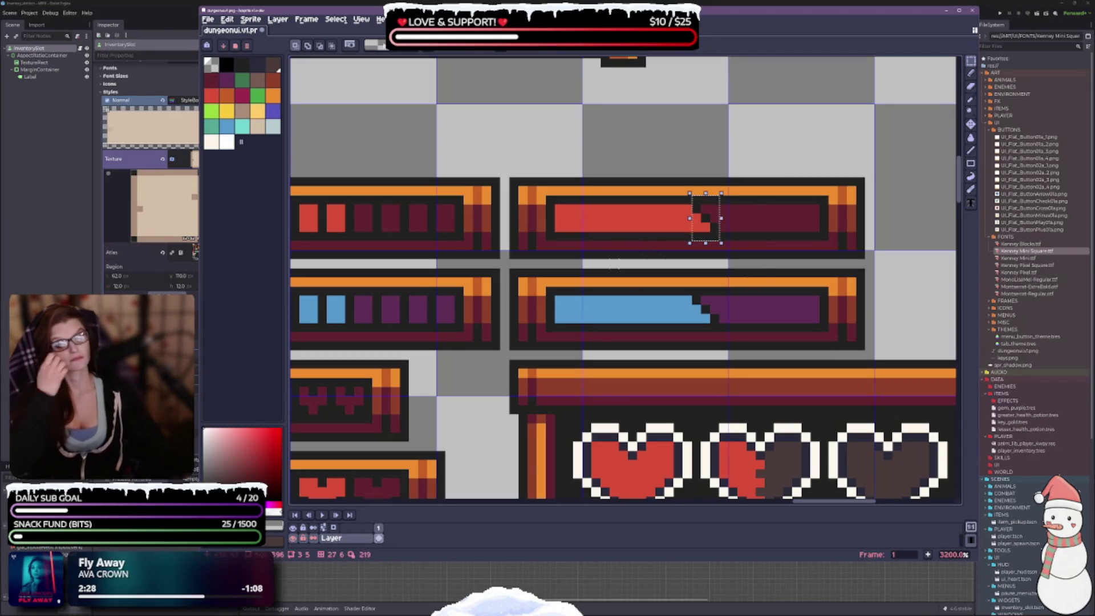
# Step: Tightly select the first red pip, then move the selection onto the first empty pip
pyautogui.moveTo(467, 146); pyautogui.dragTo(770, 123)
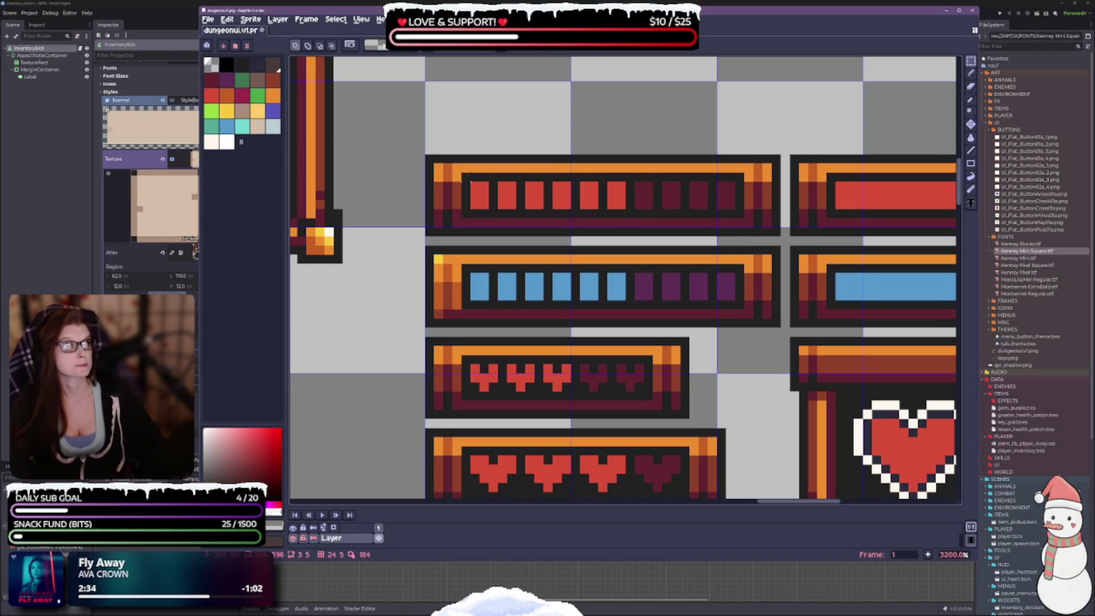
pyautogui.moveTo(461, 172); pyautogui.dragTo(500, 221)
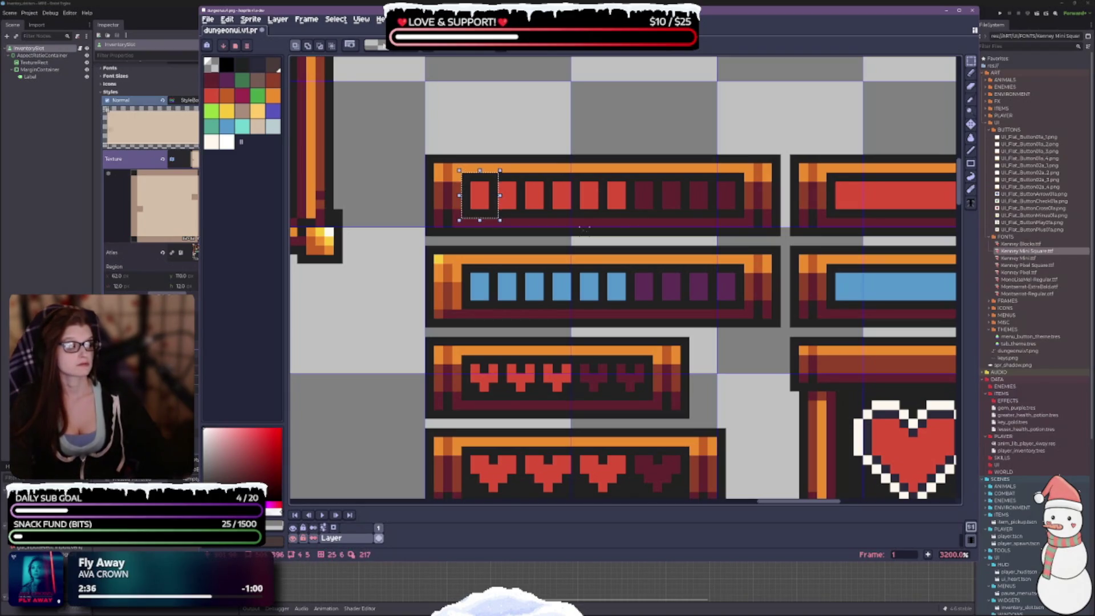
pyautogui.click(507, 185)
pyautogui.moveTo(460, 171); pyautogui.dragTo(491, 220)
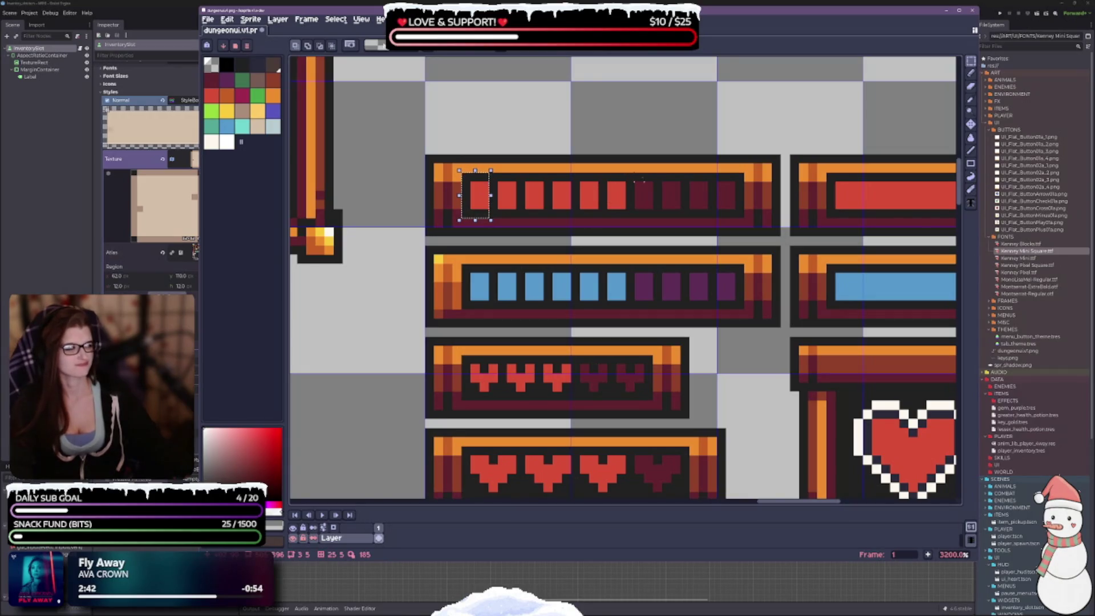
pyautogui.moveTo(624, 171); pyautogui.dragTo(655, 220)
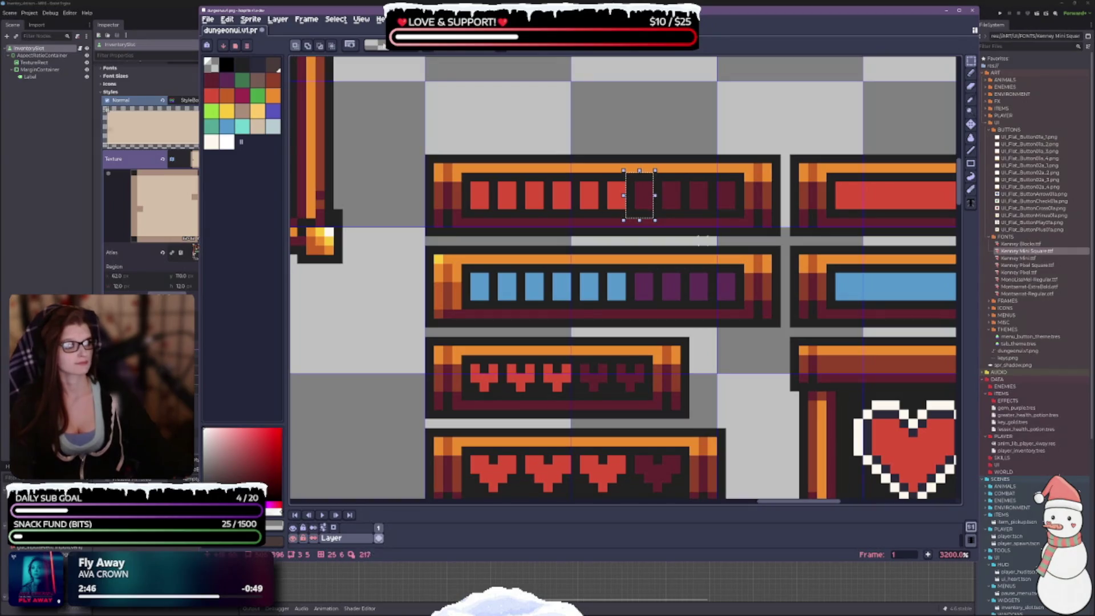
pyautogui.scroll(-5, 655, 360)
# Step: Marquee-select the small notch piece beside the hearts
pyautogui.scroll(2, 553, 325)
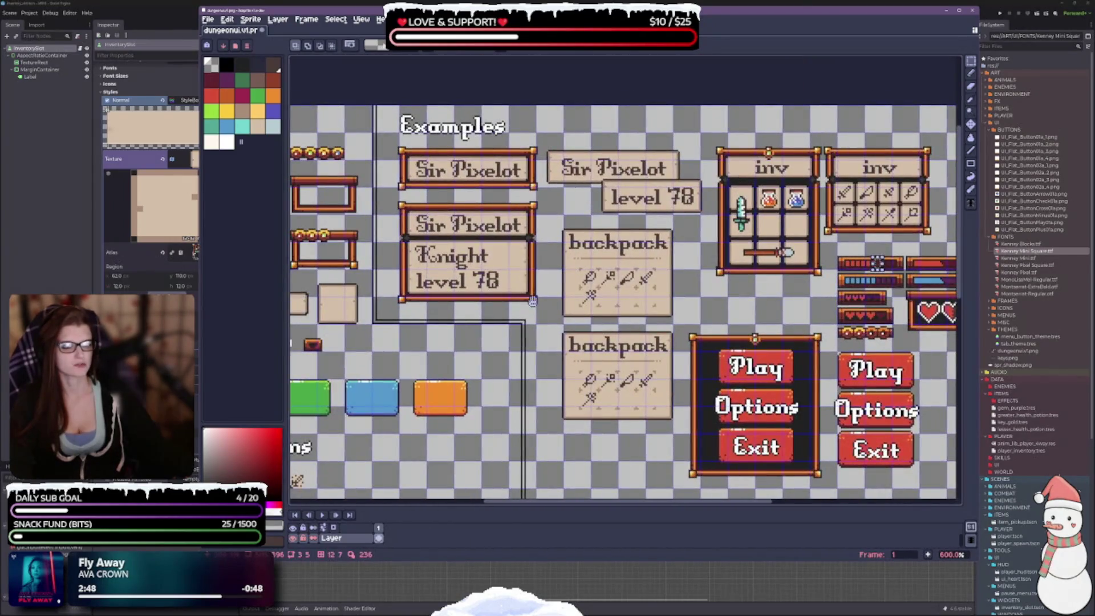
pyautogui.hscroll(-3, 553, 325)
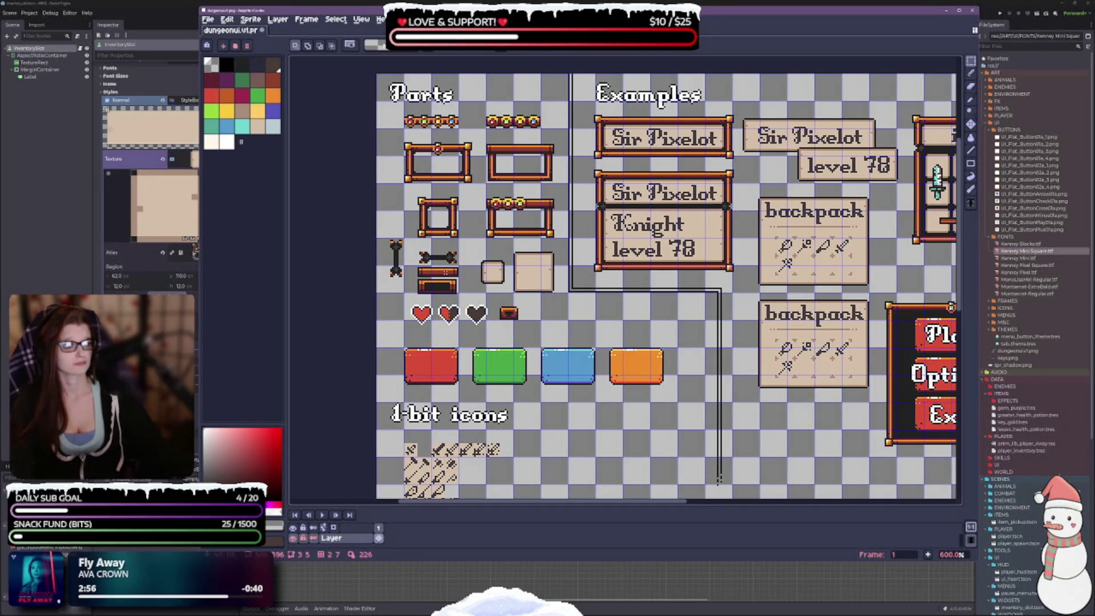
pyautogui.scroll(3, 536, 277)
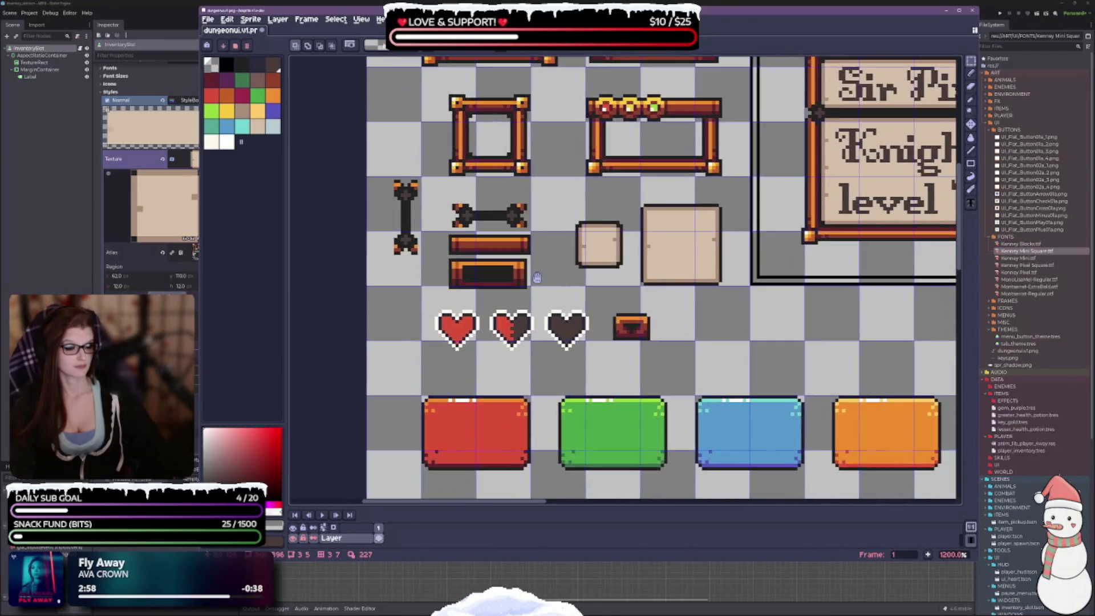
pyautogui.scroll(3, 537, 277)
pyautogui.moveTo(535, 244); pyautogui.dragTo(612, 300)
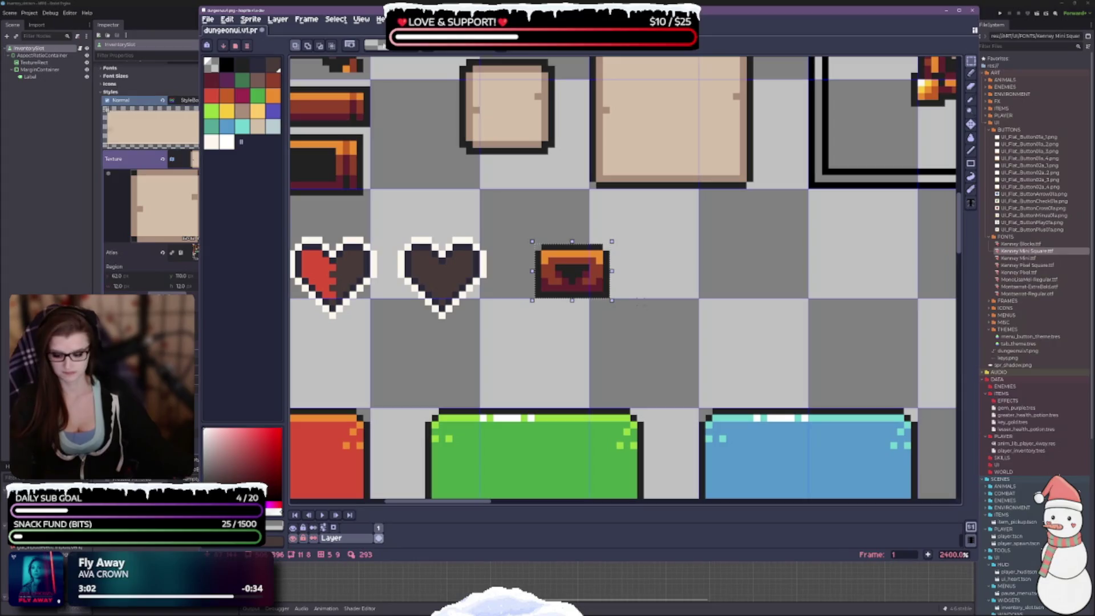
# Step: Export the selected notch as a new numbered border PNG in the MENUS folder
pyautogui.hotkey('ctrl', 'alt', 'shift', 's')
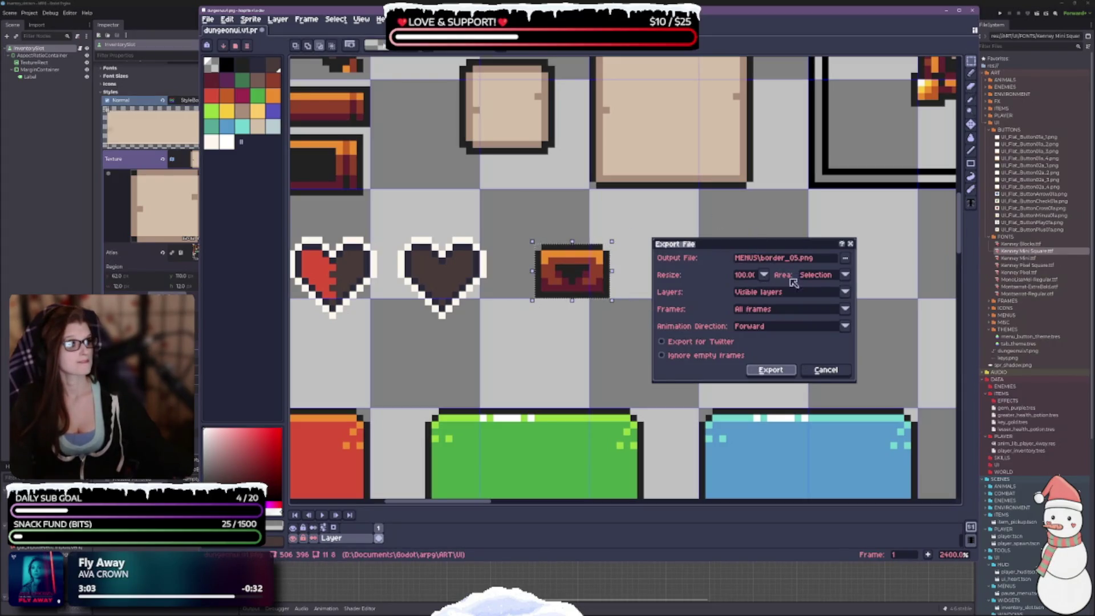
pyautogui.click(794, 261)
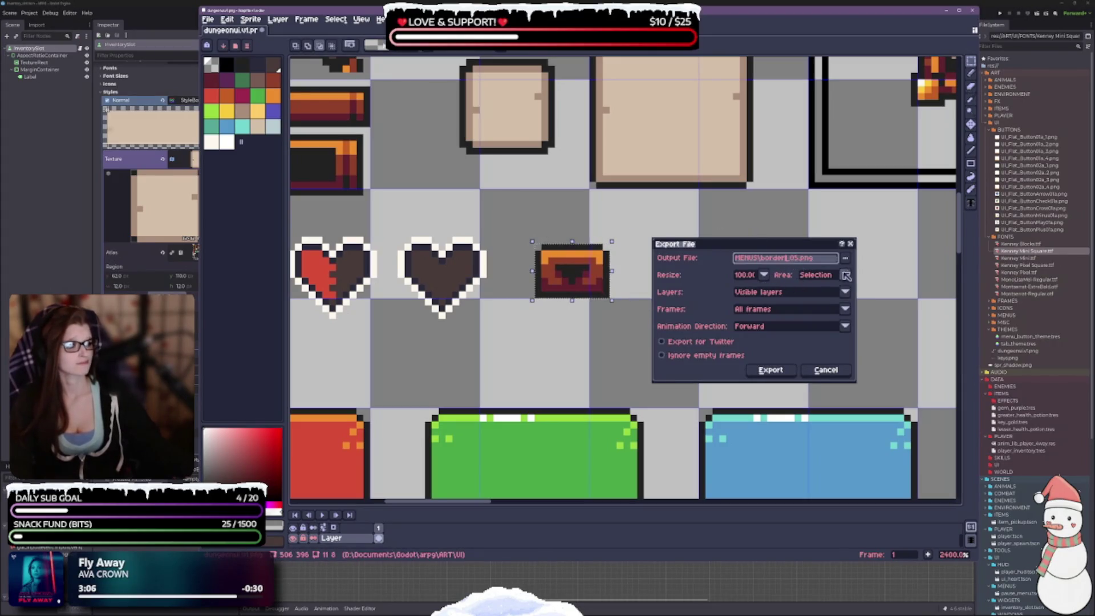
pyautogui.write('1')
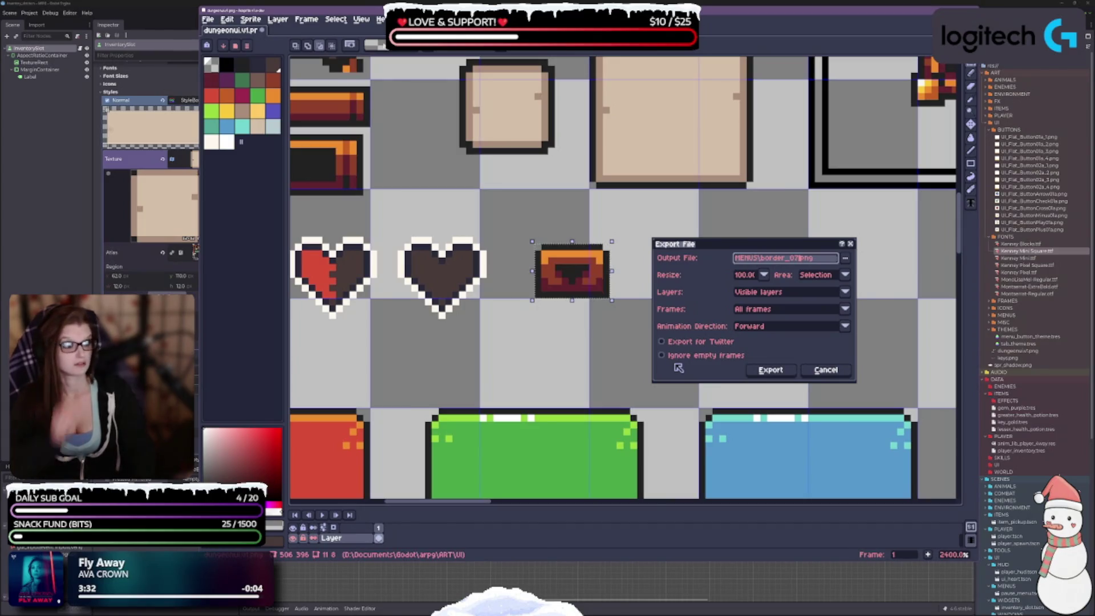
pyautogui.press('Return')
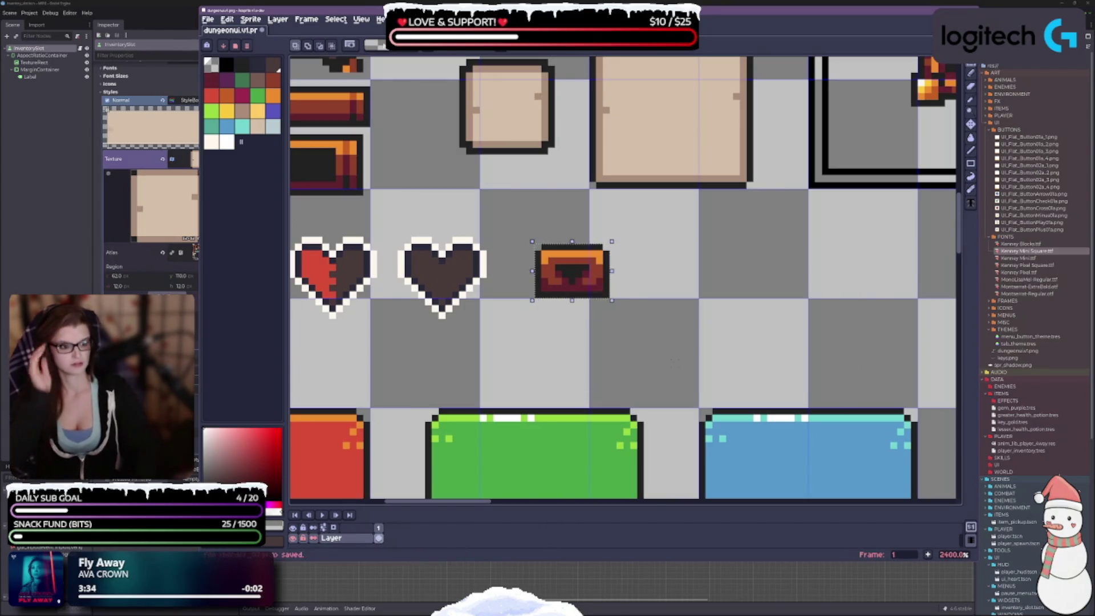
pyautogui.scroll(-5, 633, 331)
pyautogui.scroll(1, 688, 323)
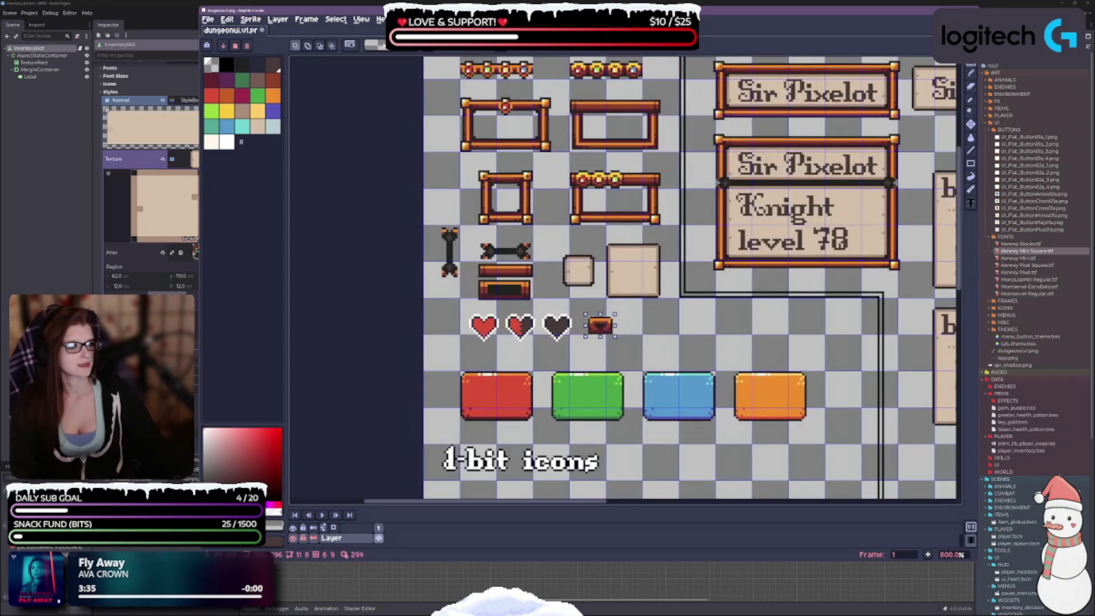
pyautogui.hscroll(8, 688, 323)
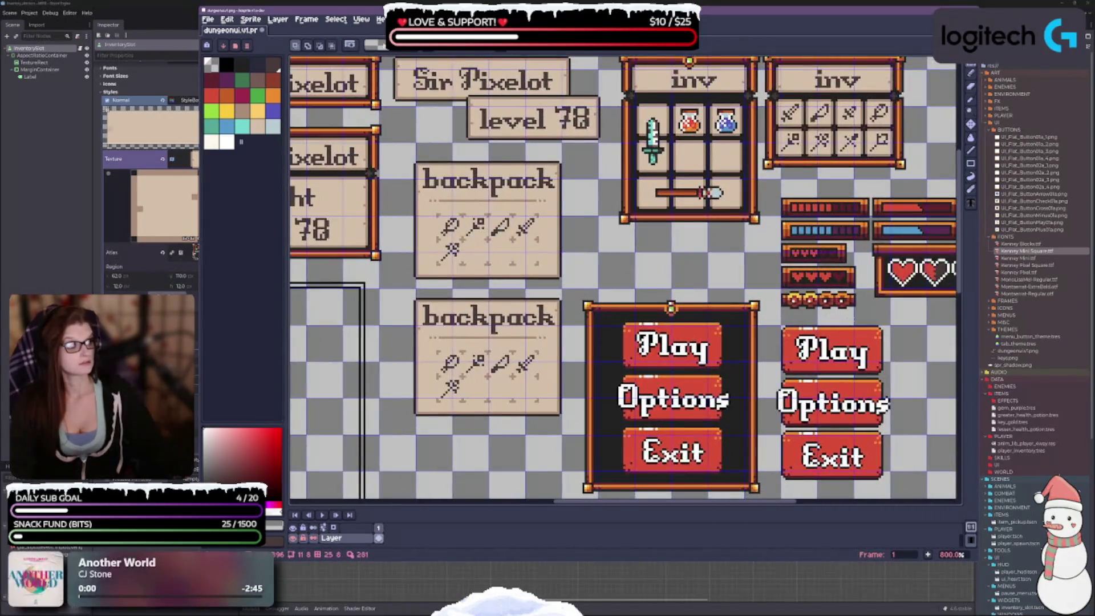
pyautogui.hscroll(4, 613, 280)
pyautogui.scroll(-1, 613, 279)
pyautogui.scroll(1, 745, 236)
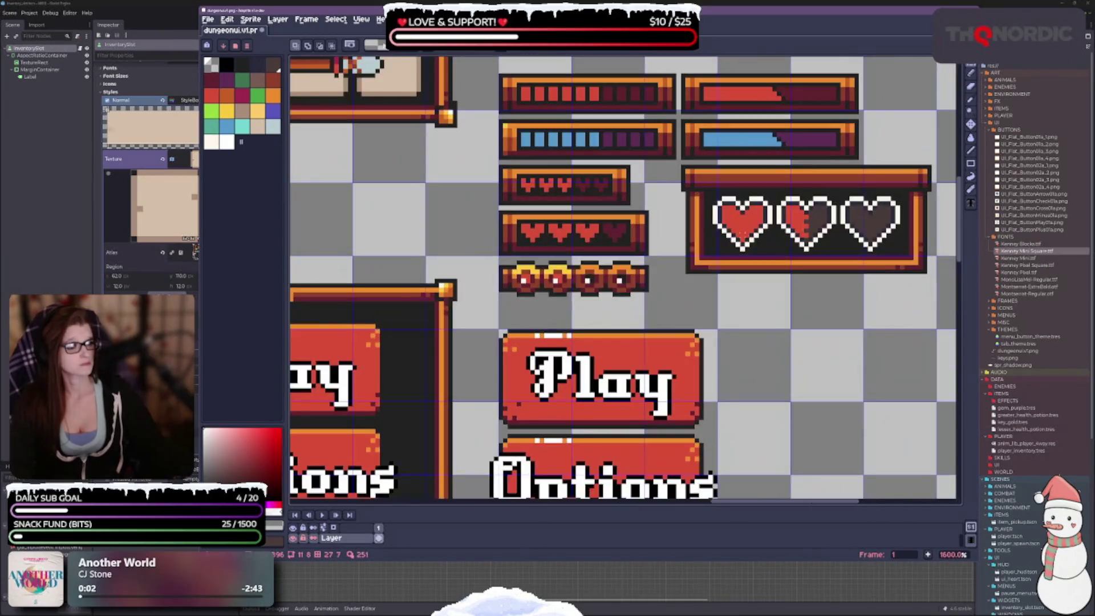
pyautogui.scroll(1, 744, 236)
pyautogui.hscroll(1, 745, 236)
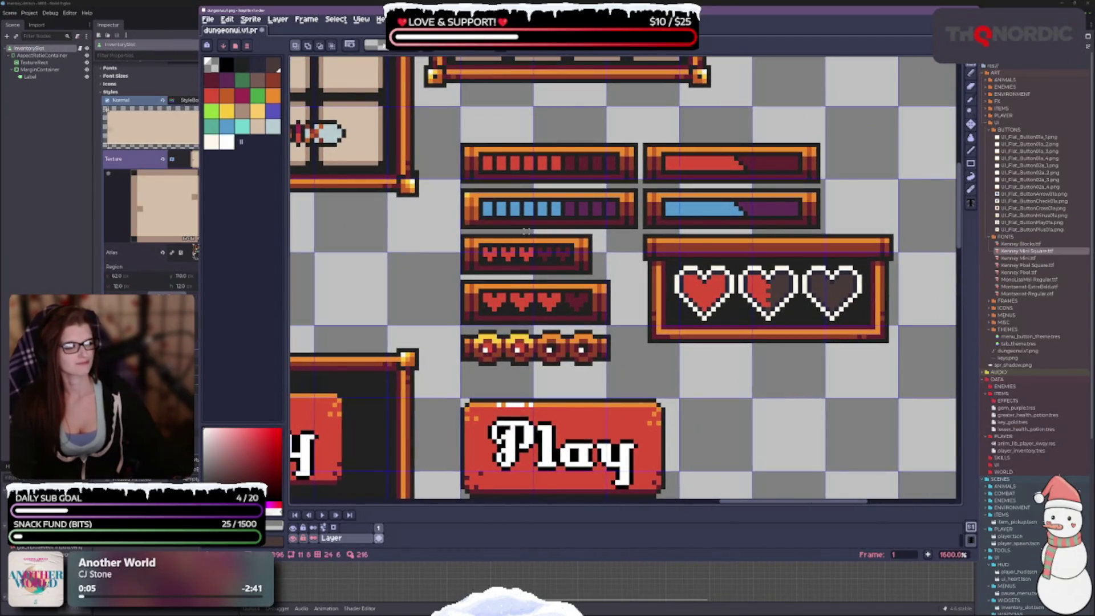
pyautogui.scroll(1, 516, 253)
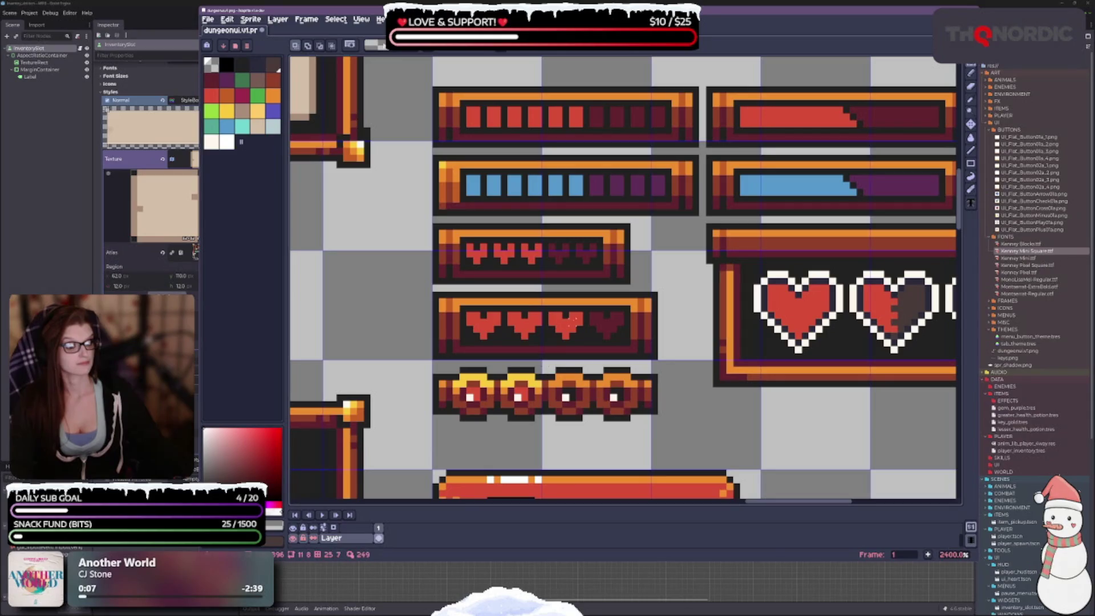
pyautogui.scroll(2, 548, 368)
pyautogui.hscroll(2, 548, 368)
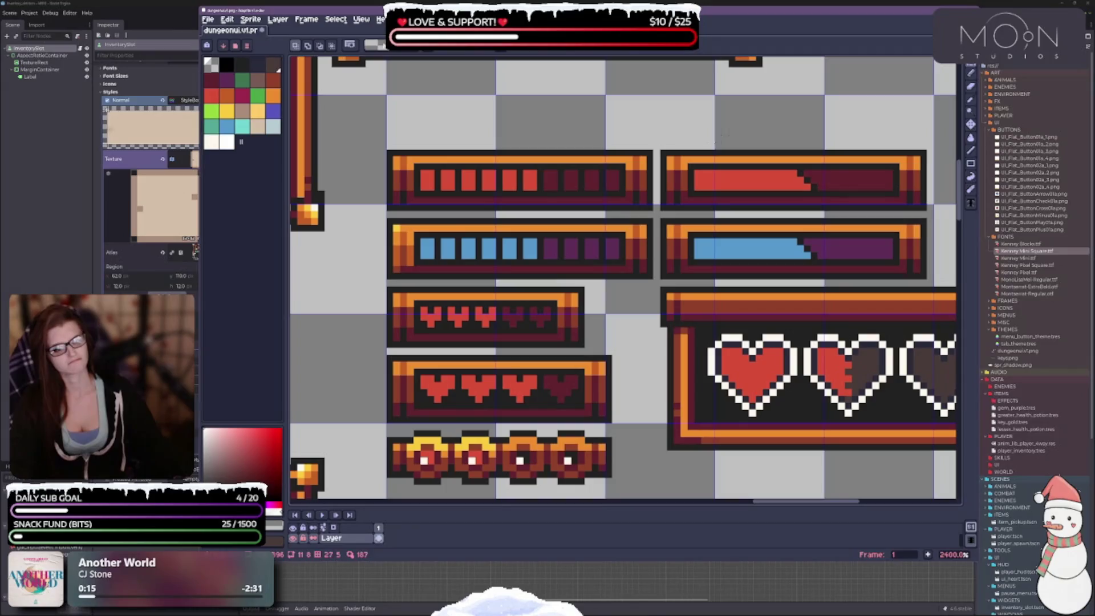
pyautogui.scroll(-5, 363, 127)
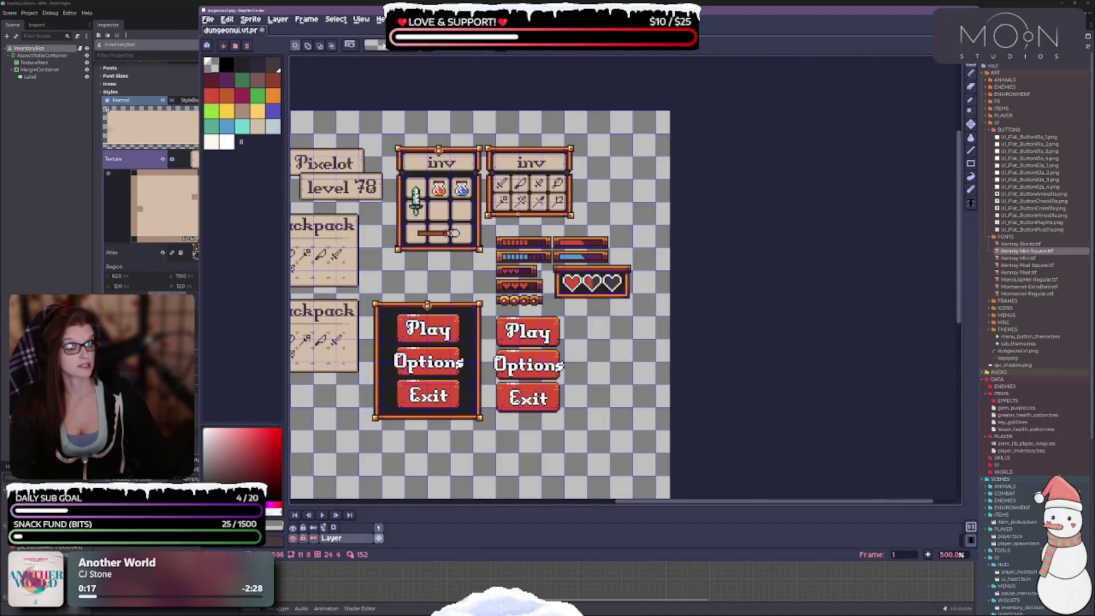
pyautogui.scroll(2, 479, 279)
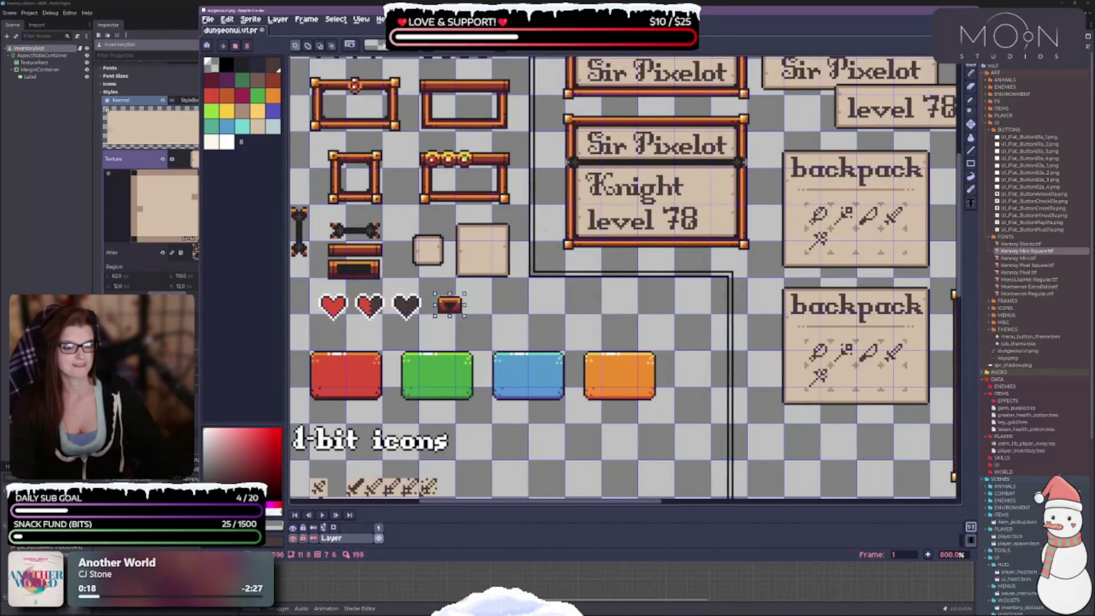
pyautogui.hscroll(5, 342, 60)
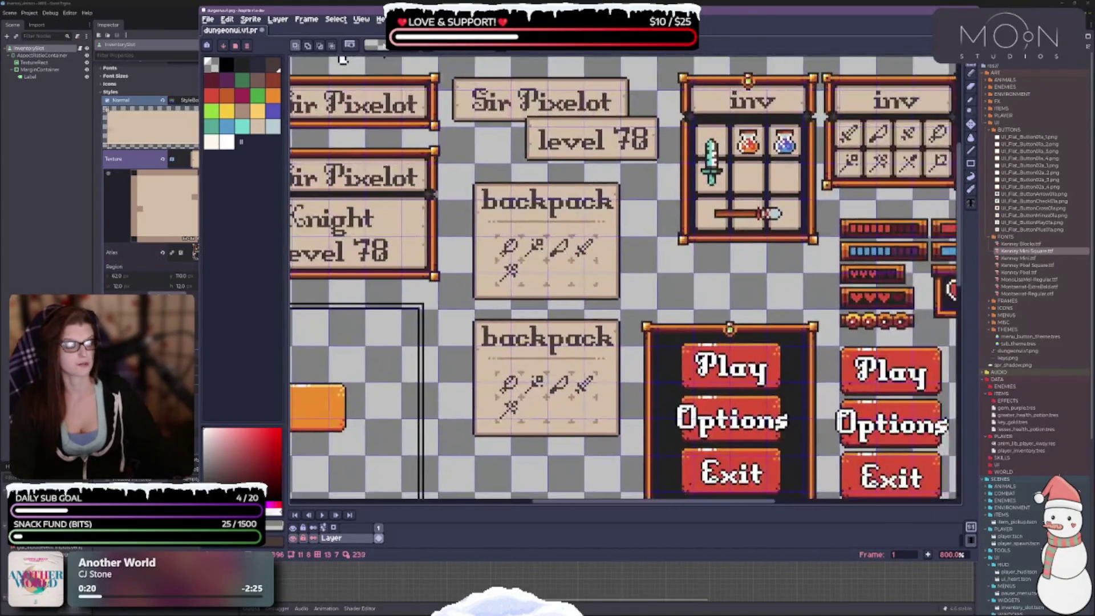
pyautogui.hscroll(2, 856, 234)
pyautogui.scroll(6, 856, 234)
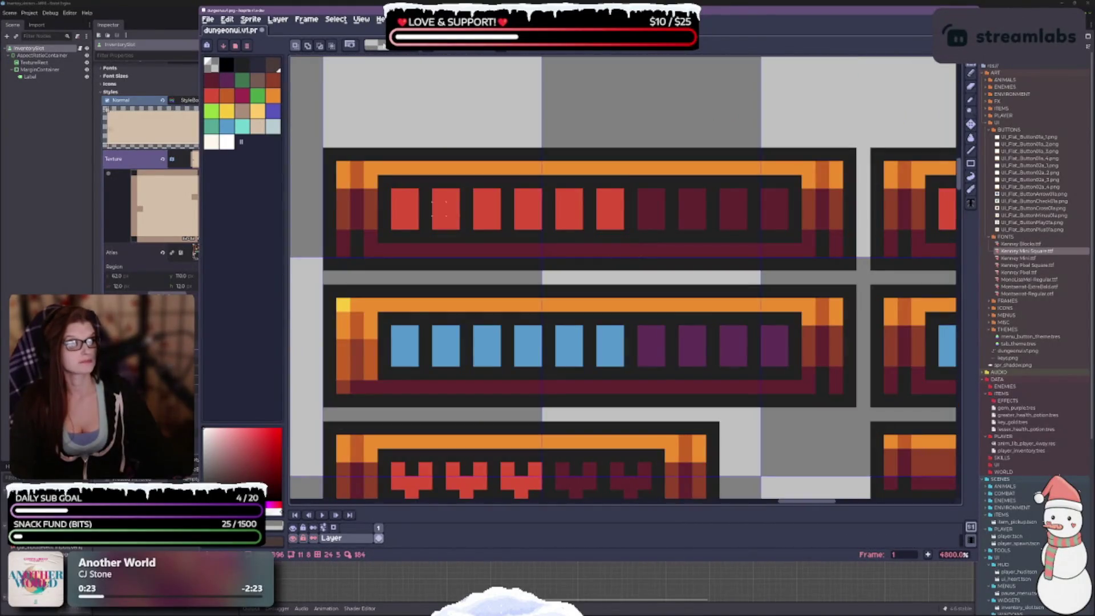
pyautogui.moveTo(391, 184); pyautogui.dragTo(391, 217)
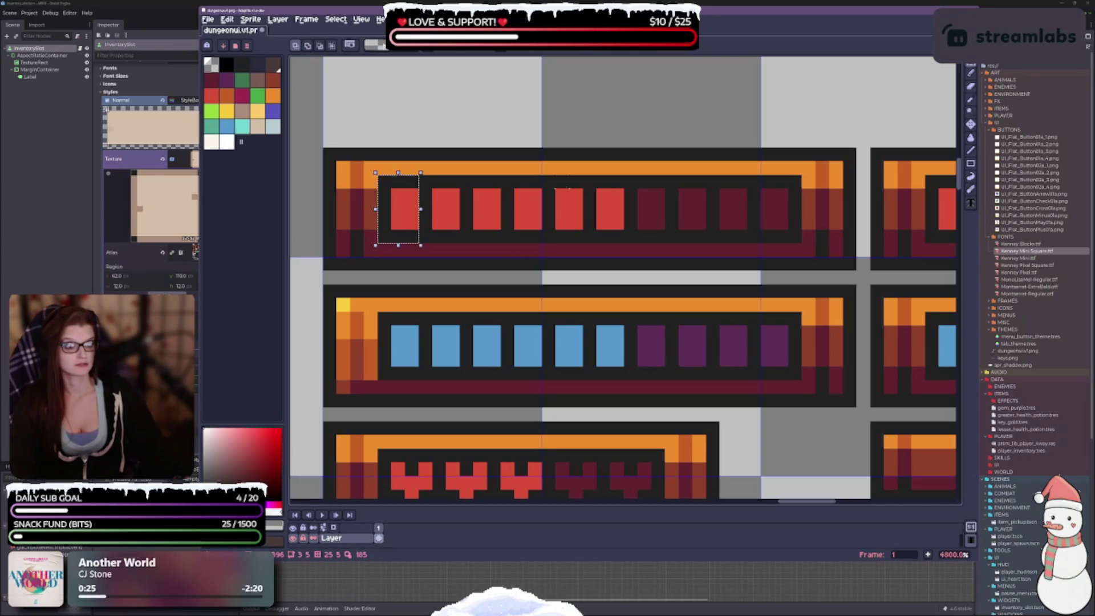
# Step: Export the red notch as MENUS\bar_notched_filled_01.png, then select the first empty notch
pyautogui.hotkey('ctrl', 'alt', 'shift', 's')
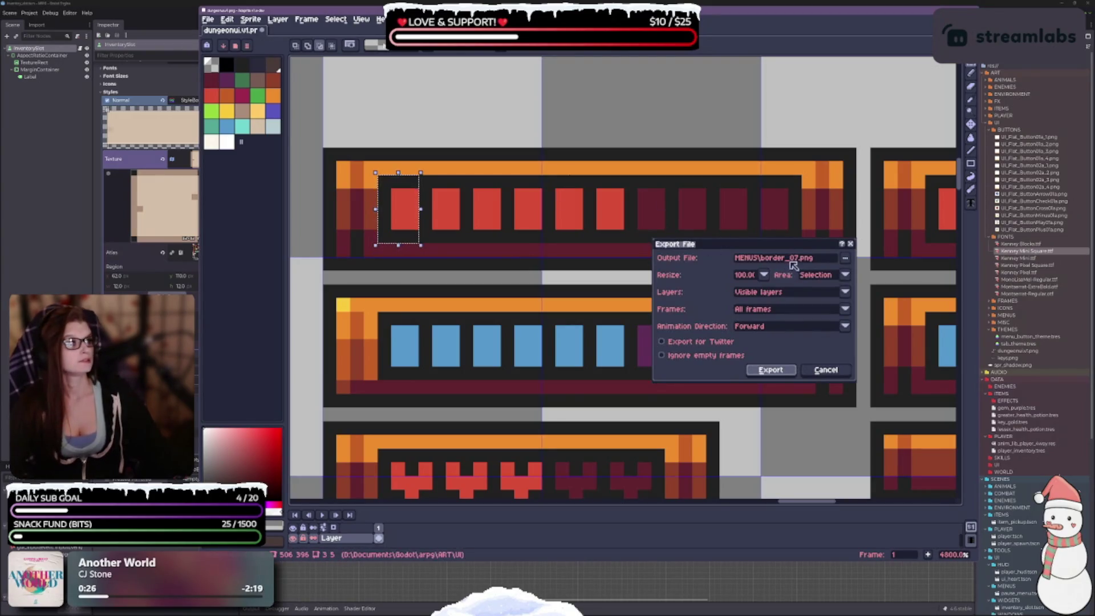
pyautogui.click(790, 259)
pyautogui.press('BackSpace')
pyautogui.press('BackSpace')
pyautogui.press('BackSpace')
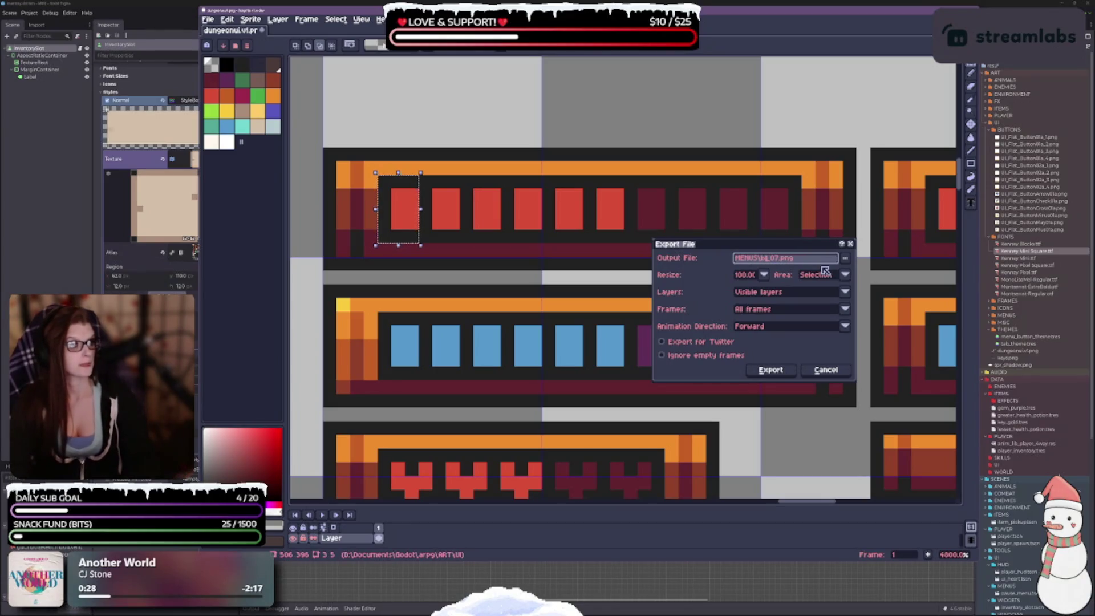
pyautogui.write('bar_L')
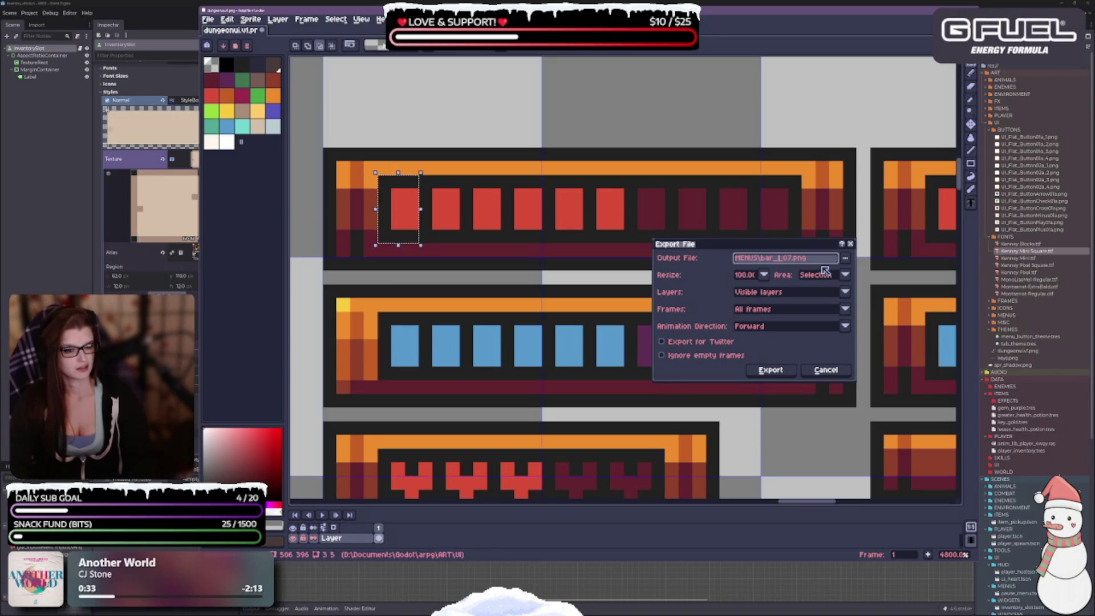
pyautogui.write('led_0')
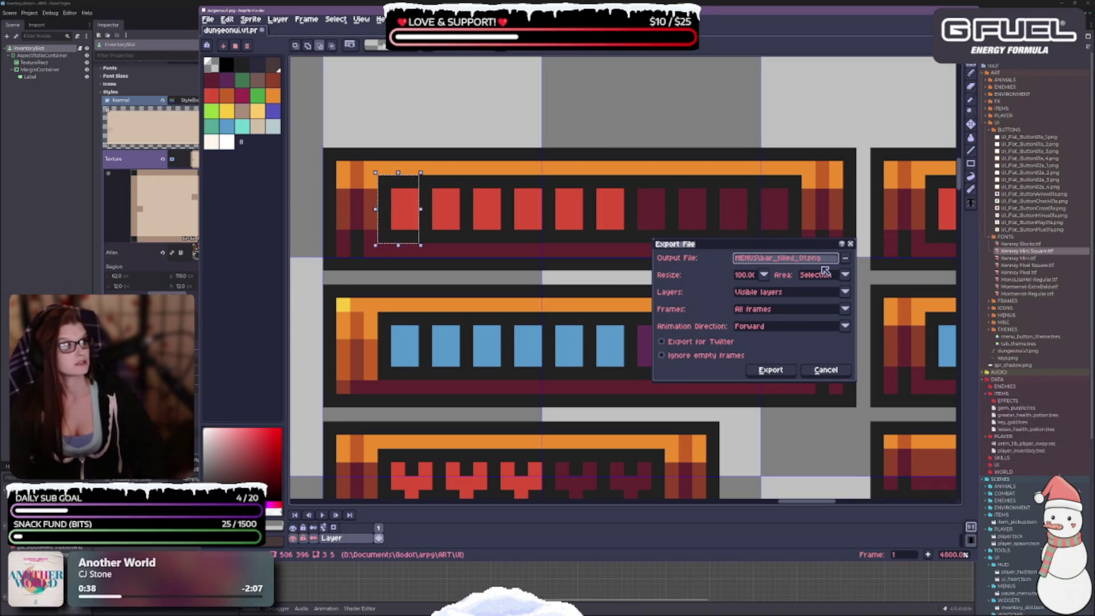
pyautogui.write('1')
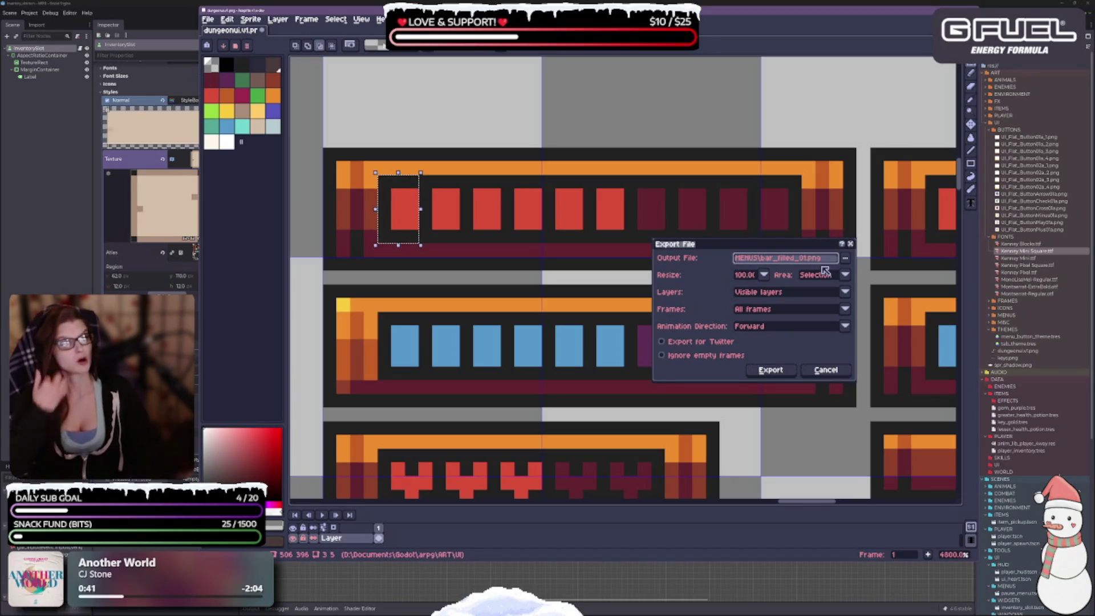
pyautogui.press('BackSpace')
pyautogui.press('BackSpace')
pyautogui.press('BackSpace')
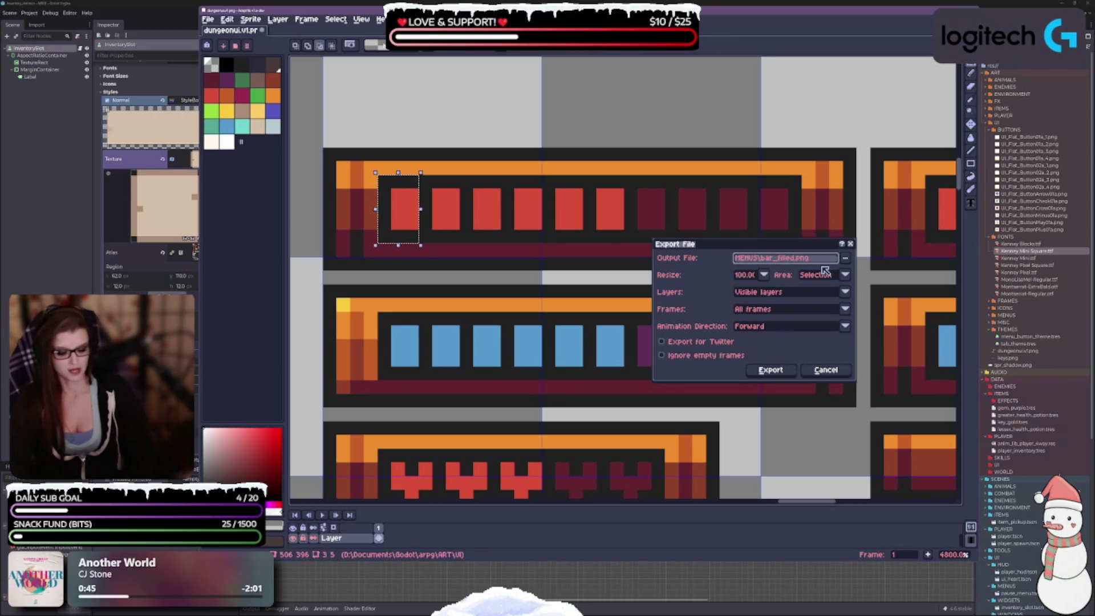
pyautogui.write('notched_')
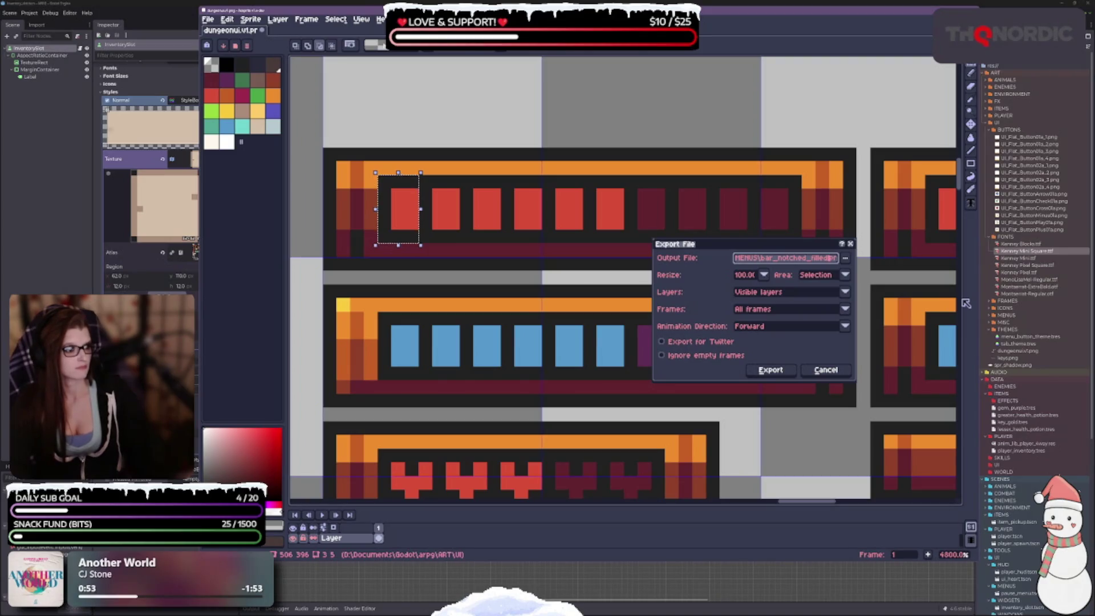
pyautogui.write('01')
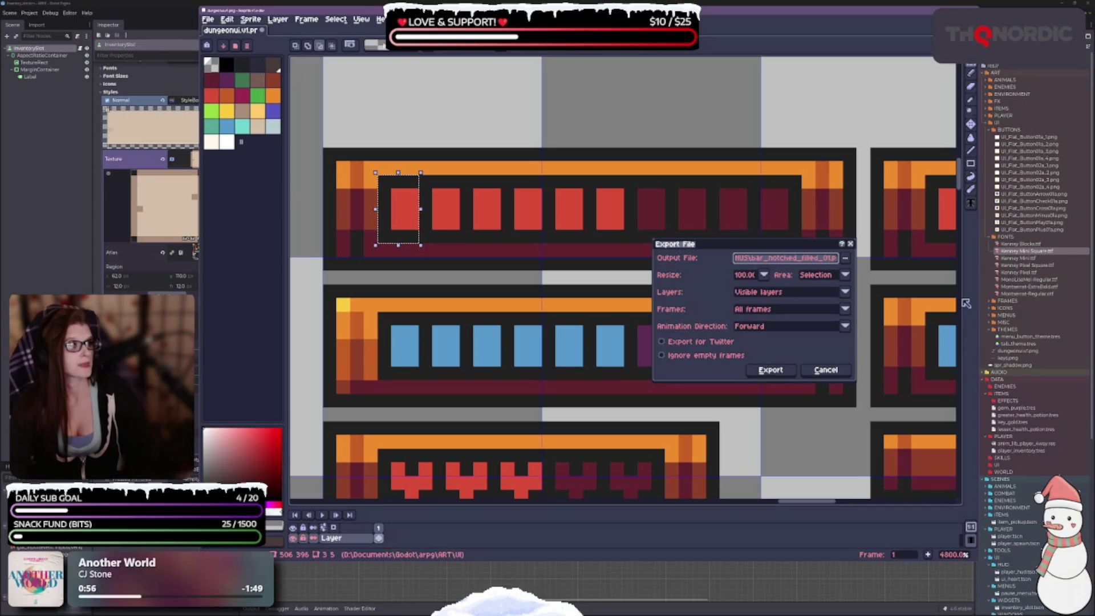
pyautogui.press('Return')
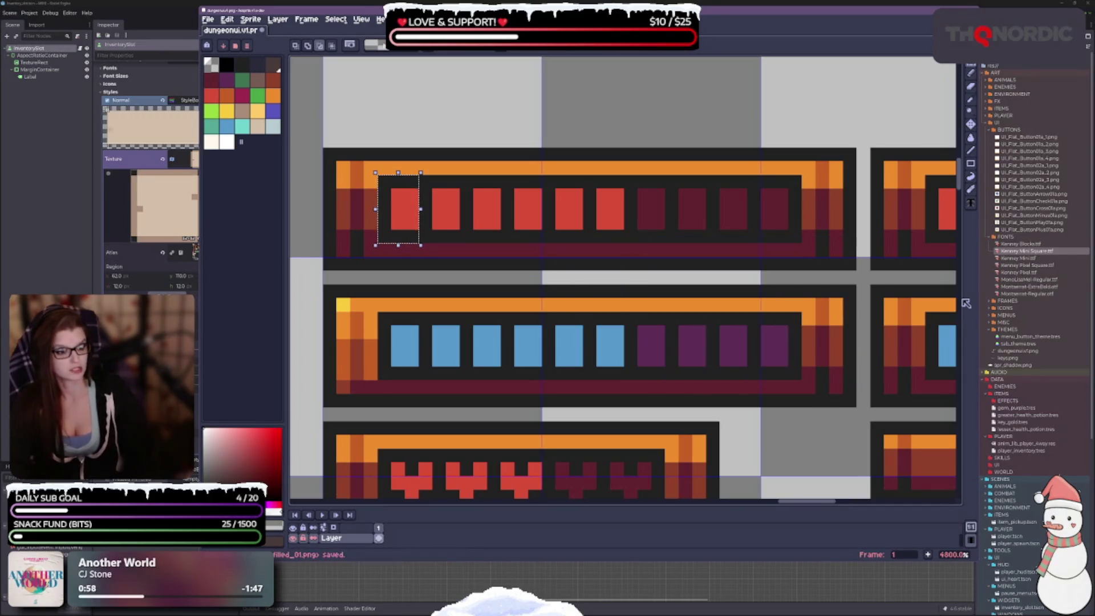
pyautogui.moveTo(626, 178)
pyautogui.mouseDown()
pyautogui.moveTo(650, 240)
pyautogui.moveTo(664, 242)
pyautogui.mouseUp()
# Step: Export the selected dark red notch as bar_notched_empty_01.png
pyautogui.hotkey('ctrl', 'e')
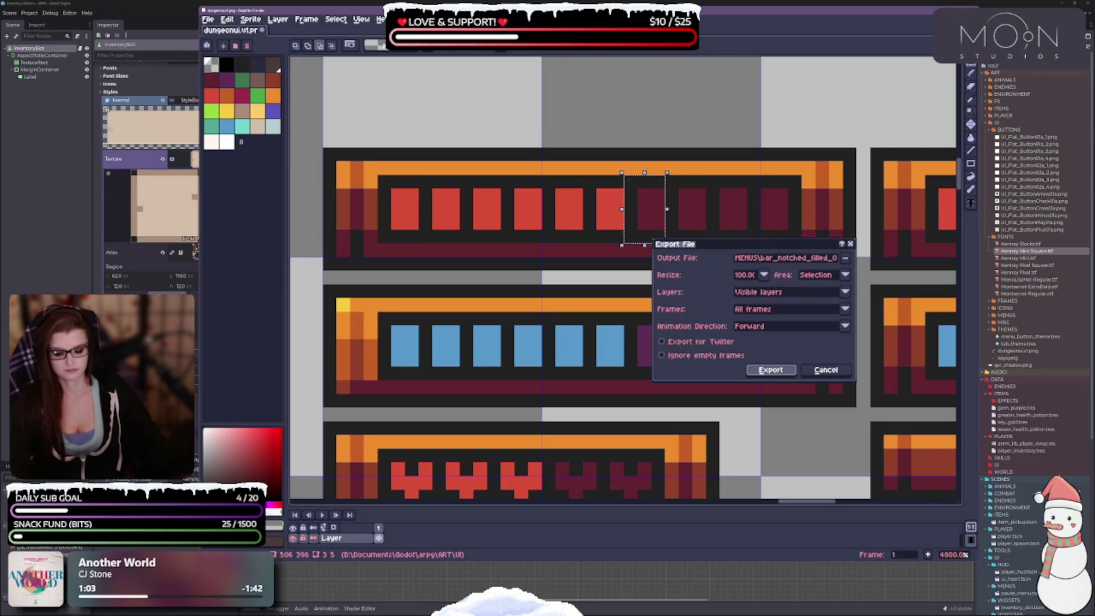
pyautogui.click(812, 262)
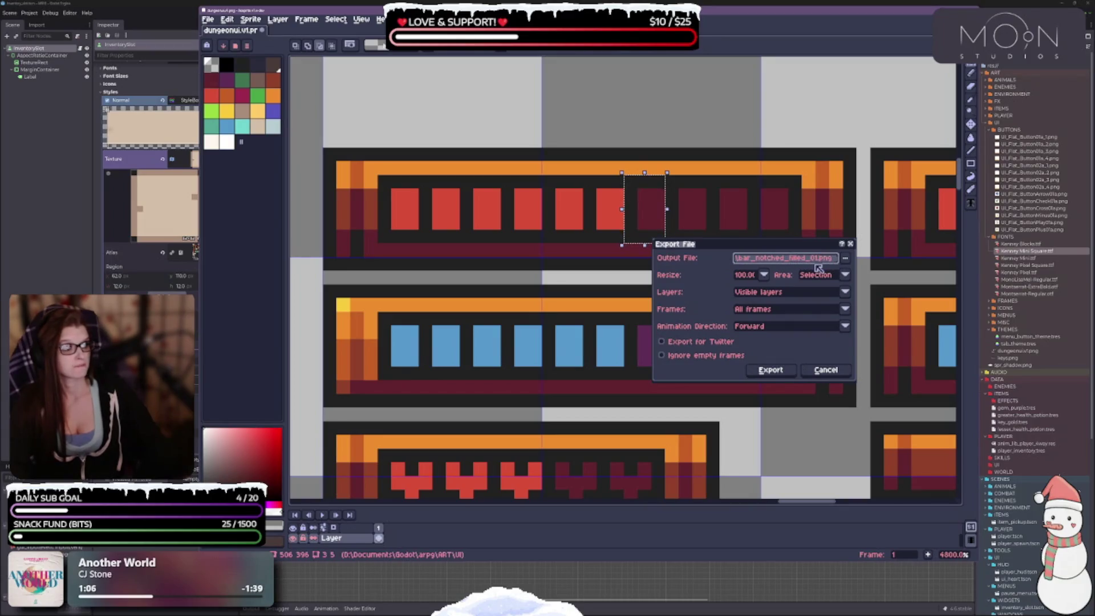
pyautogui.press('BackSpace')
pyautogui.press('BackSpace')
pyautogui.press('BackSpace')
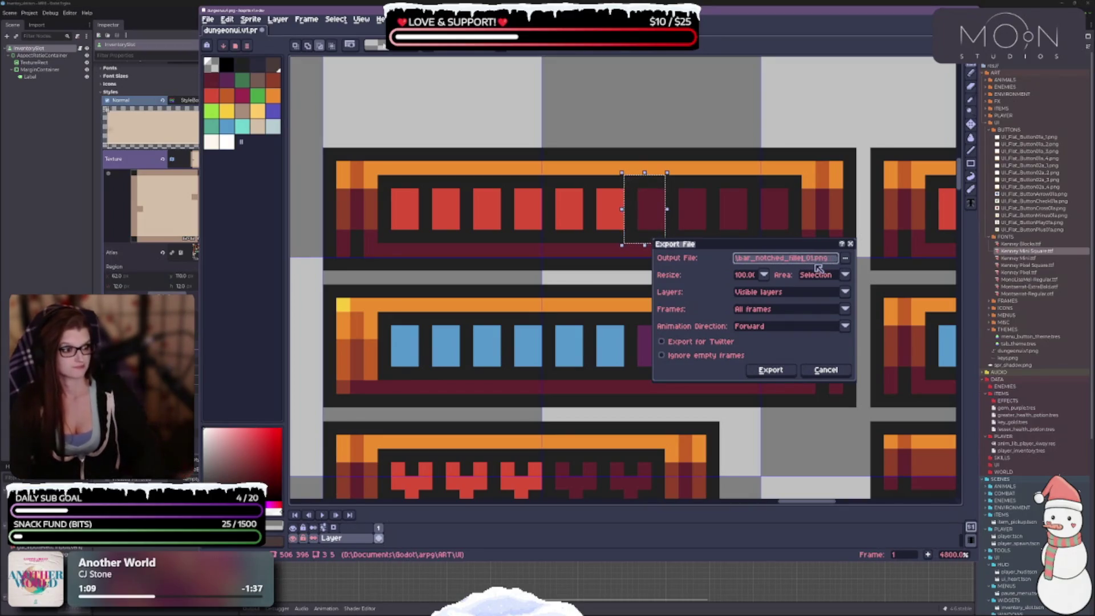
pyautogui.write('l')
pyautogui.write('empty')
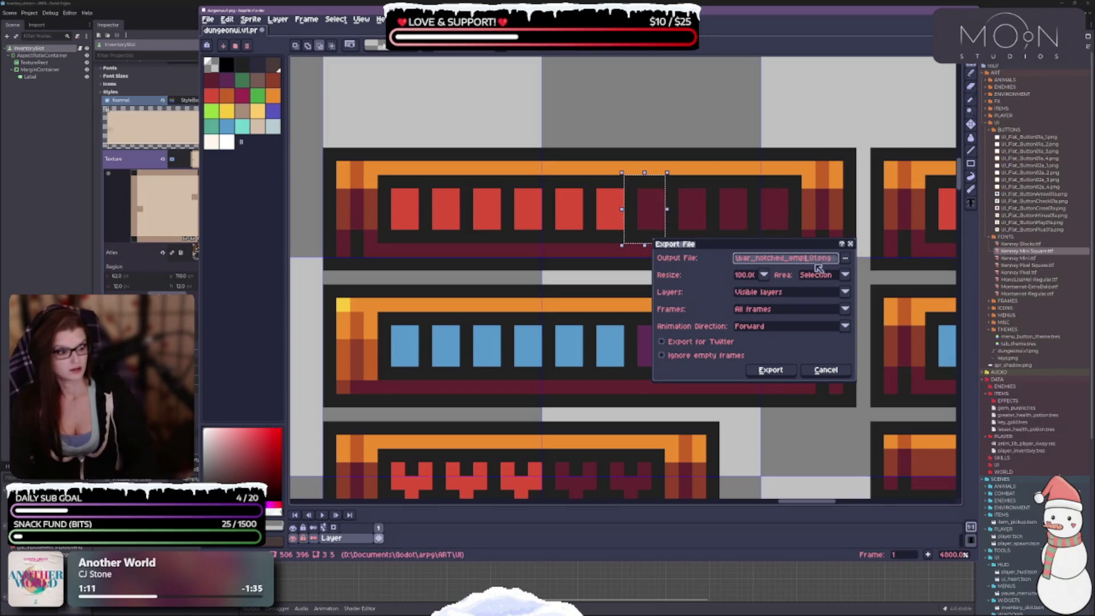
pyautogui.press('Return')
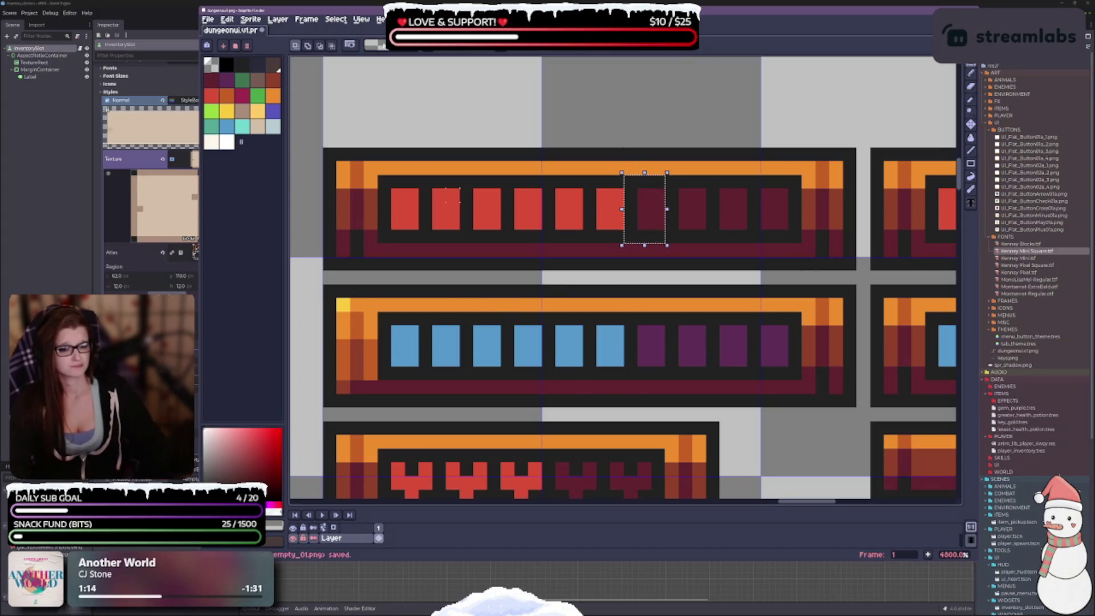
# Step: Select the first filled blue mana notch and export it as bar_notched_filled_02.png
pyautogui.moveTo(376, 311); pyautogui.dragTo(420, 381)
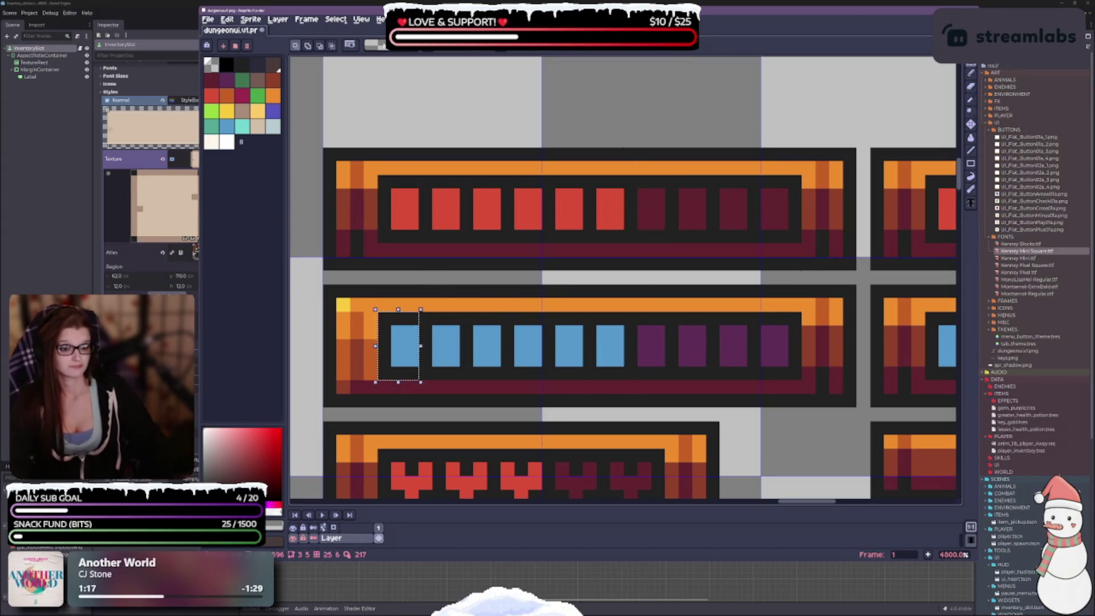
pyautogui.hotkey('ctrl', 'e')
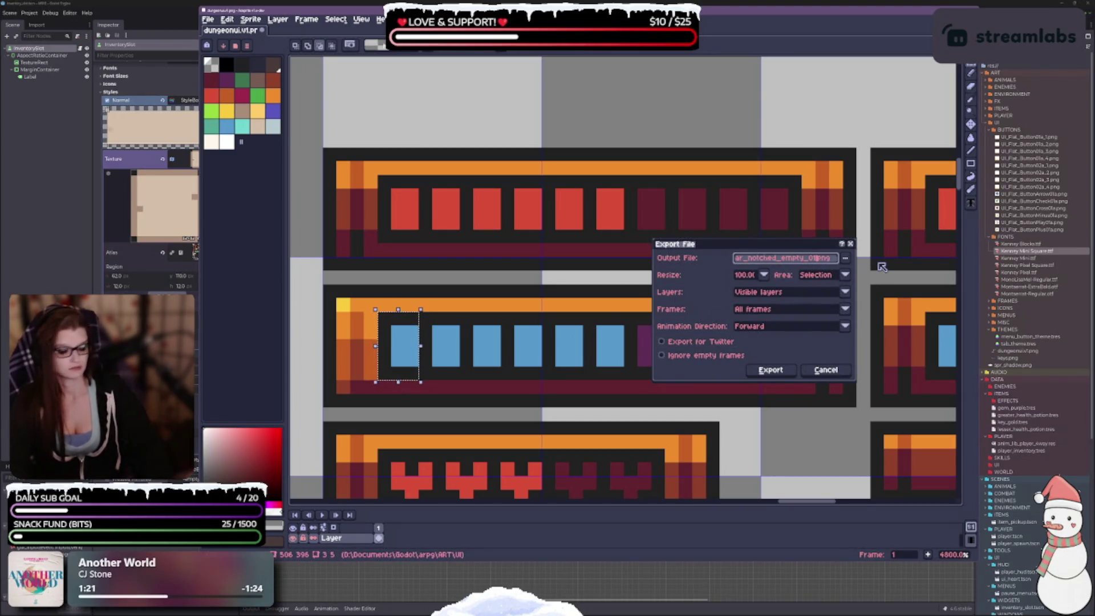
pyautogui.press('End')
pyautogui.press('Left')
pyautogui.press('Left')
pyautogui.press('Left')
pyautogui.press('BackSpace')
pyautogui.write('2')
pyautogui.press('Left')
pyautogui.press('Left')
pyautogui.press('Left')
pyautogui.press('BackSpace')
pyautogui.press('BackSpace')
pyautogui.press('BackSpace')
pyautogui.press('BackSpace')
pyautogui.write('led')
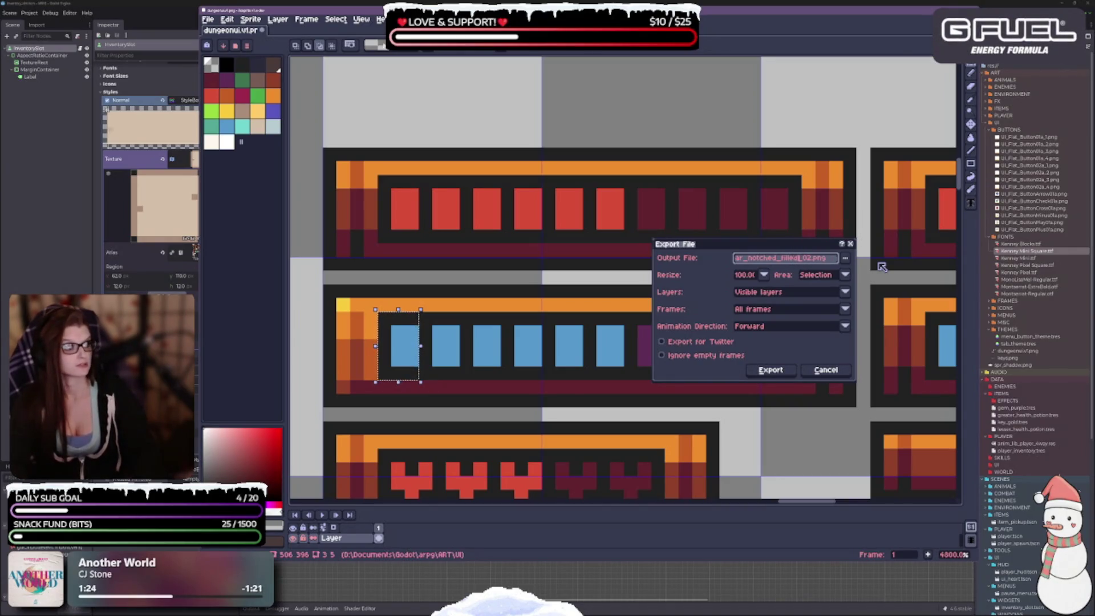
pyautogui.press('Return')
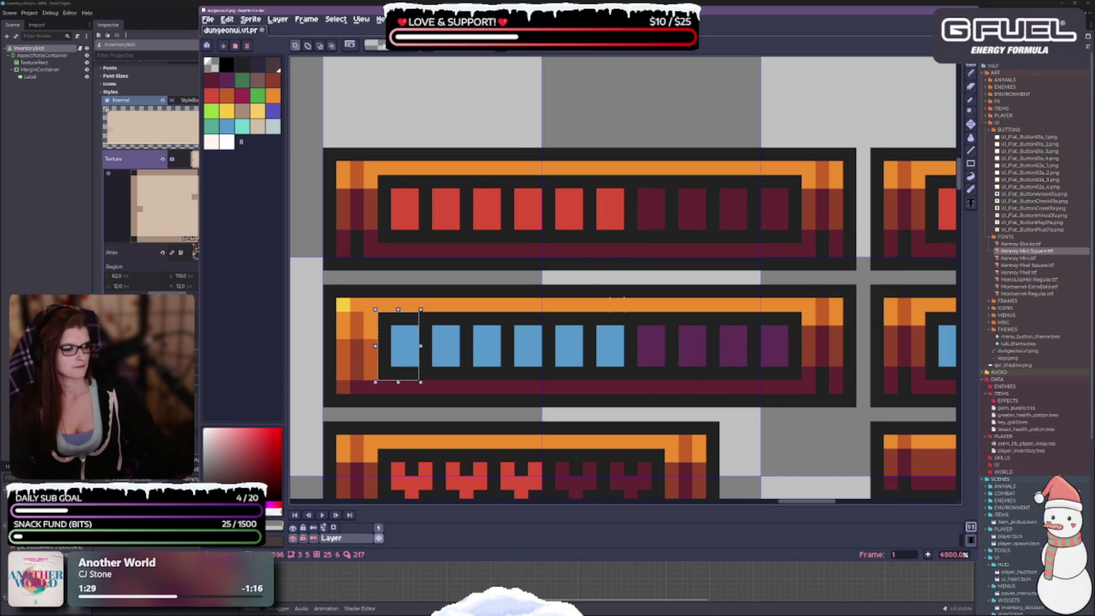
# Step: Select the first empty purple notch and export it as bar_notched_empty_02.png
pyautogui.moveTo(634, 319); pyautogui.dragTo(665, 379)
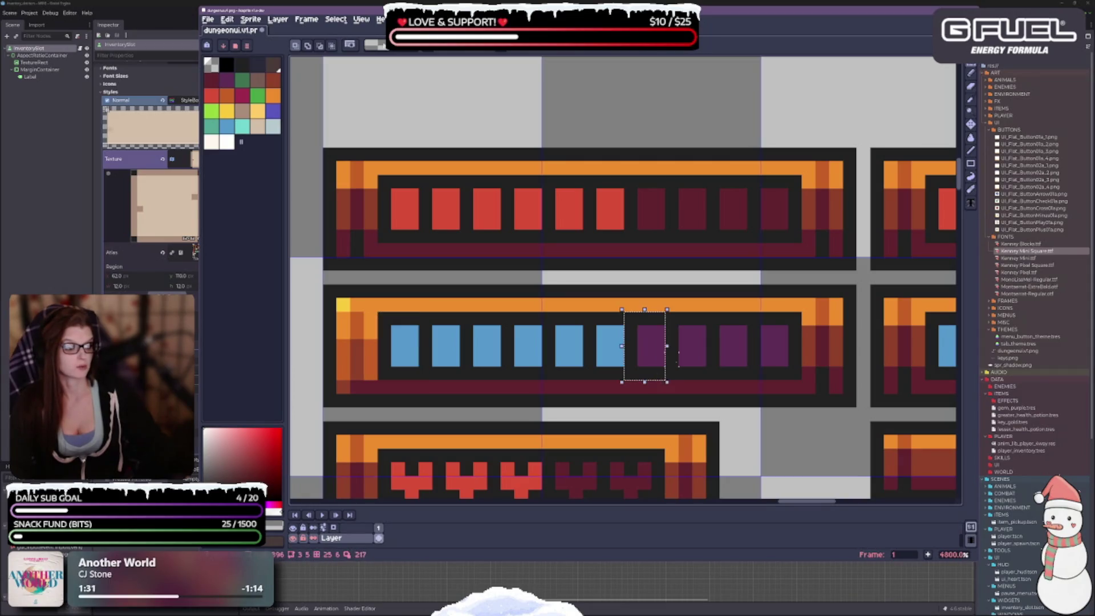
pyautogui.hotkey('ctrl', 'alt', 'shift', 's')
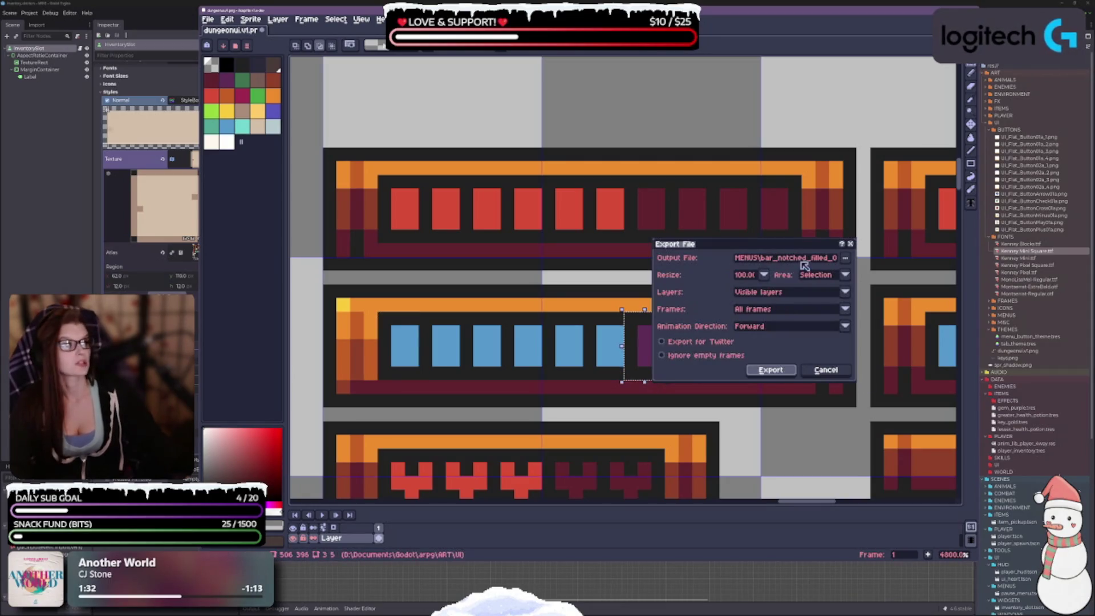
pyautogui.press('Left')
pyautogui.press('Left')
pyautogui.press('Left')
pyautogui.press('BackSpace')
pyautogui.press('BackSpace')
pyautogui.press('BackSpace')
pyautogui.write('empty')
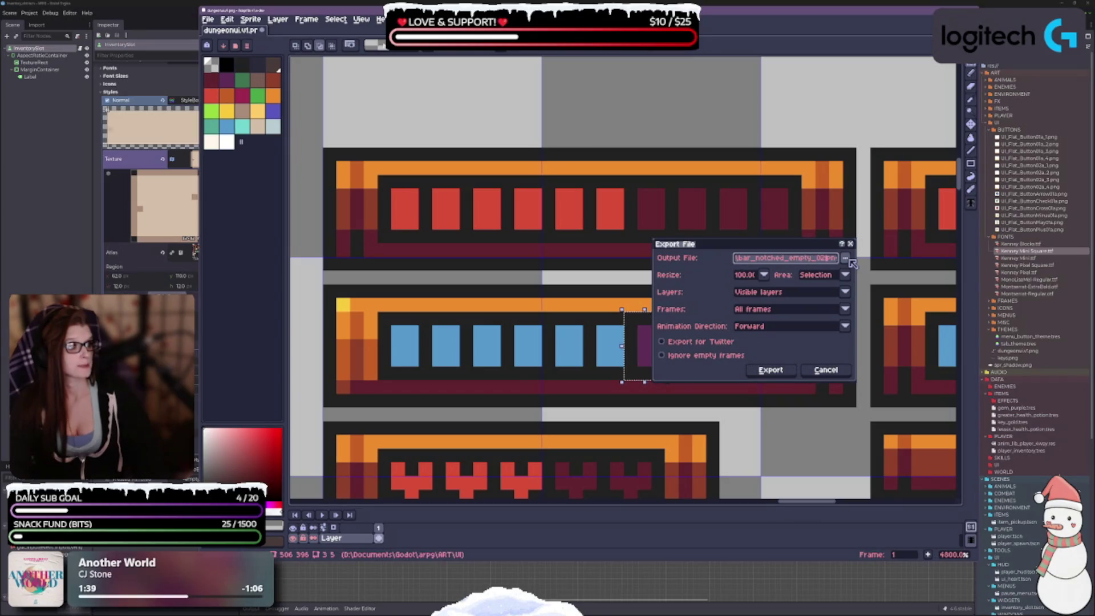
pyautogui.press('Return')
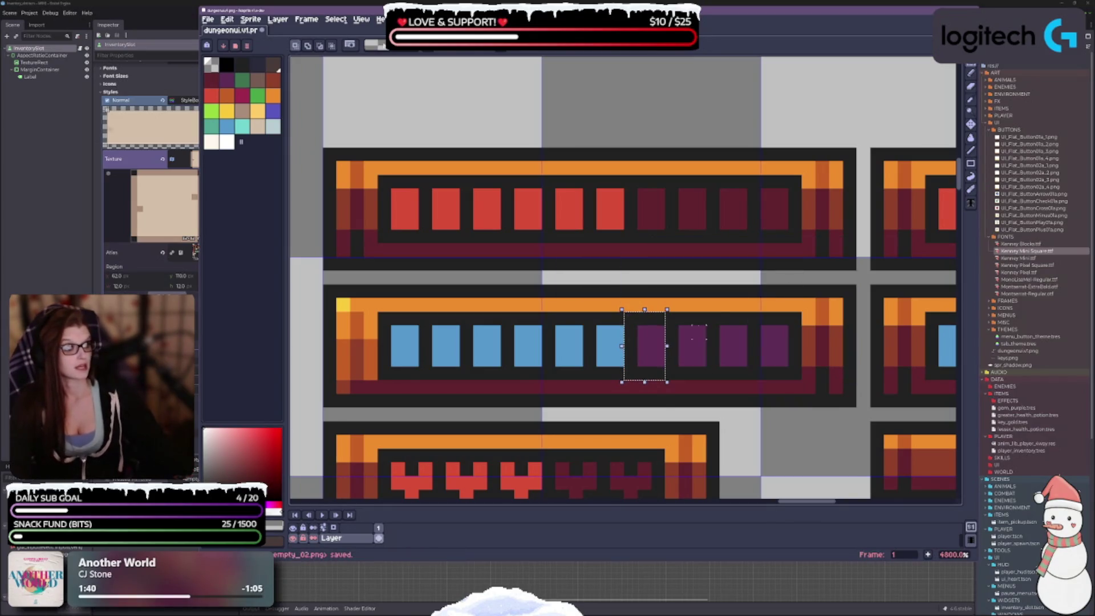
pyautogui.scroll(-5, 656, 279)
# Step: Pan to the heart rows and export the first tiny filled heart as heart_filled_tiny.png
pyautogui.scroll(4, 656, 279)
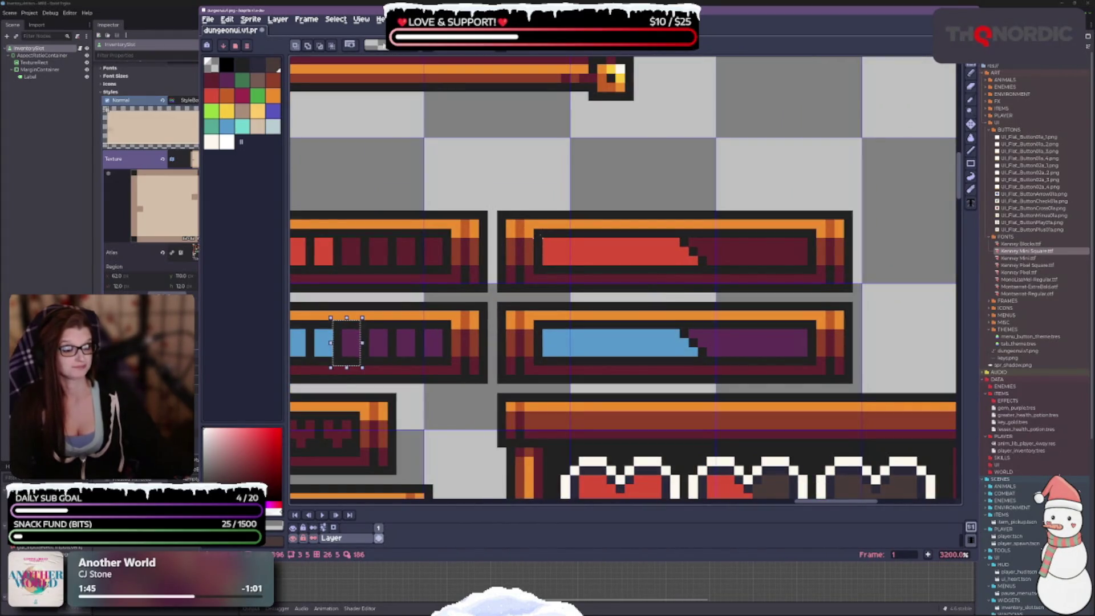
pyautogui.scroll(-3, 490, 332)
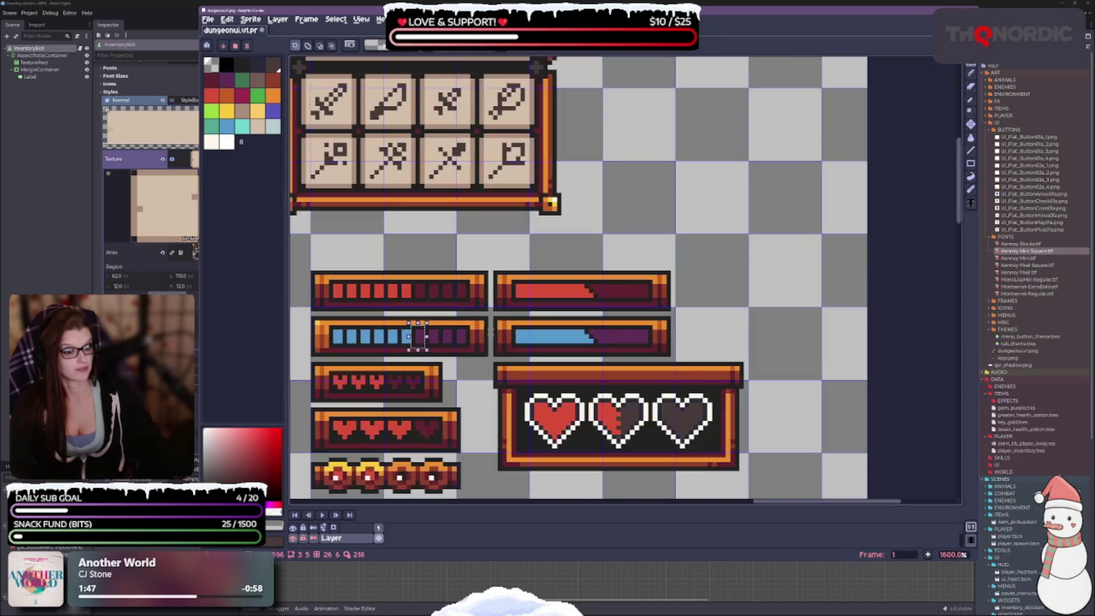
pyautogui.moveTo(455, 351); pyautogui.dragTo(761, 267)
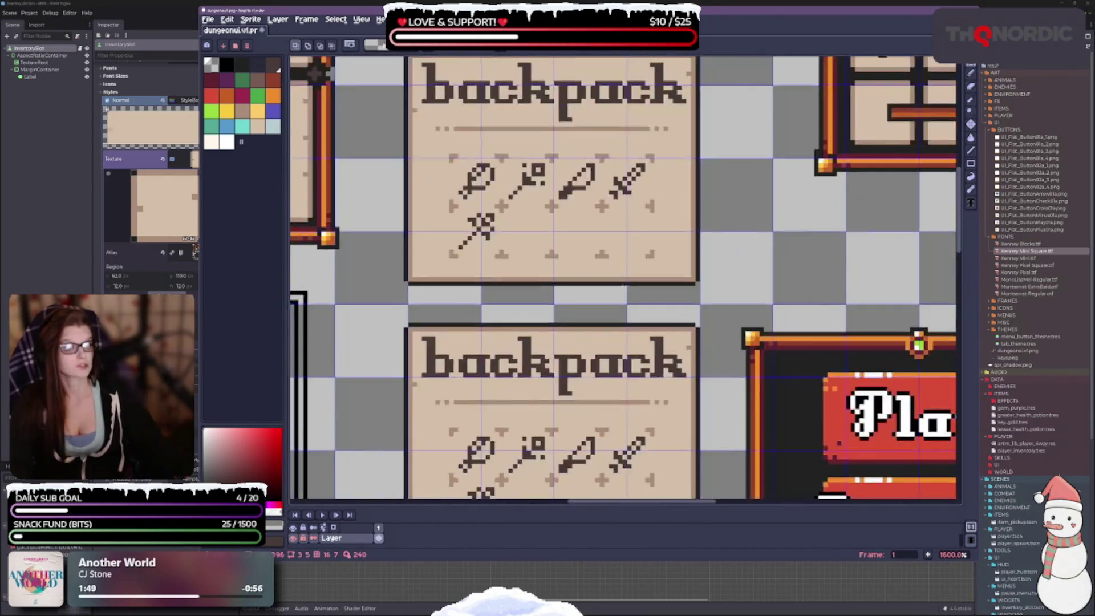
pyautogui.scroll(-1, 760, 267)
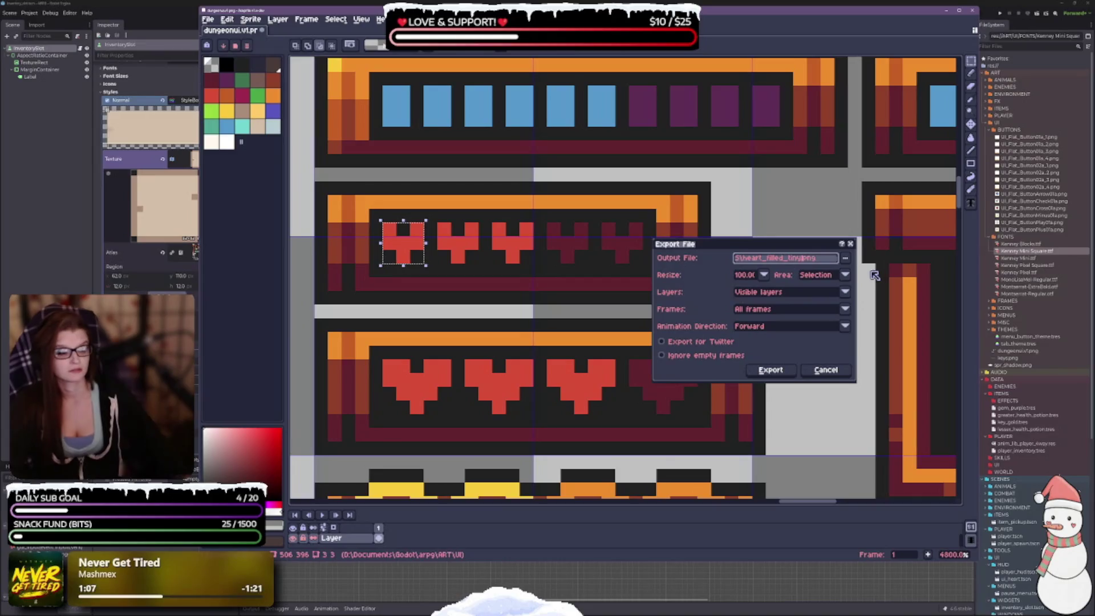
pyautogui.click(785, 371)
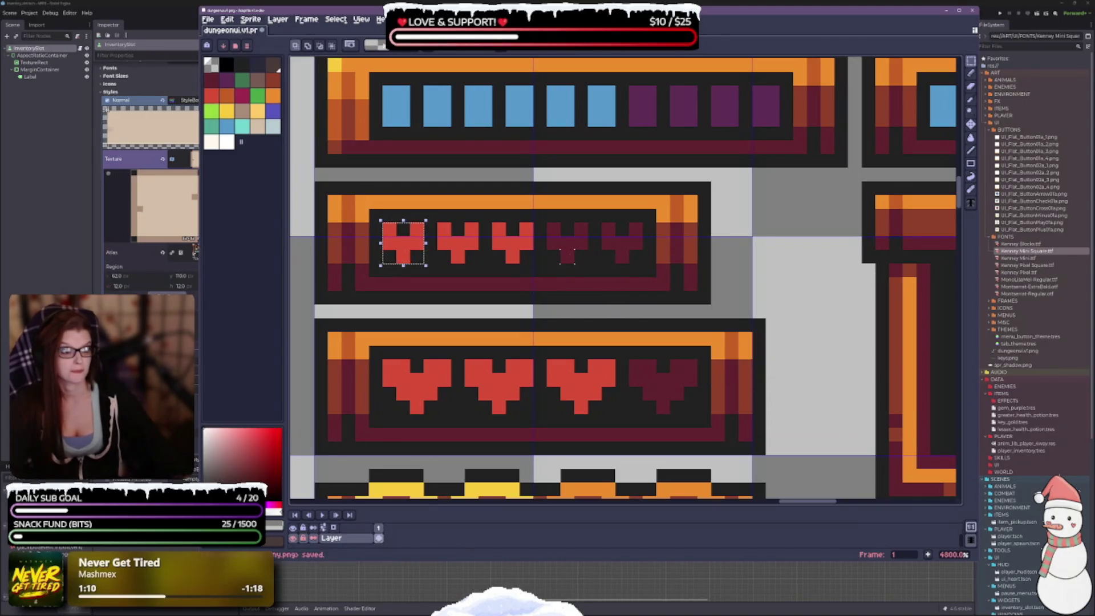
# Step: Select the first dark tiny heart and export it as heart_empty_tiny.png
pyautogui.moveTo(546, 222); pyautogui.dragTo(589, 264)
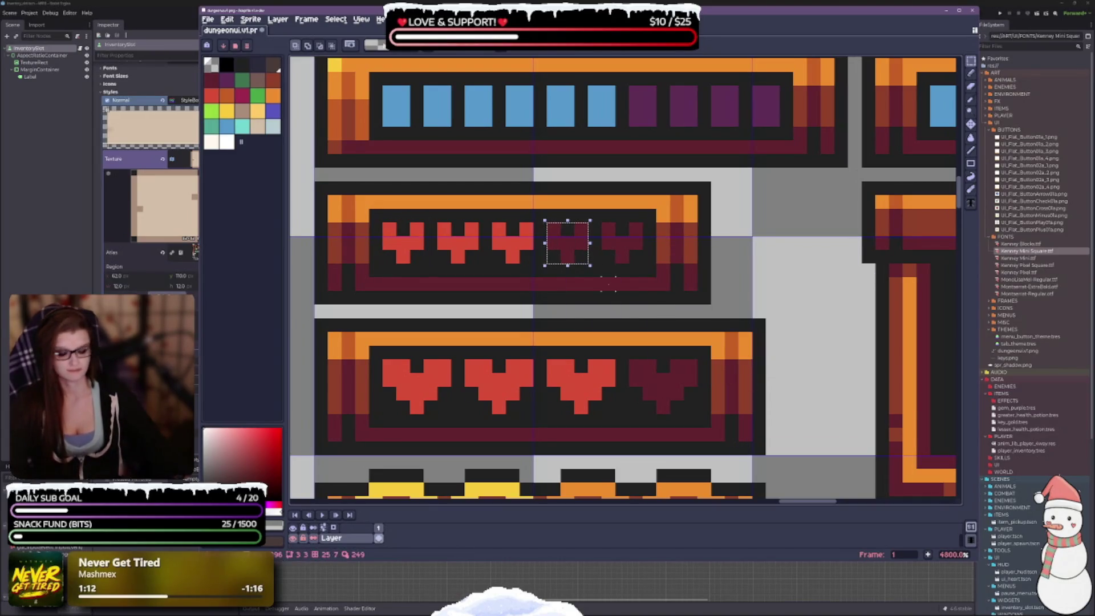
pyautogui.hotkey('ctrl', 'shift', 'e')
pyautogui.click(798, 258)
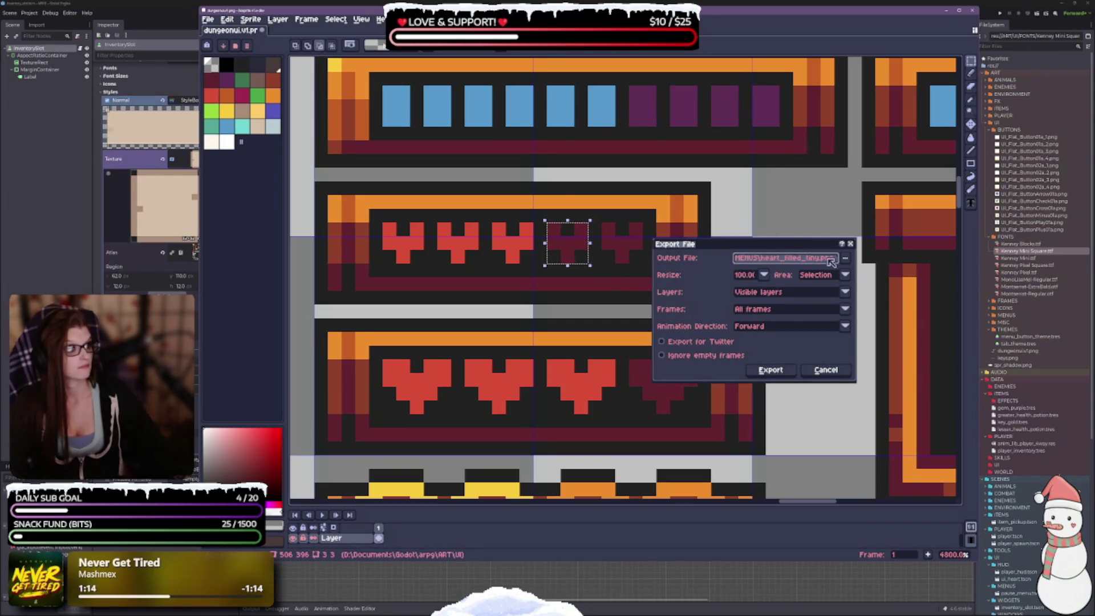
pyautogui.press('BackSpace')
pyautogui.press('BackSpace')
pyautogui.press('BackSpace')
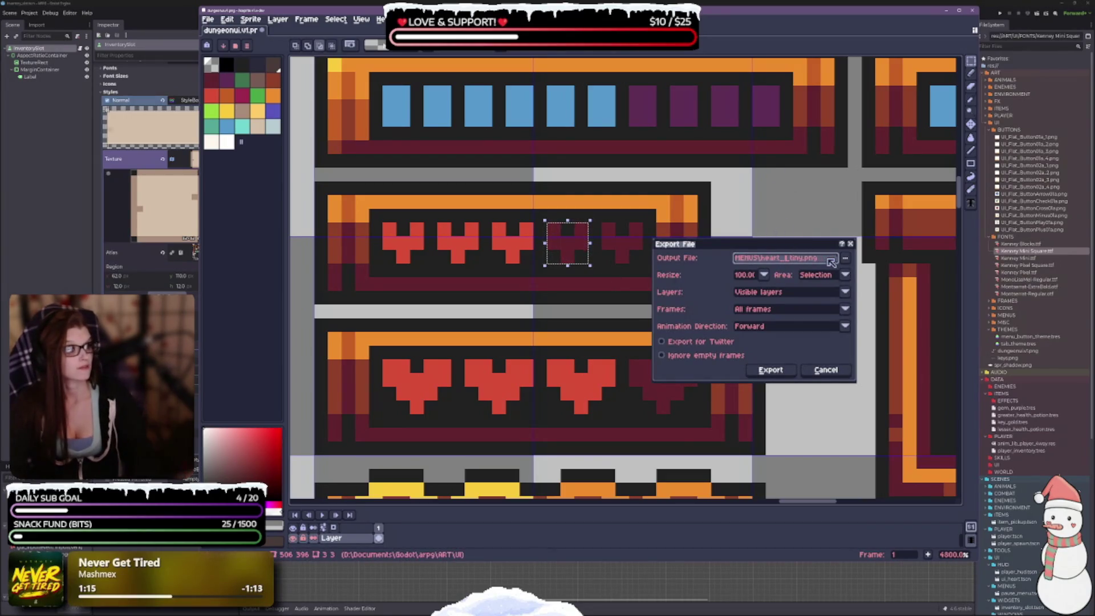
pyautogui.write('empty_')
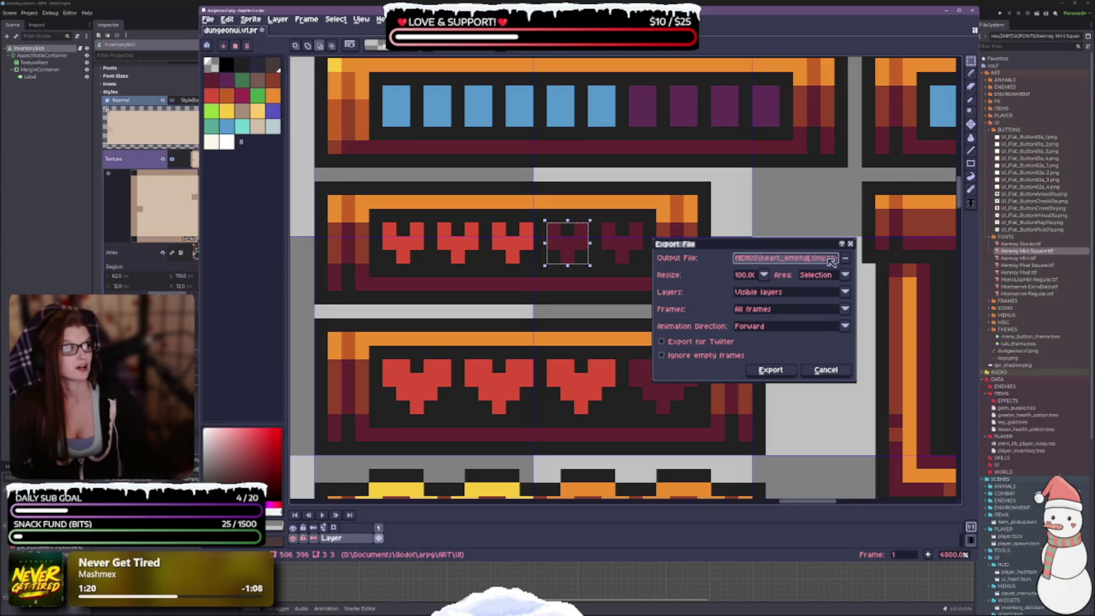
pyautogui.press('Return')
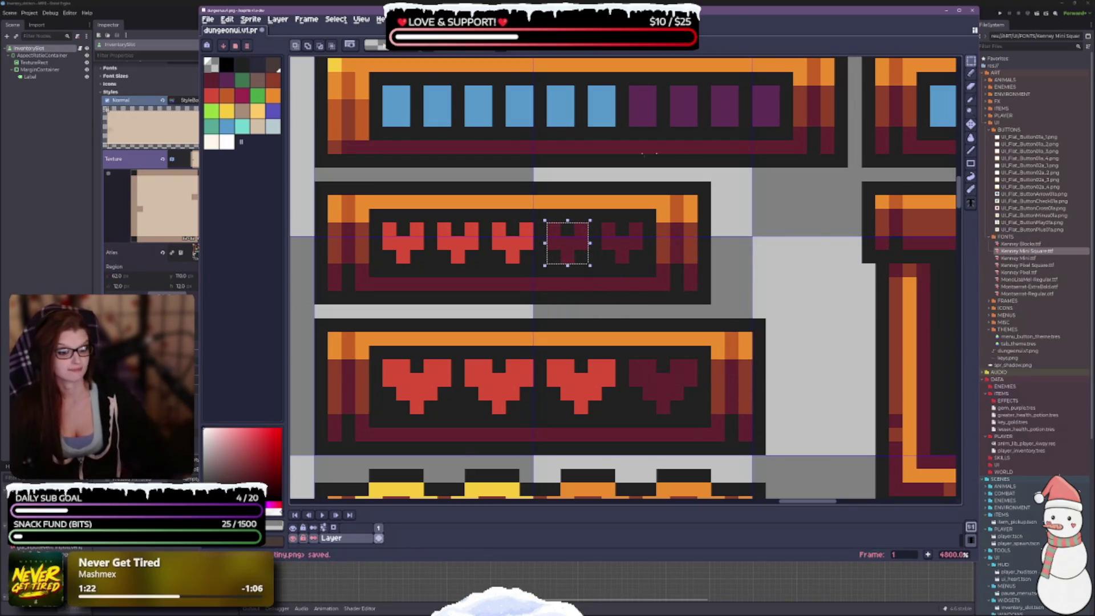
pyautogui.moveTo(382, 358)
pyautogui.mouseDown()
pyautogui.moveTo(440, 416)
pyautogui.moveTo(453, 415)
pyautogui.mouseUp()
# Step: Export the selected larger red heart as heart_filled_small.png
pyautogui.hotkey('ctrl', 'e')
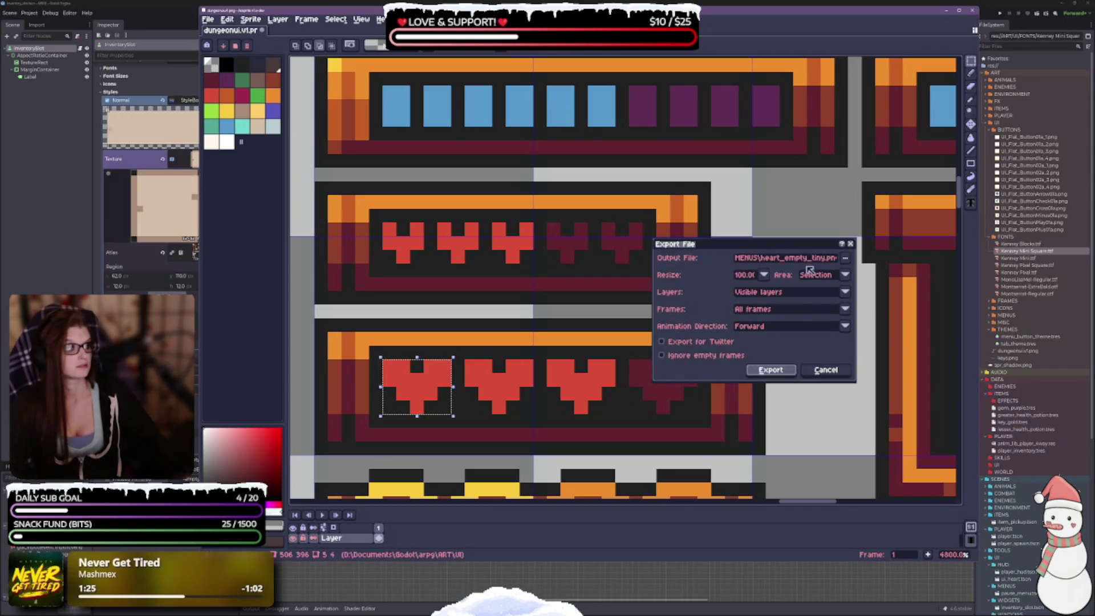
pyautogui.doubleClick(811, 262)
pyautogui.press('BackSpace')
pyautogui.press('BackSpace')
pyautogui.press('BackSpace')
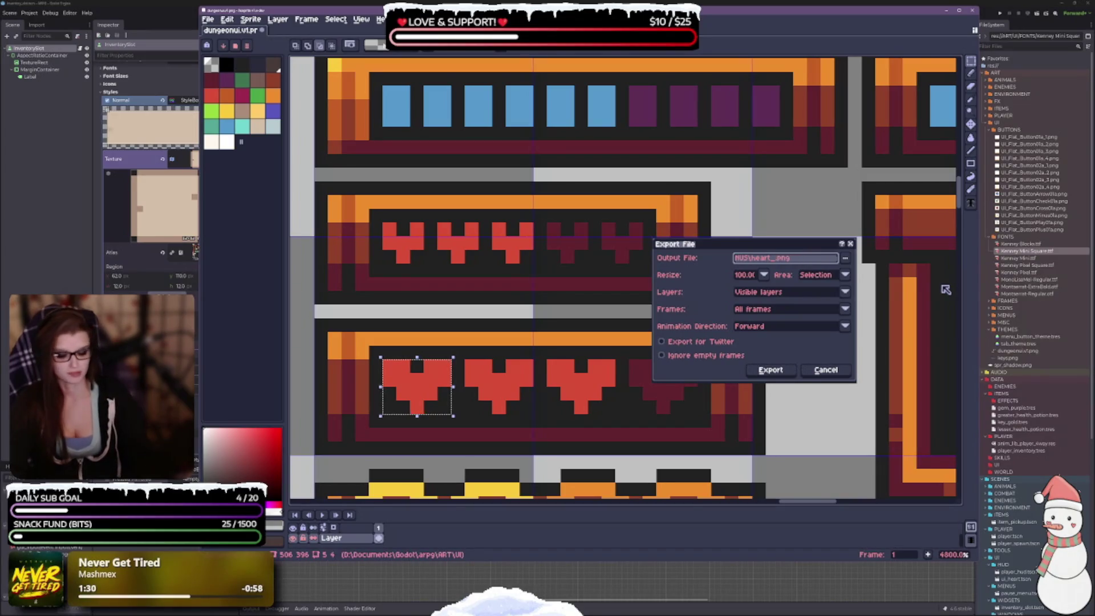
pyautogui.write('filled_s')
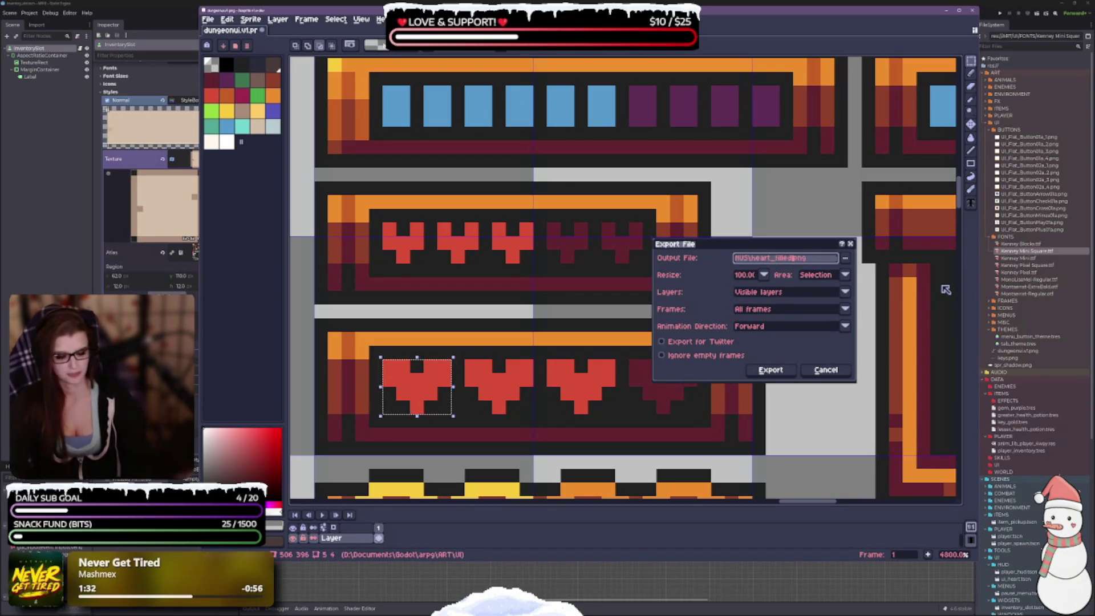
pyautogui.write('mall')
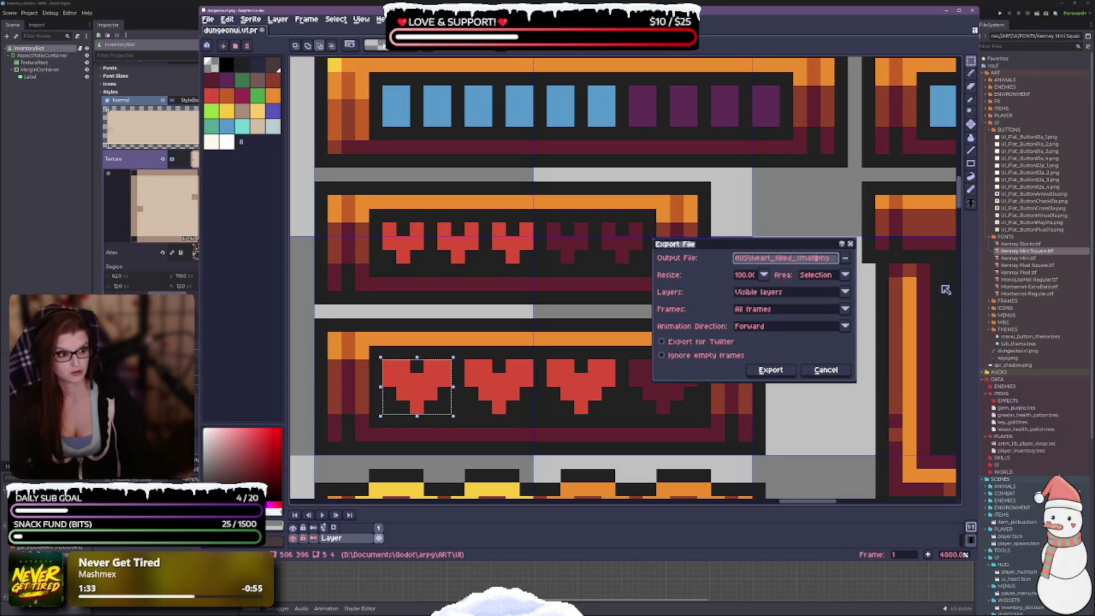
pyautogui.press('Return')
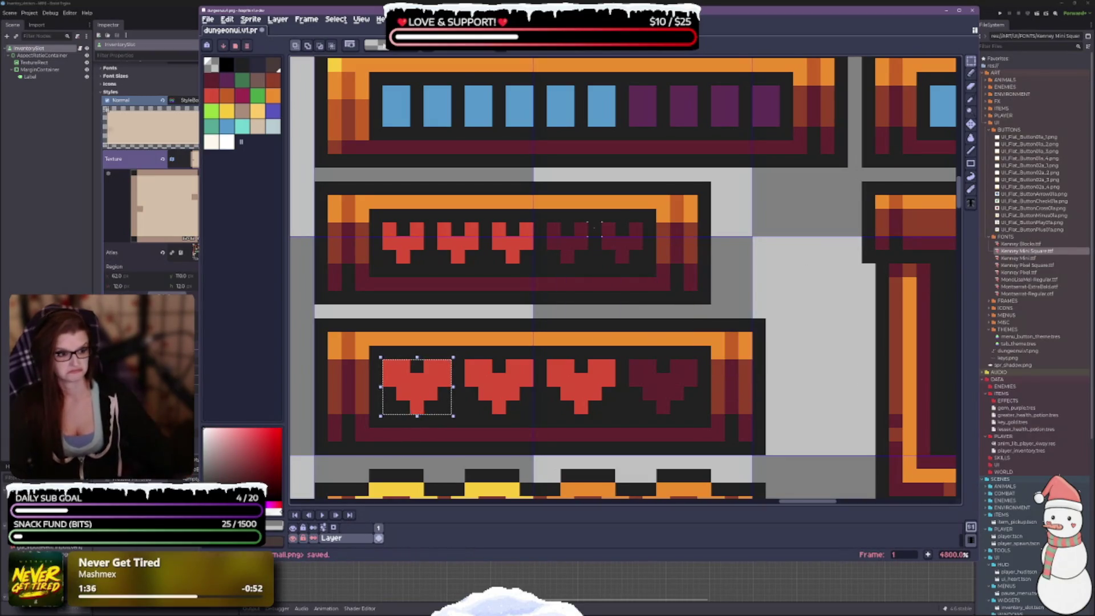
# Step: Select the dark heart at the row's end and export it as heart_empty_small.png
pyautogui.moveTo(627, 358); pyautogui.dragTo(700, 415)
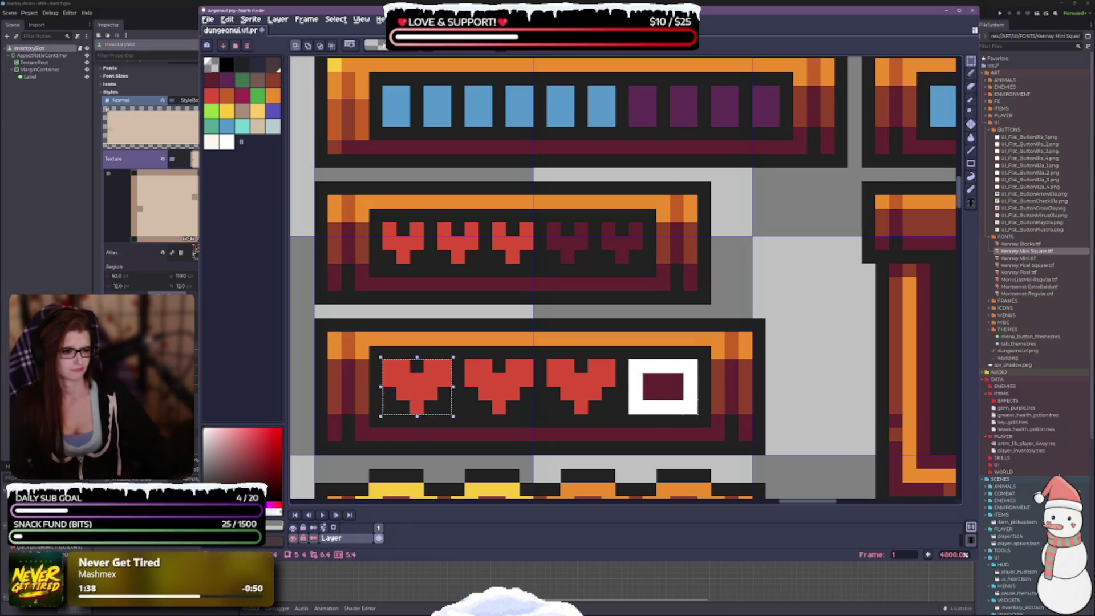
pyautogui.hotkey('ctrl', 'alt', 'shift', 's')
pyautogui.click(801, 262)
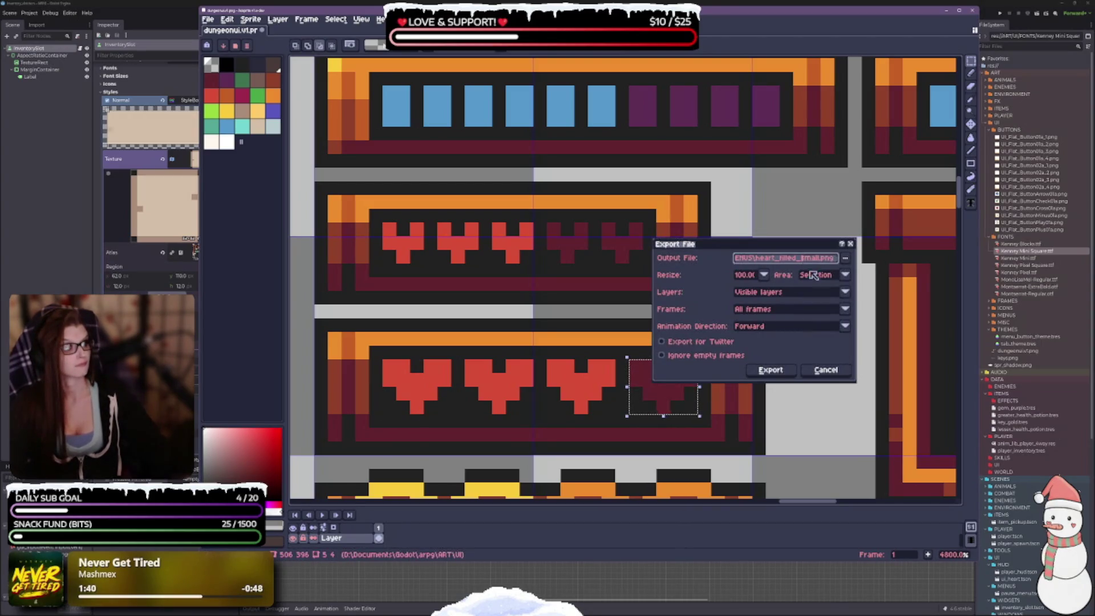
pyautogui.press('BackSpace')
pyautogui.press('BackSpace')
pyautogui.press('BackSpace')
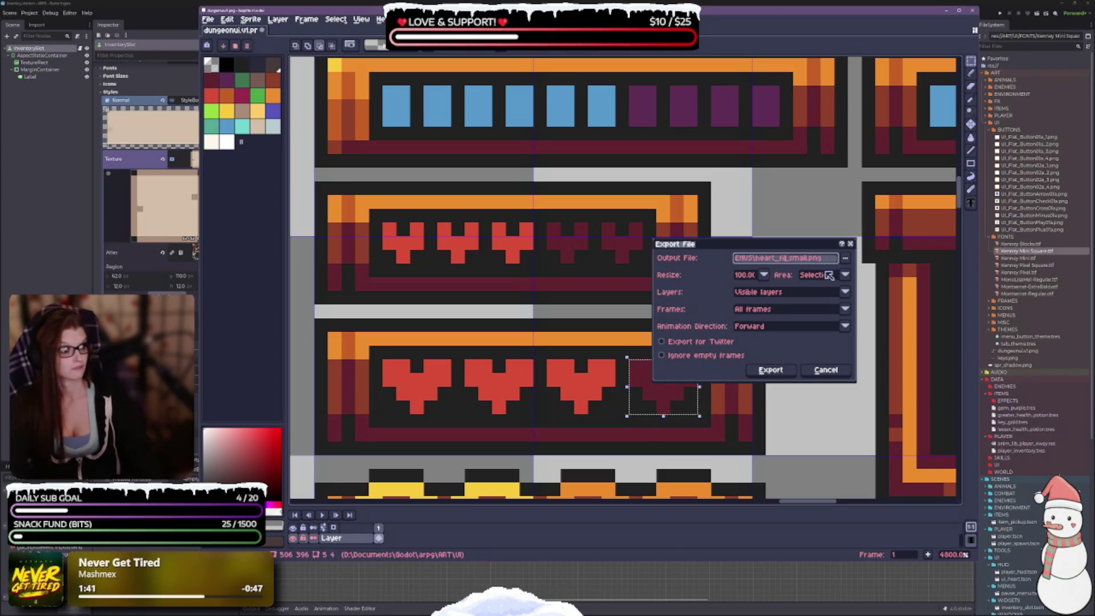
pyautogui.write('empty')
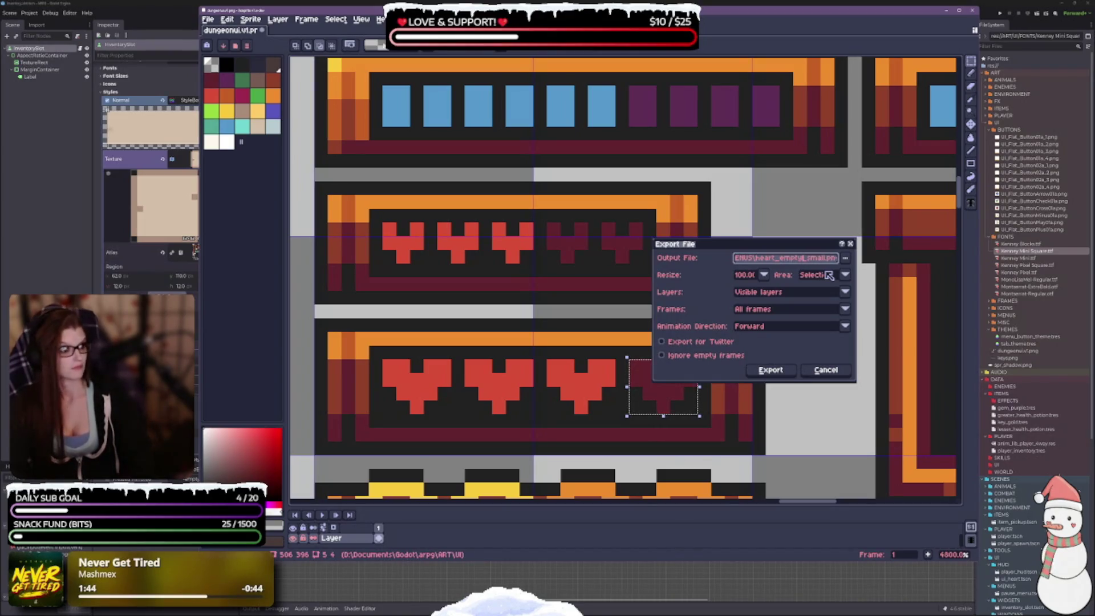
pyautogui.press('Return')
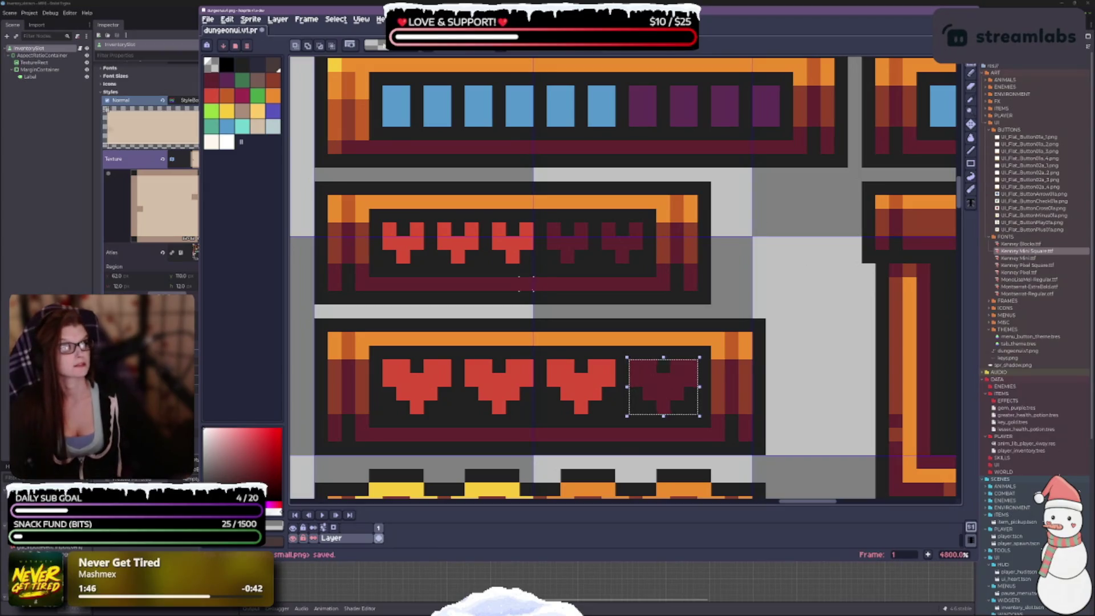
pyautogui.scroll(-5, 526, 284)
pyautogui.scroll(-1, 627, 284)
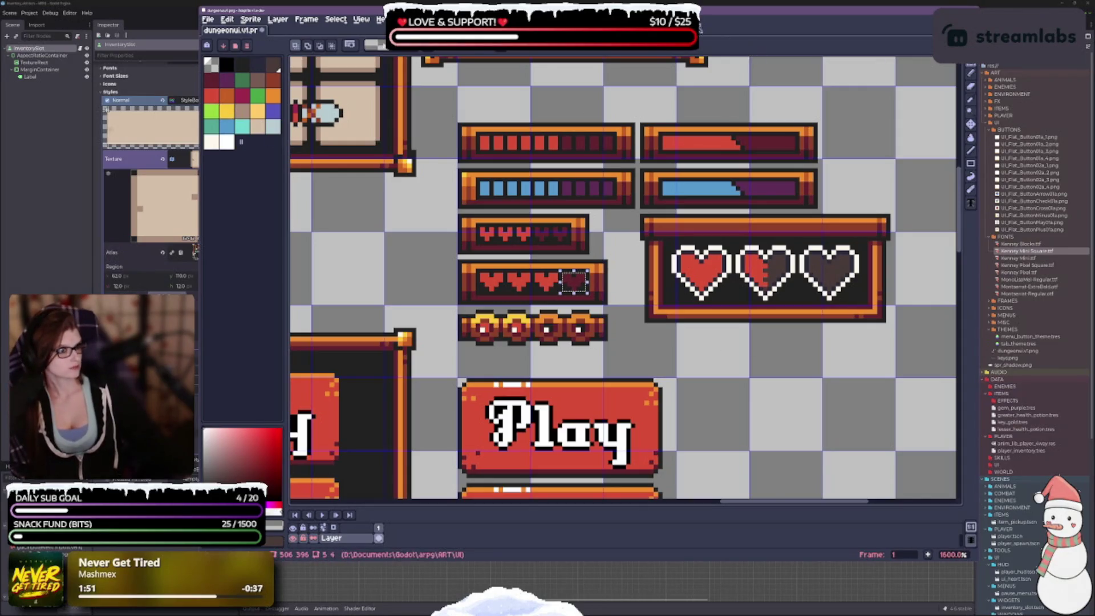
# Step: Move the Aseprite window, look over the dungeonui.png sheet, then minimize it to reveal Godot
pyautogui.moveTo(620, 10)
pyautogui.mouseDown()
pyautogui.moveTo(630, 291)
pyautogui.moveTo(508, 103)
pyautogui.moveTo(584, 35)
pyautogui.moveTo(567, 20)
pyautogui.mouseUp()
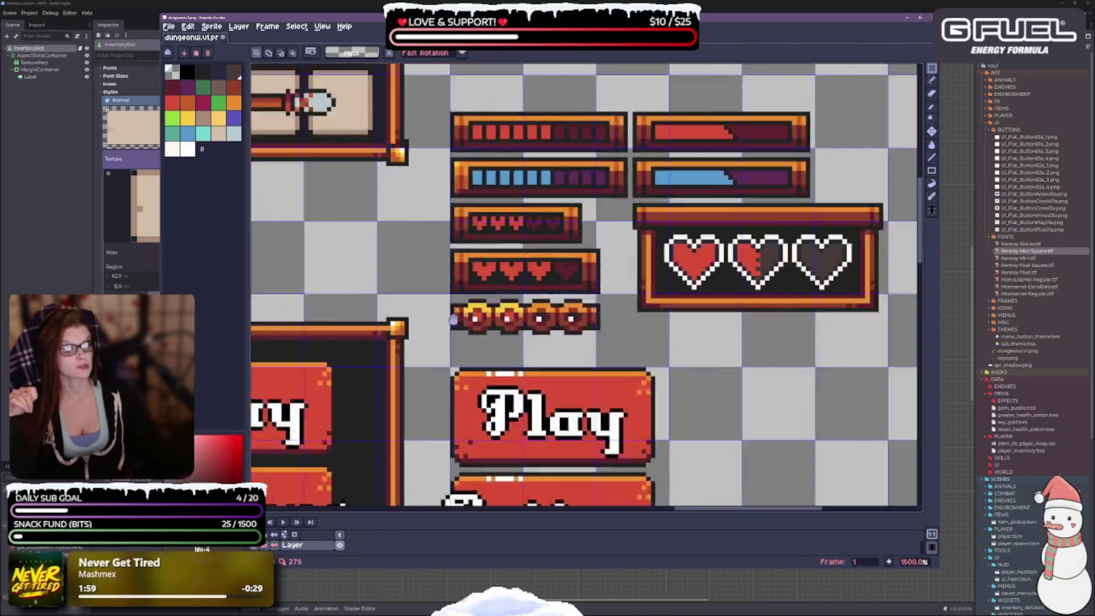
pyautogui.scroll(-3, 585, 285)
pyautogui.hscroll(-5, 584, 285)
pyautogui.scroll(3, 586, 285)
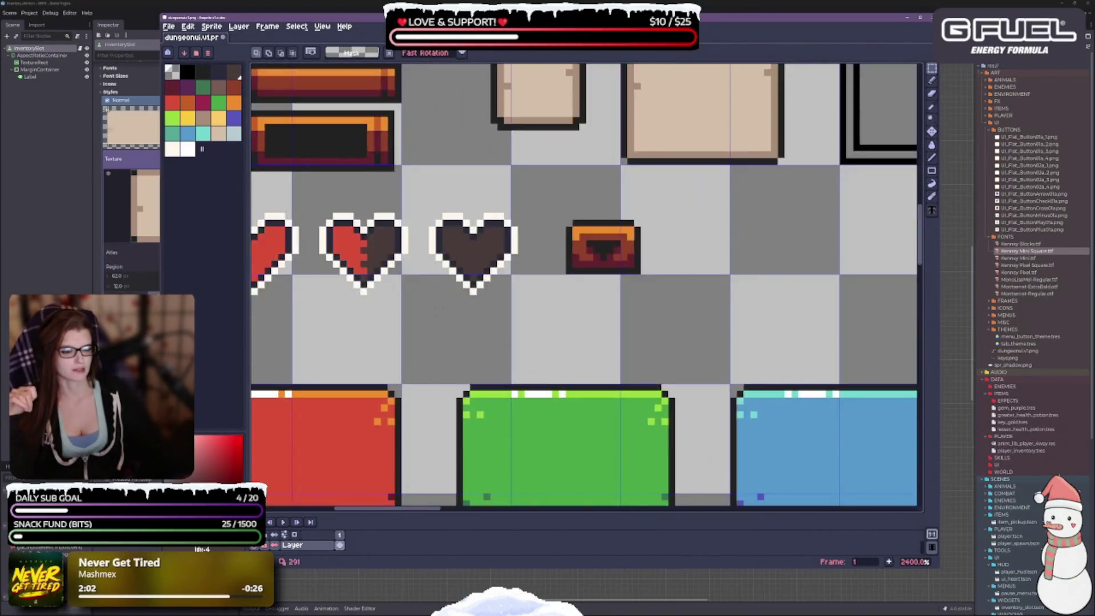
pyautogui.scroll(-3, 586, 285)
pyautogui.hscroll(5, 586, 285)
pyautogui.scroll(1, 586, 286)
pyautogui.hscroll(3, 570, 285)
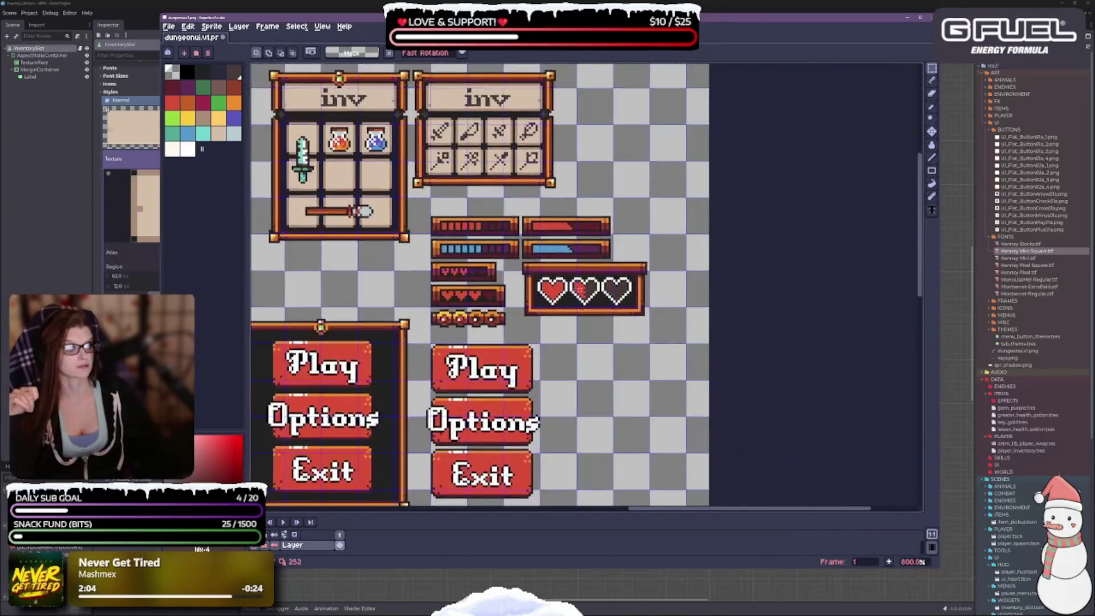
pyautogui.scroll(1, 619, 292)
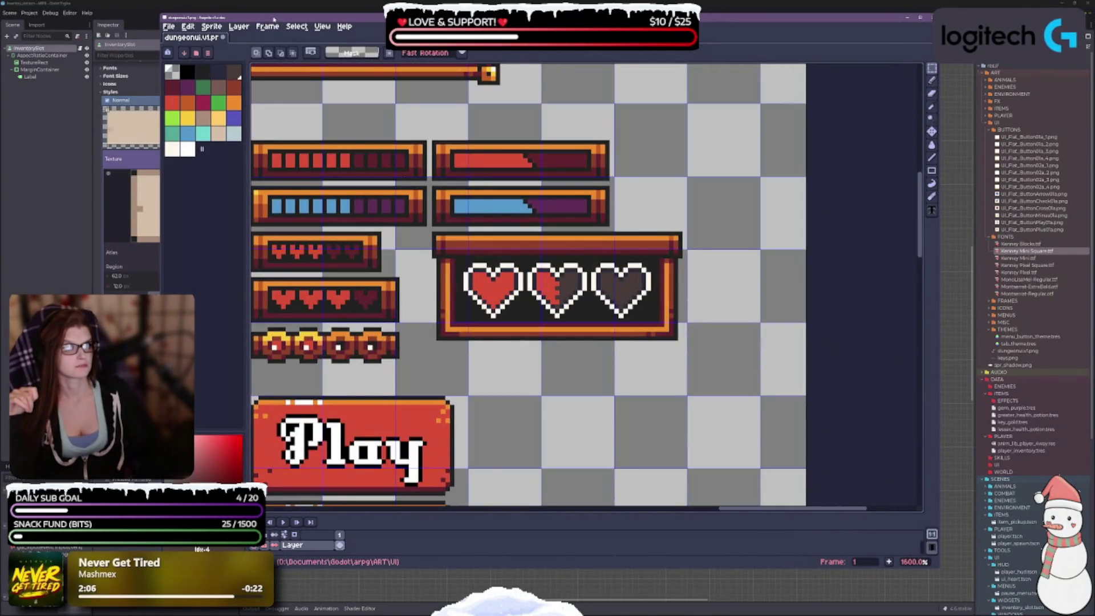
pyautogui.press('super+Down')
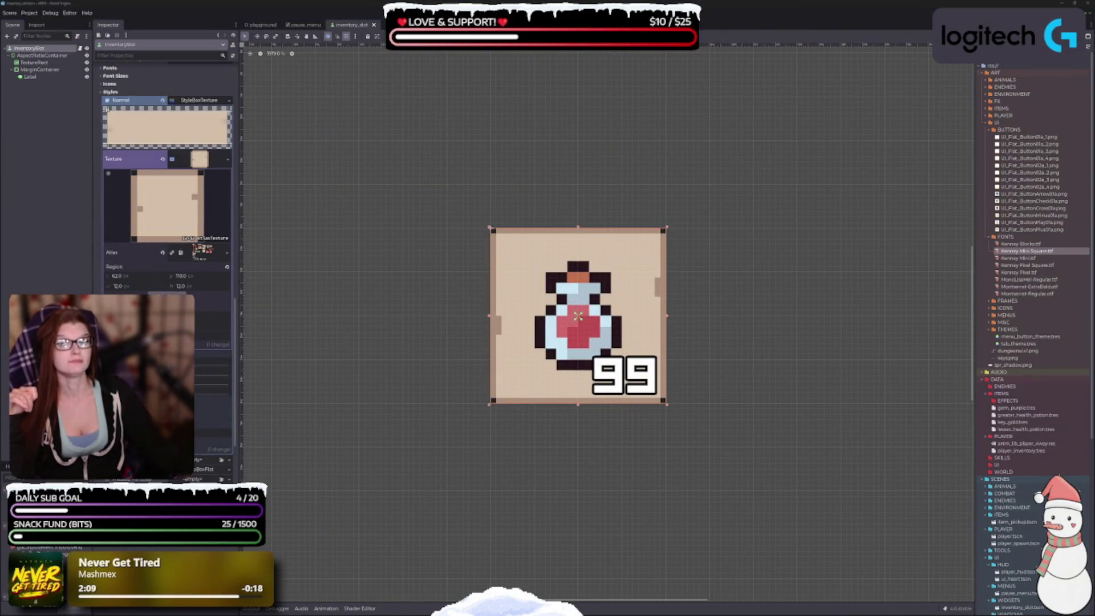
# Step: Run the playground scene with F5 and jump from its error to inventory_slot_ui.gd
pyautogui.click(260, 24)
pyautogui.press('F5')
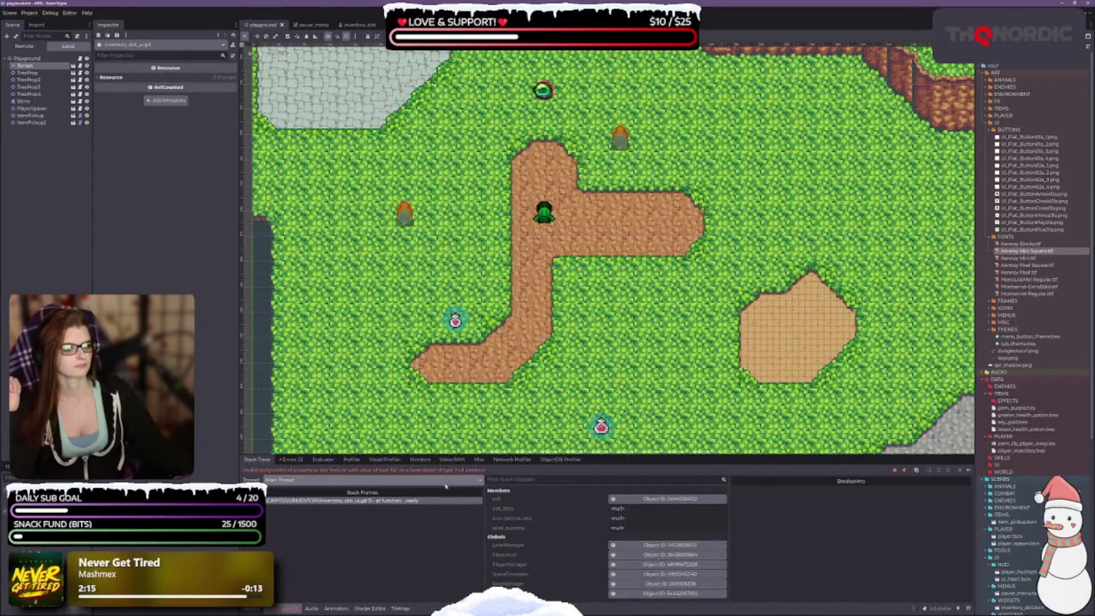
pyautogui.click(293, 460)
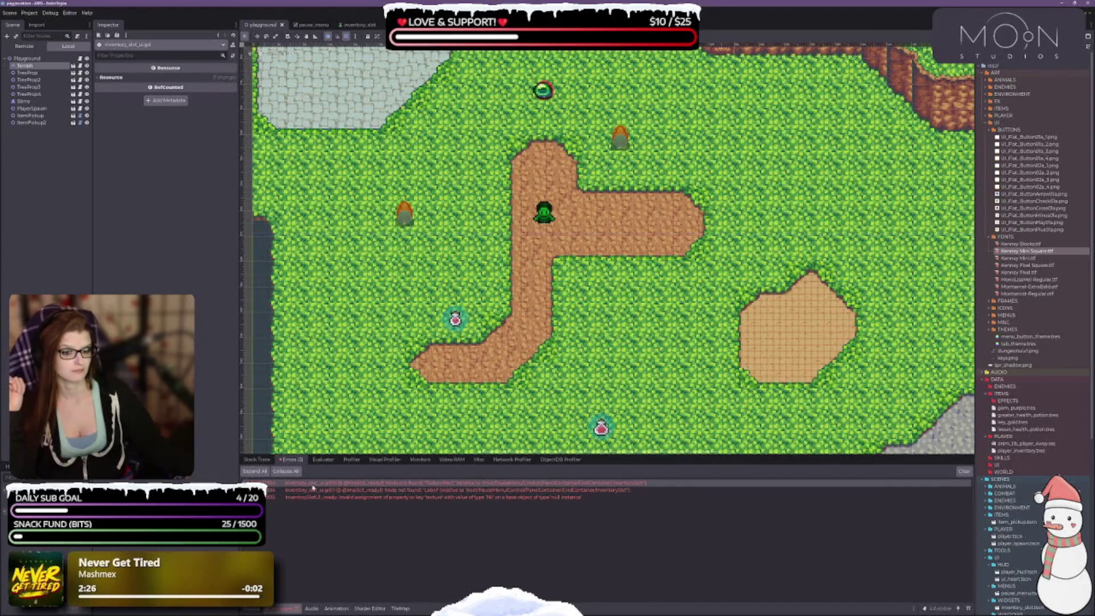
pyautogui.doubleClick(437, 484)
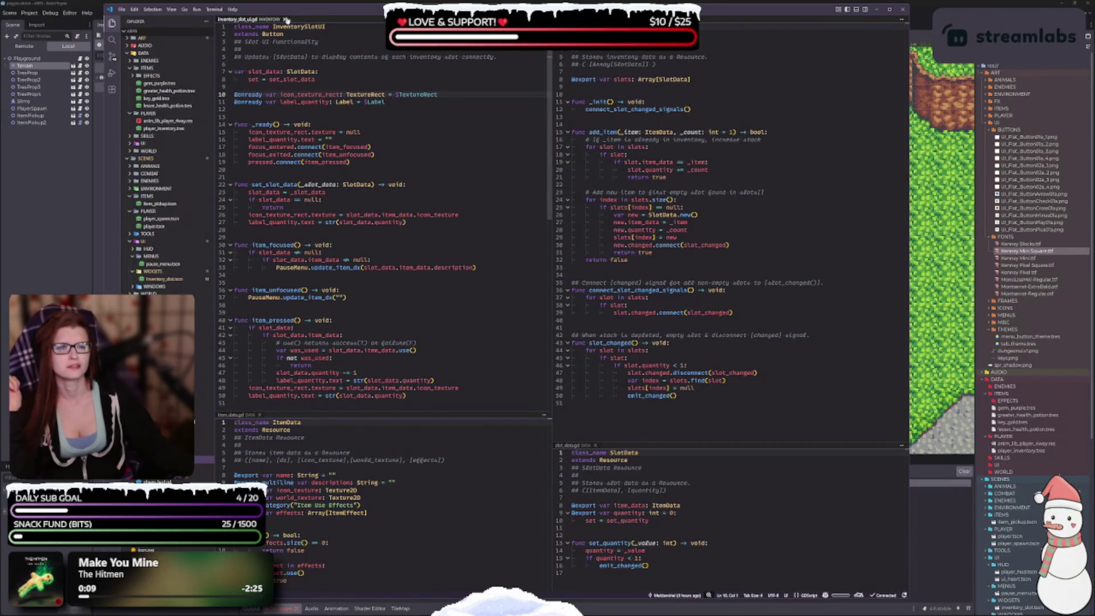
# Step: Place VS Code beside Godot's inventory_slot scene and check the $TextureRect reference on line 10
pyautogui.moveTo(288, 9); pyautogui.dragTo(395, 10)
pyautogui.click(168, 245)
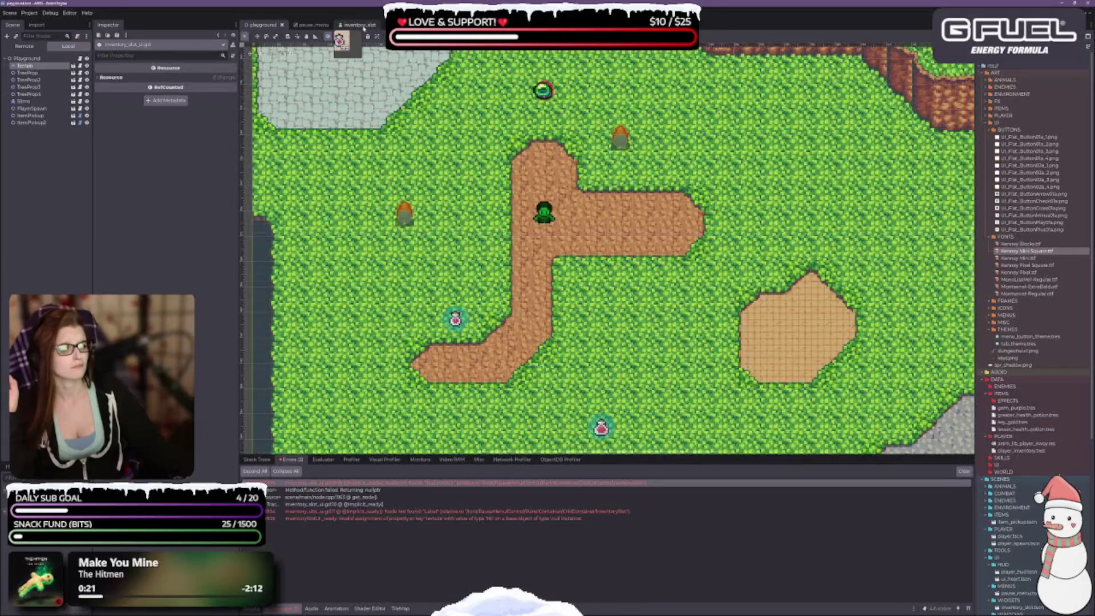
pyautogui.click(359, 25)
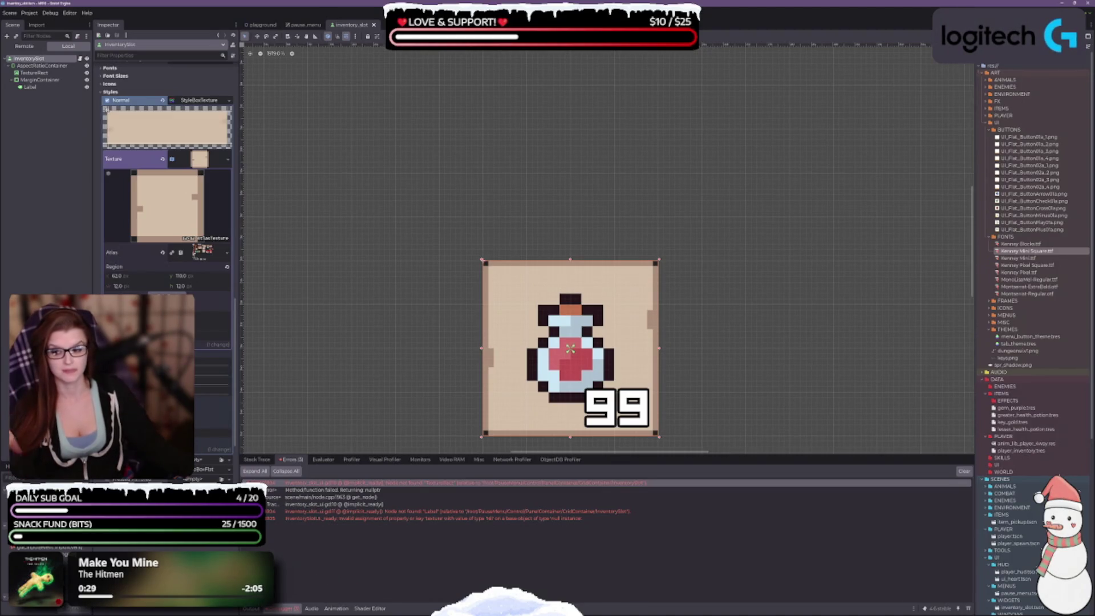
pyautogui.hotkey('alt', 'Tab')
pyautogui.click(513, 96)
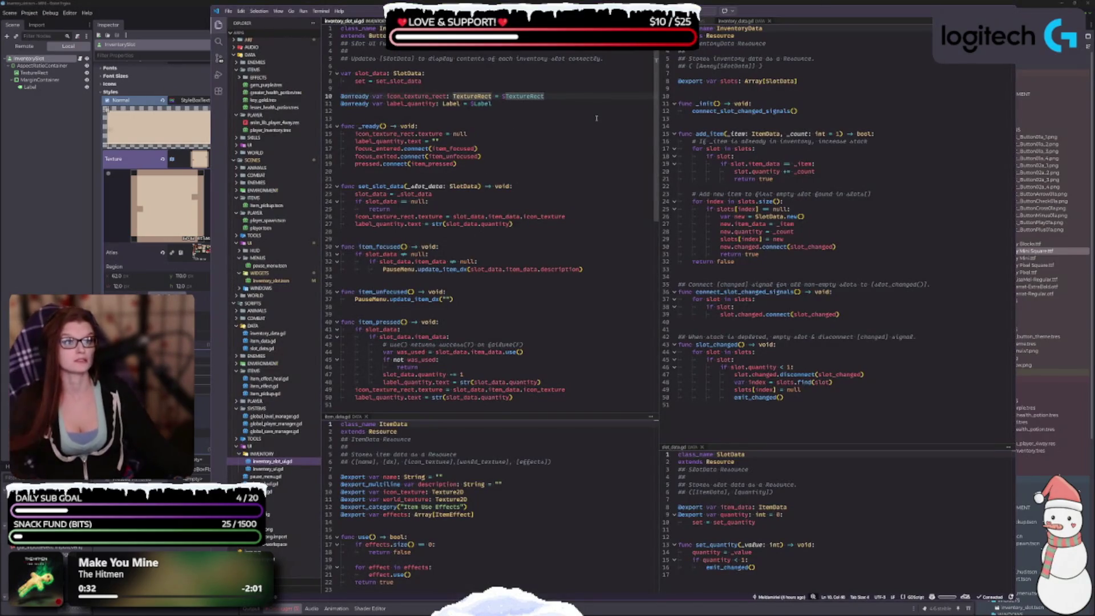
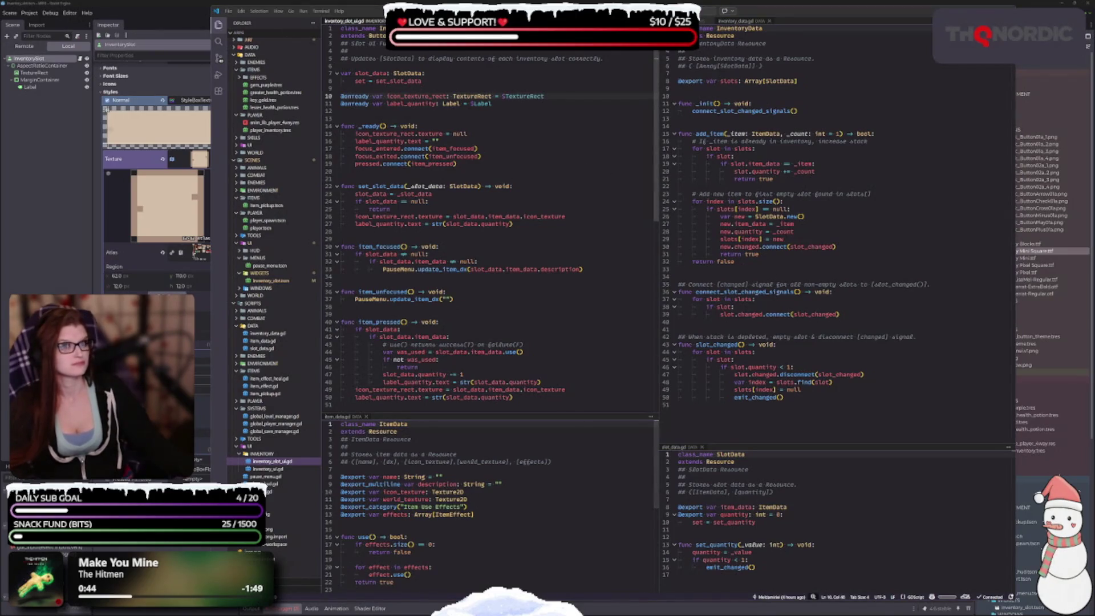
# Step: Trim the slot script's TextureRect node path on line 10 back to a bare $
pyautogui.hotkey('ctrl', 'pageup')
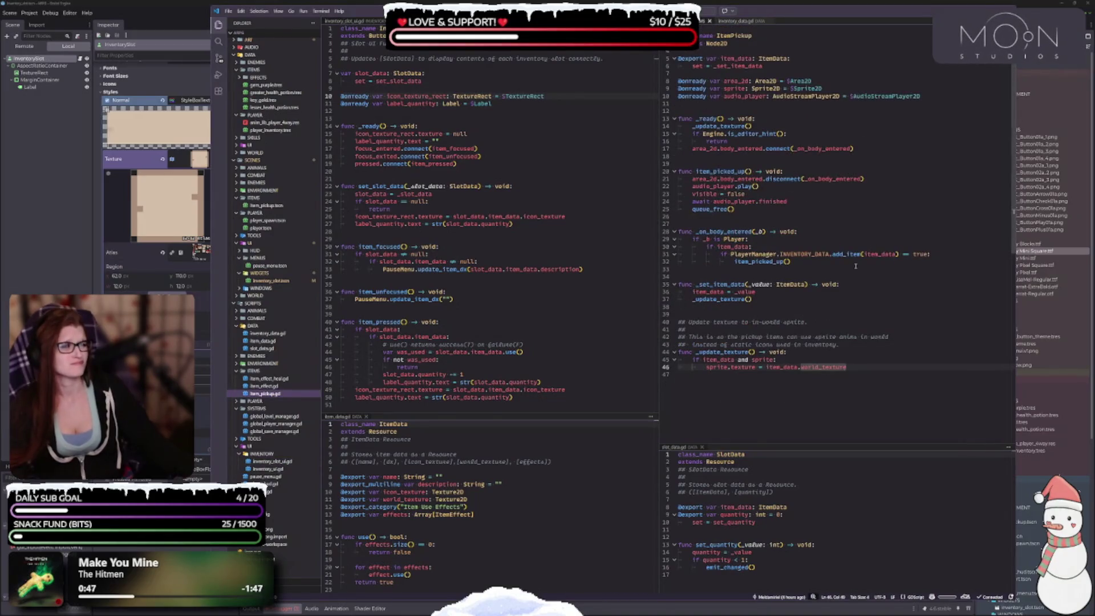
pyautogui.click(734, 23)
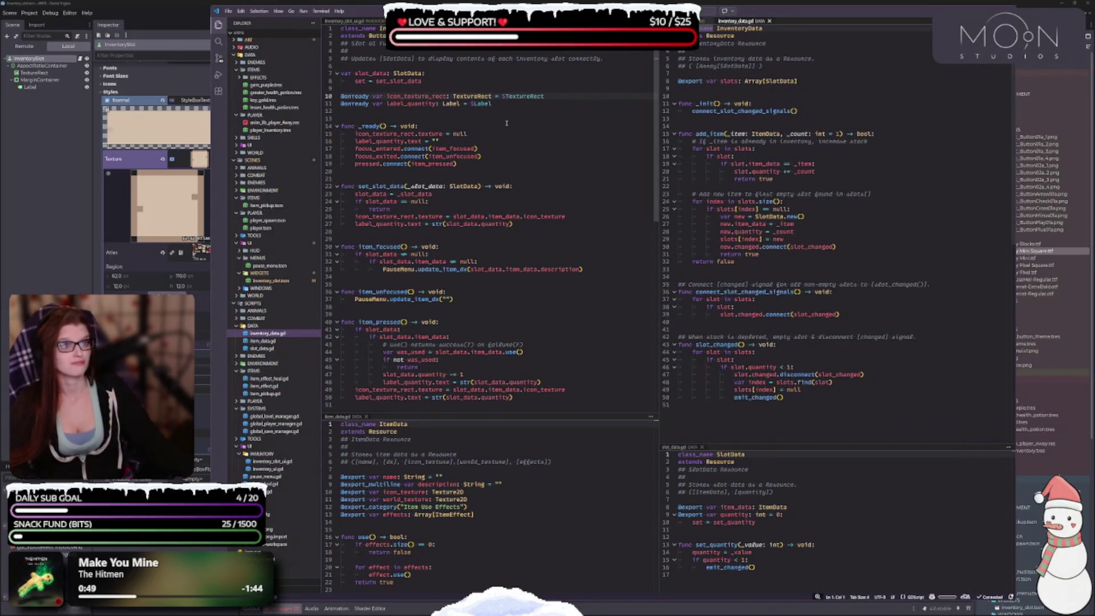
pyautogui.click(509, 96)
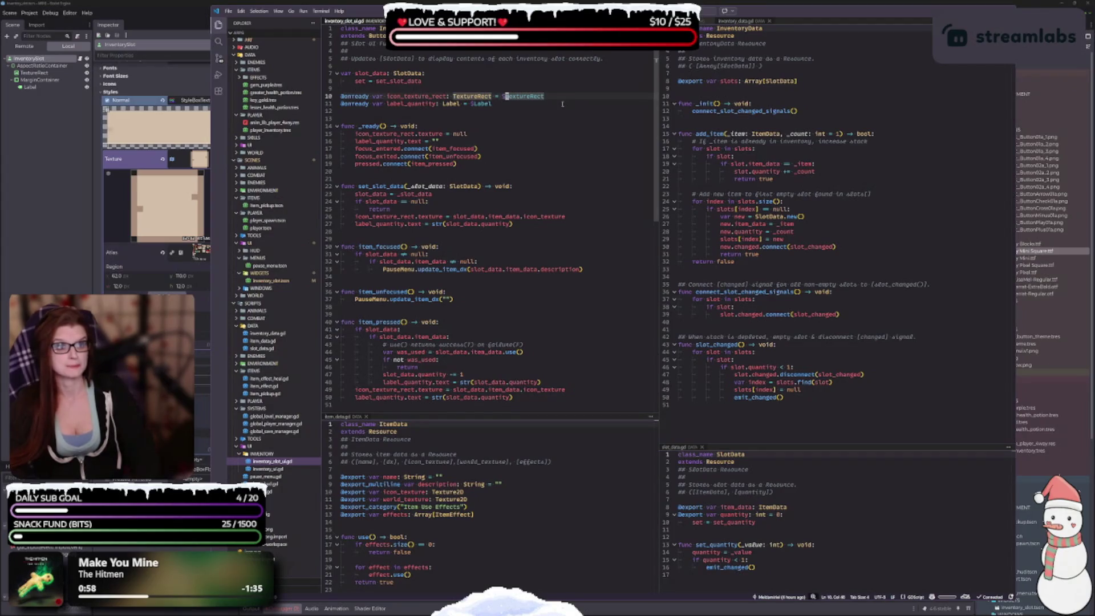
pyautogui.press('BackSpace')
pyautogui.press('BackSpace')
pyautogui.press('BackSpace')
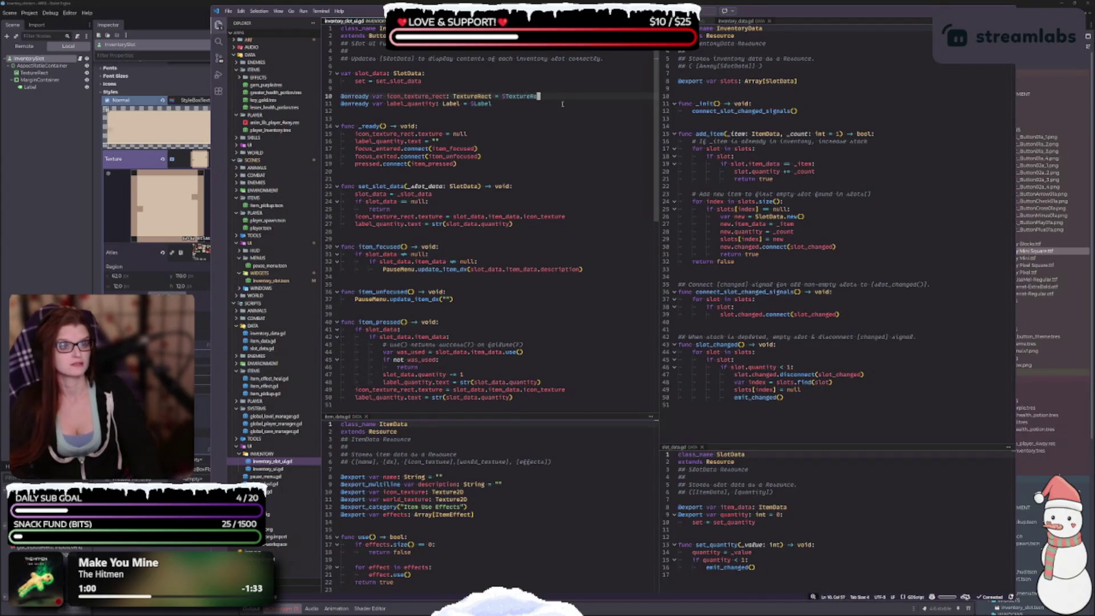
pyautogui.write('Inv')
pyautogui.press('BackSpace')
pyautogui.press('BackSpace')
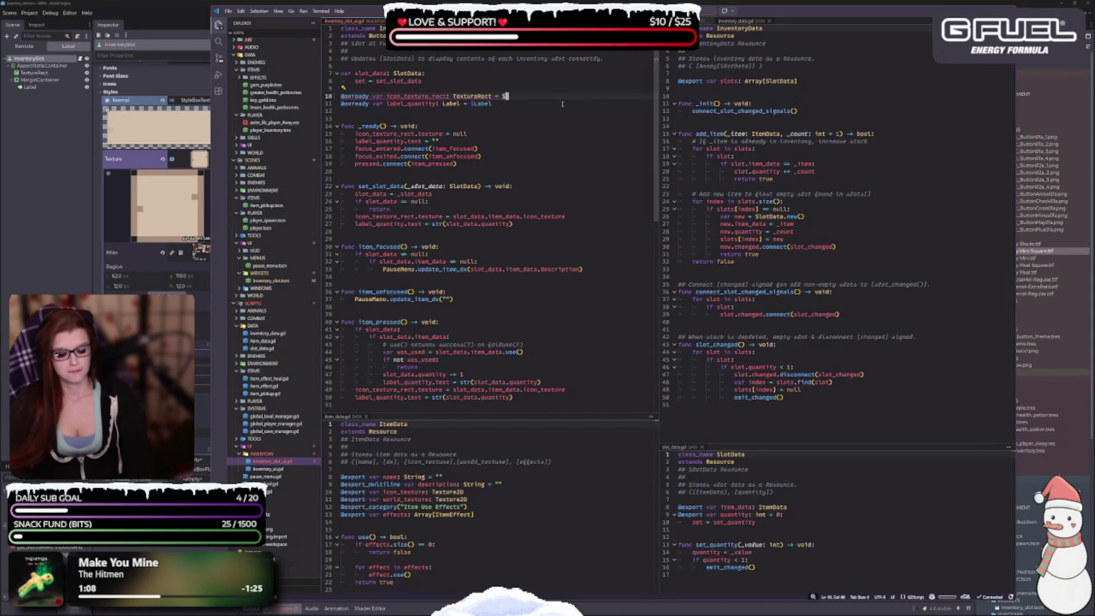
pyautogui.write('res://')
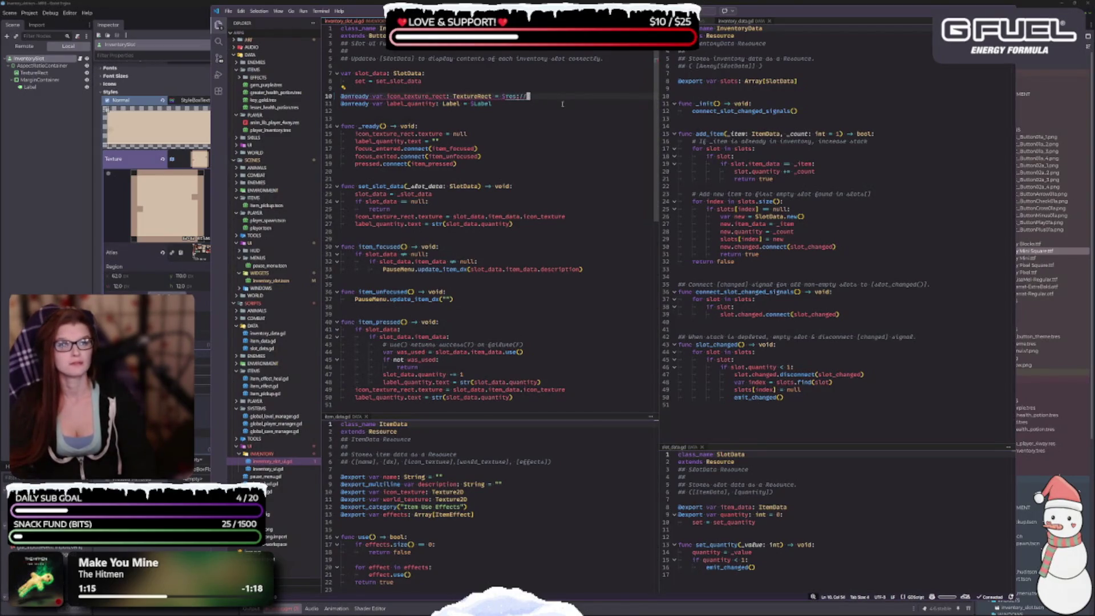
pyautogui.write('in')
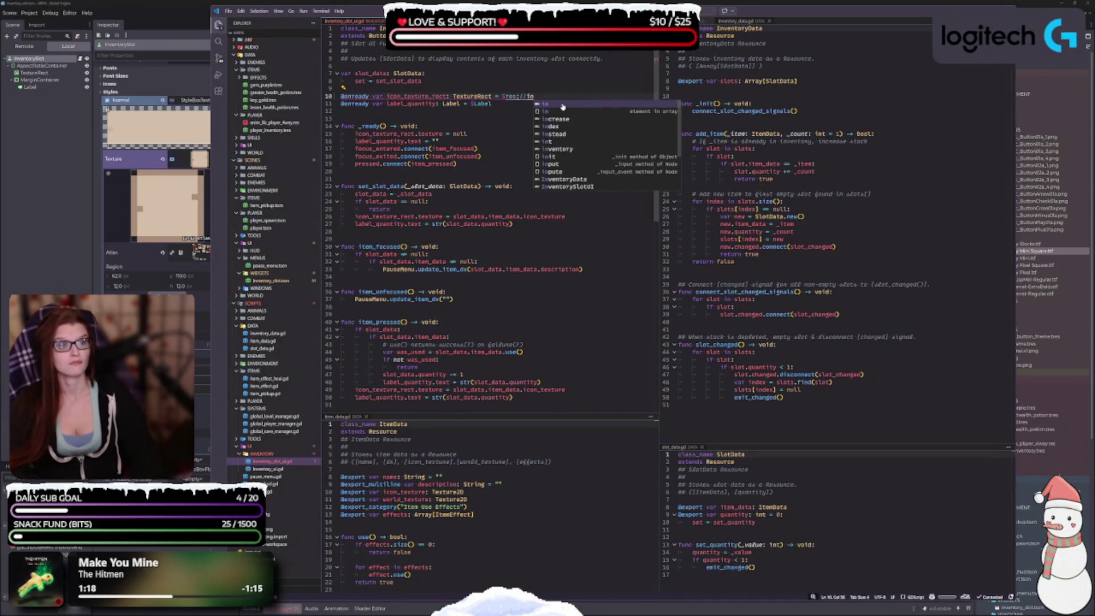
pyautogui.scroll(-2, 611, 152)
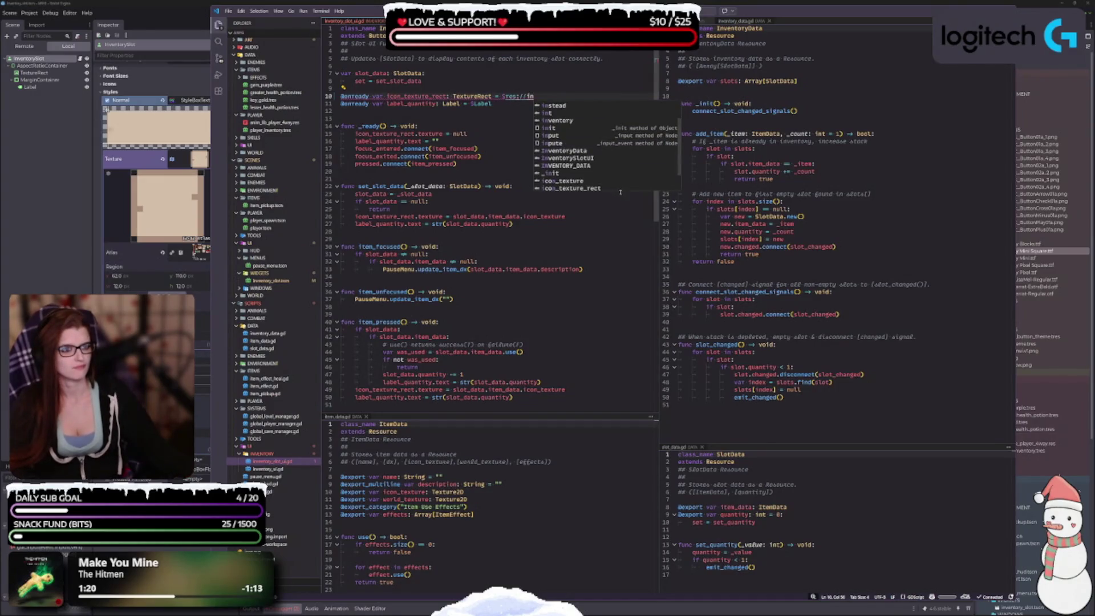
pyautogui.scroll(-1, 611, 151)
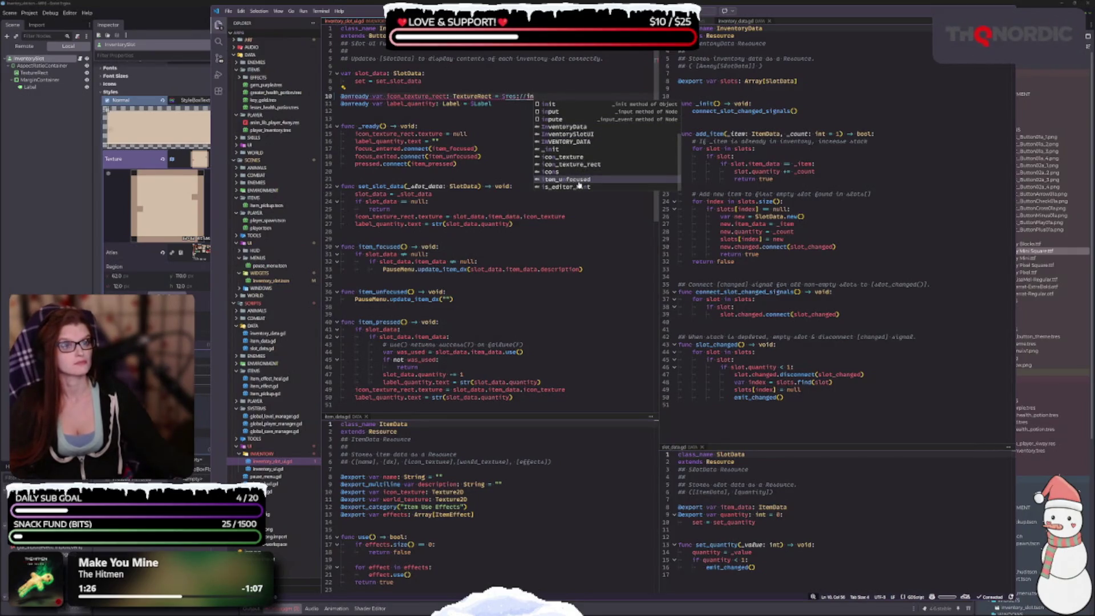
pyautogui.press('Escape')
pyautogui.press('BackSpace')
pyautogui.press('BackSpace')
pyautogui.press('BackSpace')
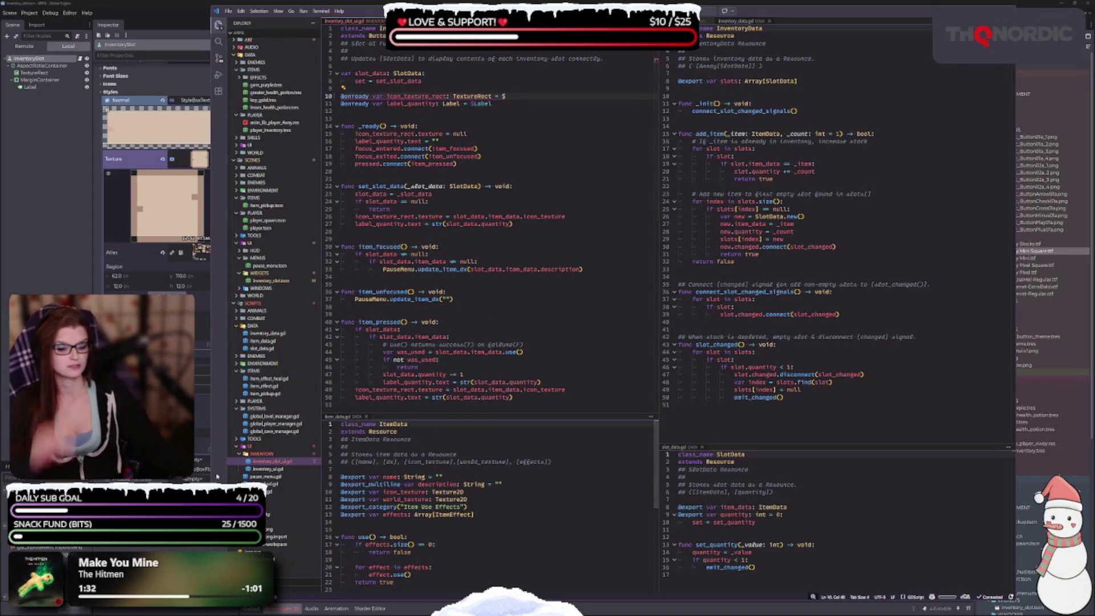
# Step: Open pause_menu.gd in VS Code, then bring up Godot's pause_menu scene
pyautogui.moveTo(274, 468)
pyautogui.mouseDown()
pyautogui.moveTo(307, 479)
pyautogui.moveTo(301, 468)
pyautogui.mouseUp()
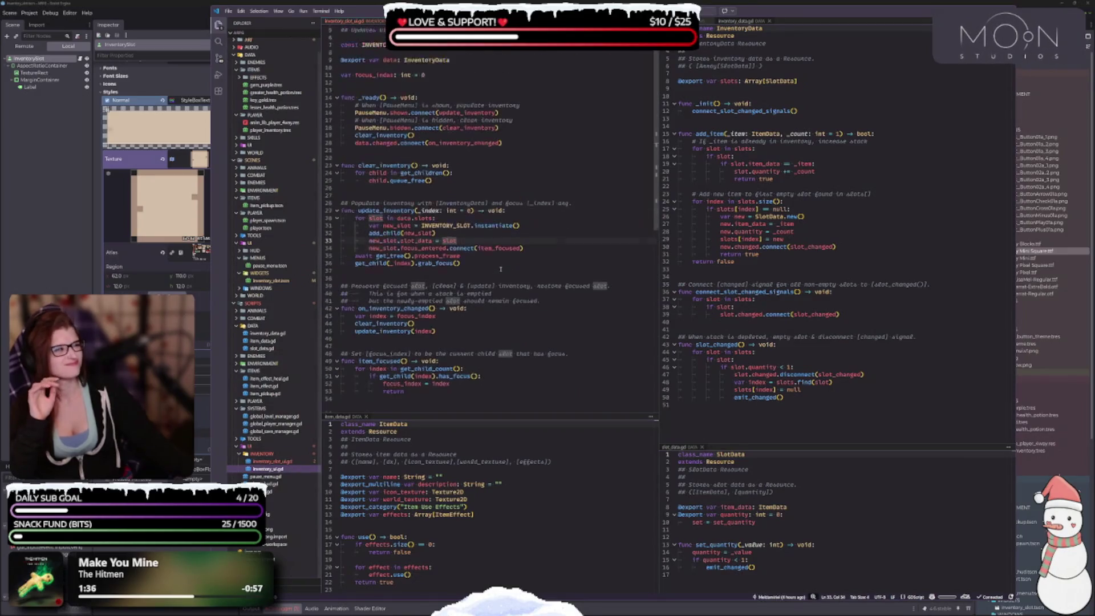
pyautogui.scroll(2, 501, 268)
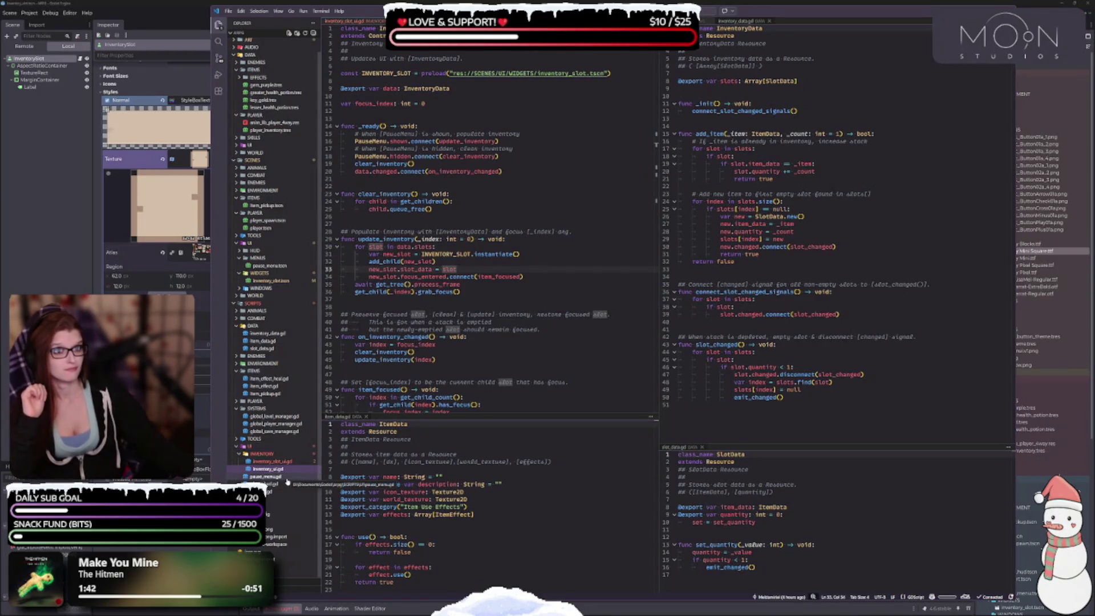
pyautogui.click(287, 481)
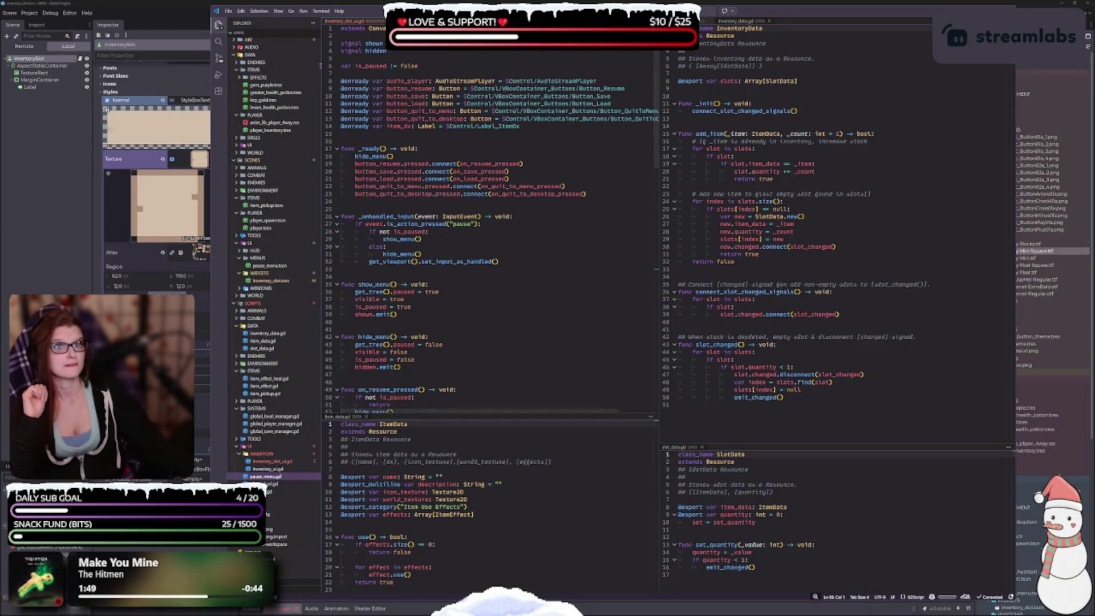
pyautogui.hotkey('alt', 'Tab')
pyautogui.click(305, 25)
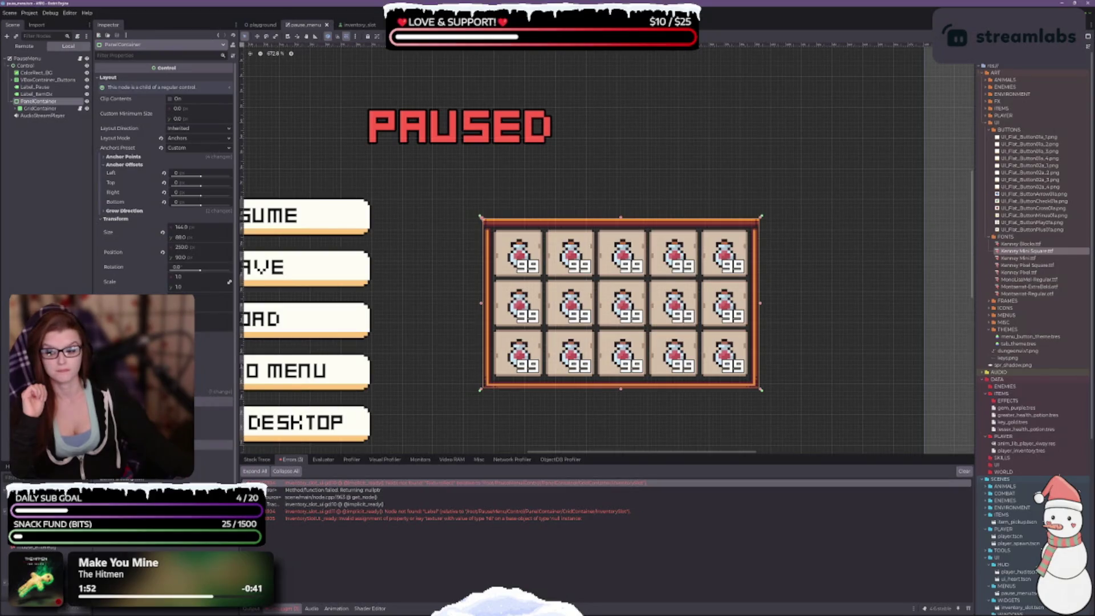
# Step: Back in VS Code, view inventory_ui.gd, then the inventory_slot_ui.gd script
pyautogui.hotkey('alt', 'Tab')
pyautogui.hotkey('alt', 'Tab')
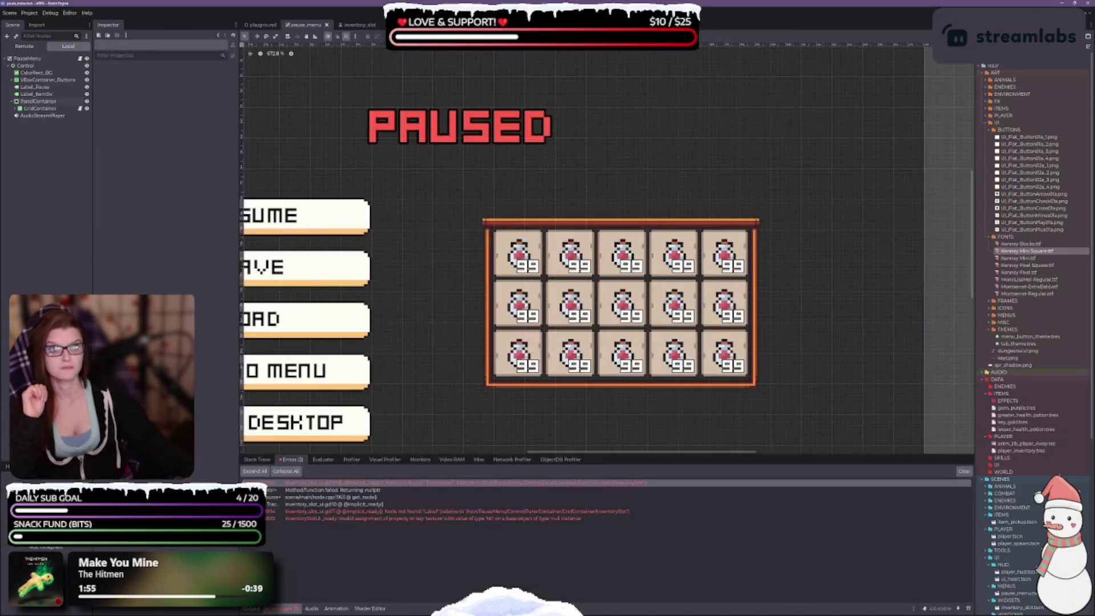
pyautogui.hotkey('ctrl', 'Tab')
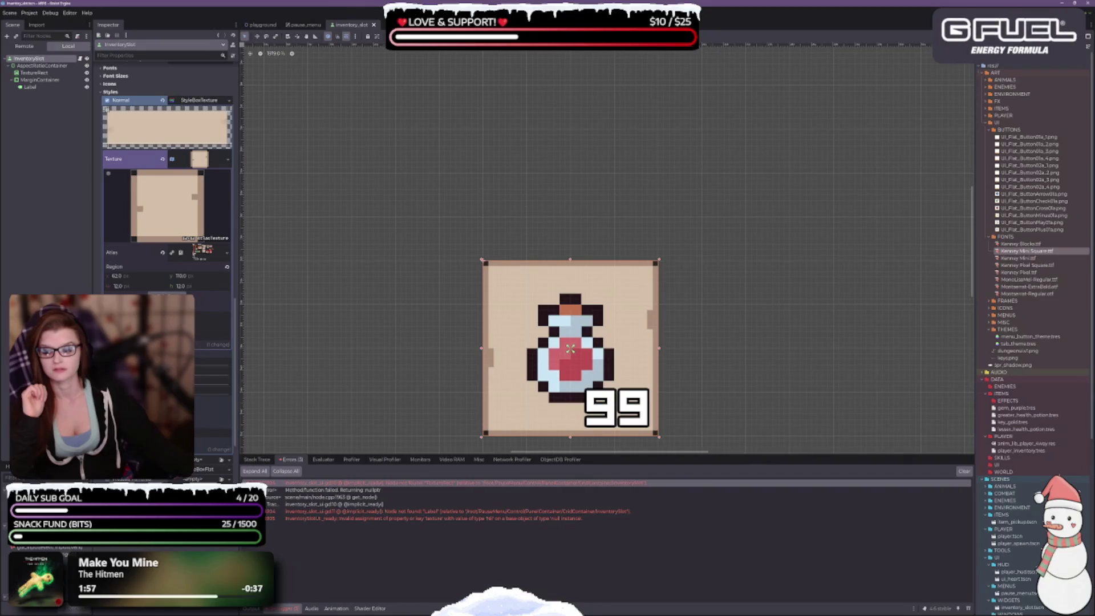
pyautogui.hotkey('alt', 'Tab')
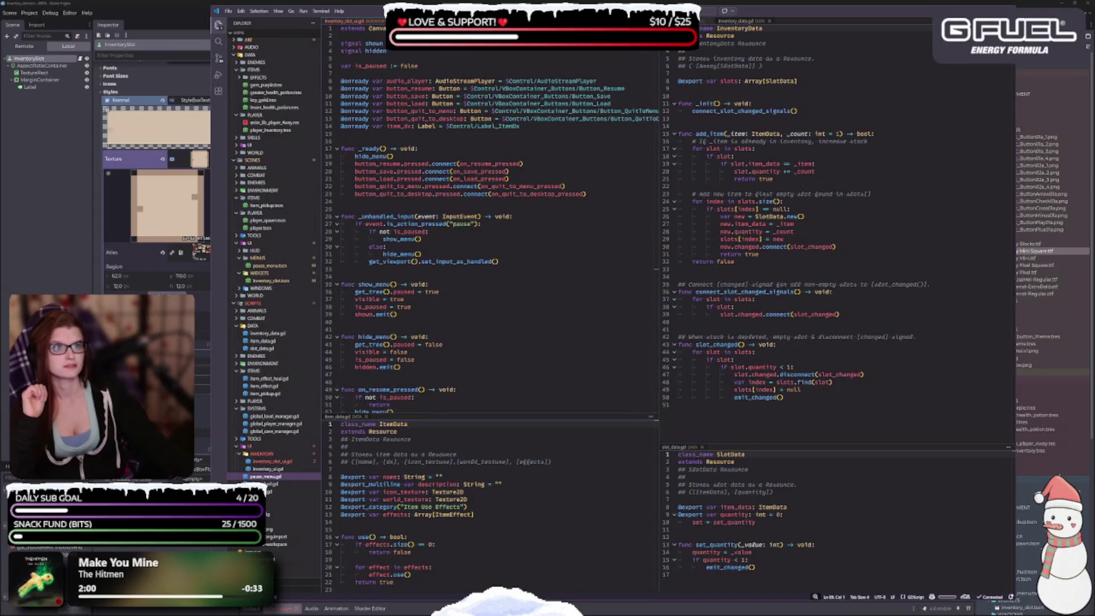
pyautogui.click(268, 469)
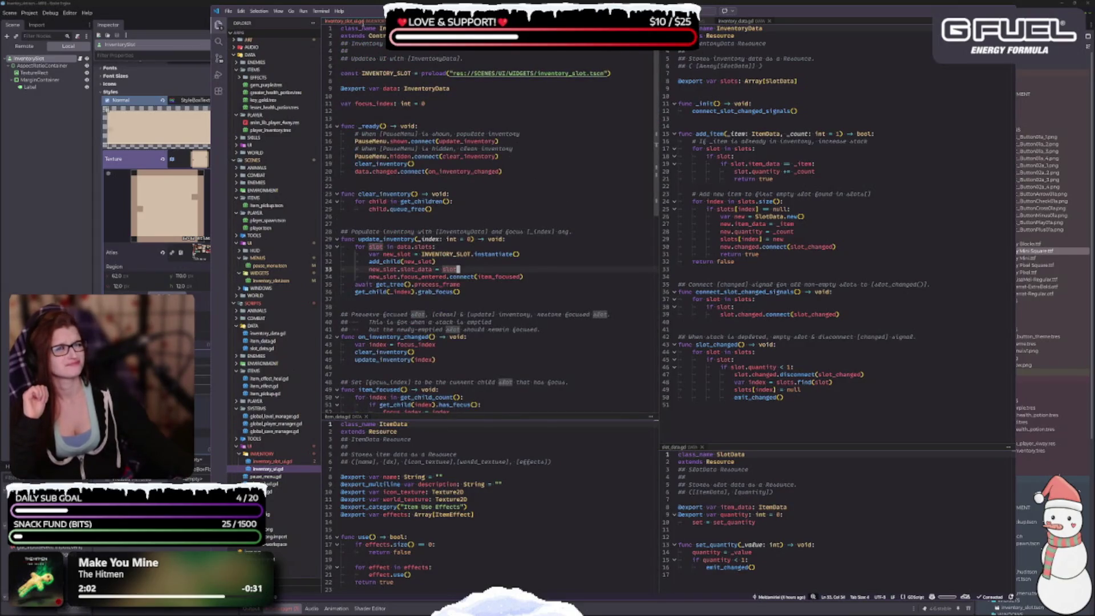
pyautogui.click(362, 21)
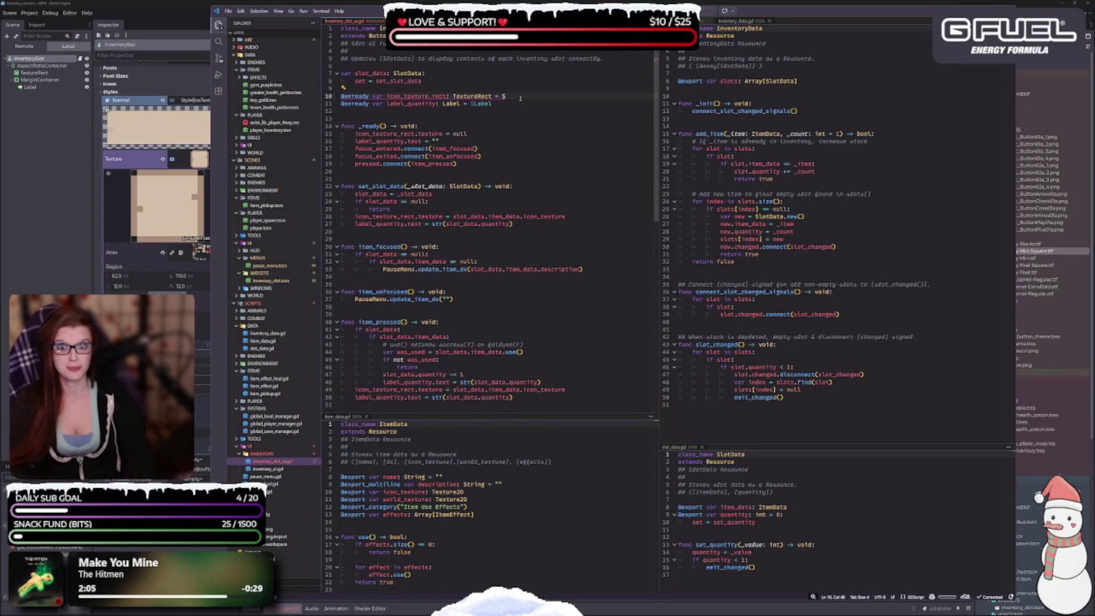
# Step: Set line 10's icon path to $AspectRatioContainer/TextureRect and test-run the playground scene
pyautogui.write('As')
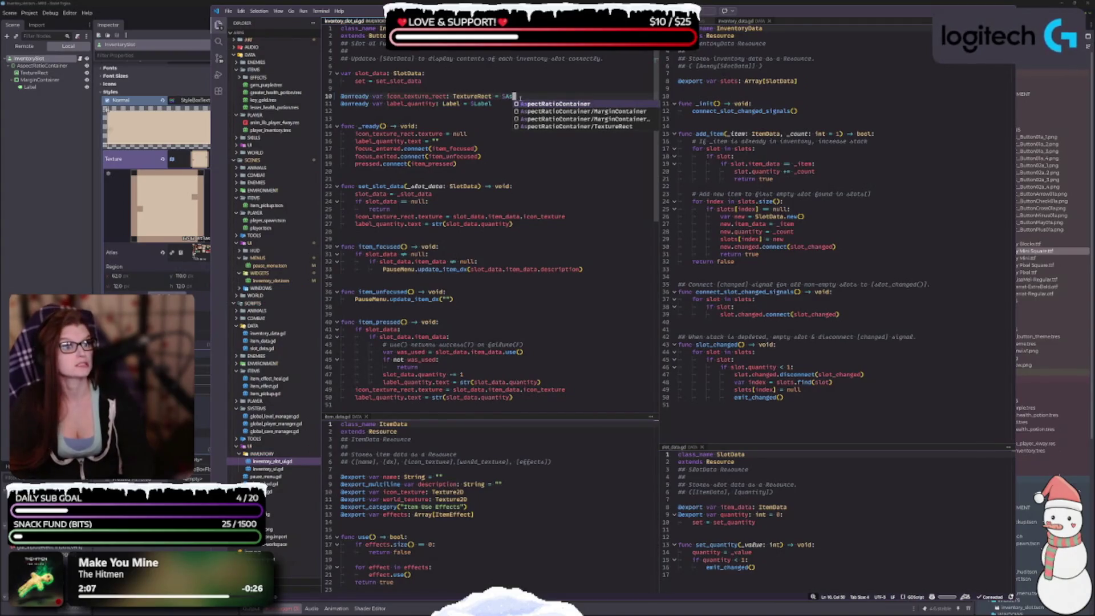
pyautogui.press('Down')
pyautogui.press('Down')
pyautogui.press('Down')
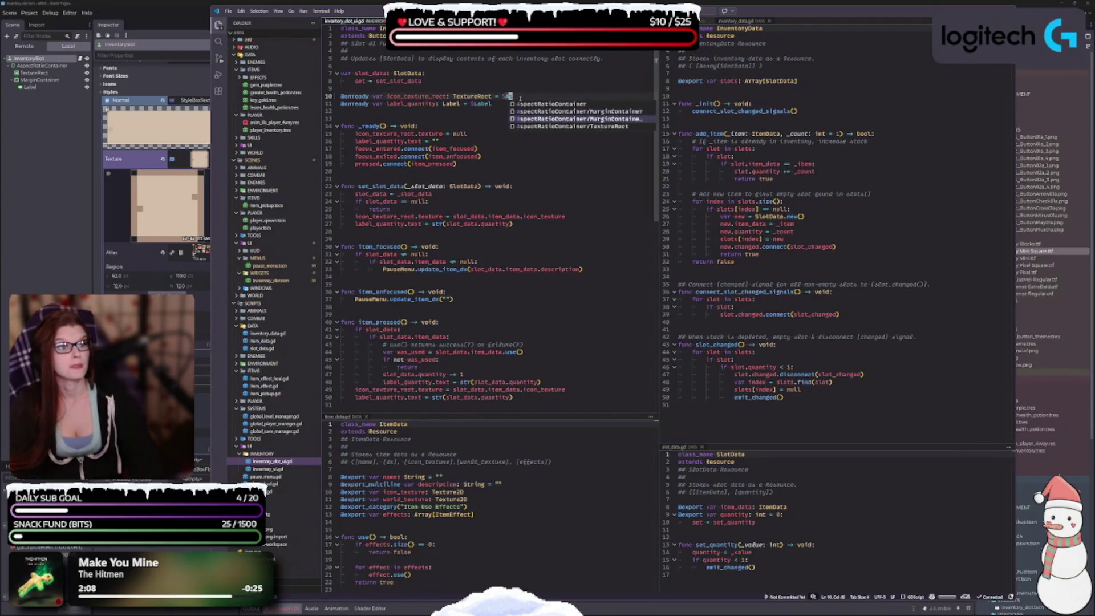
pyautogui.press('Return')
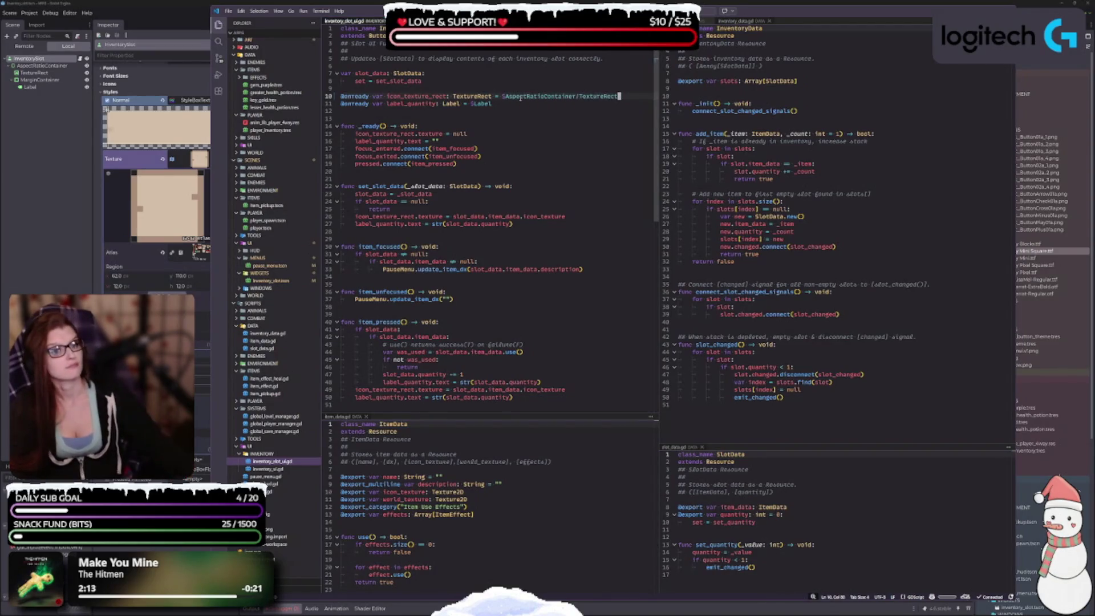
pyautogui.hotkey('alt', 'Tab')
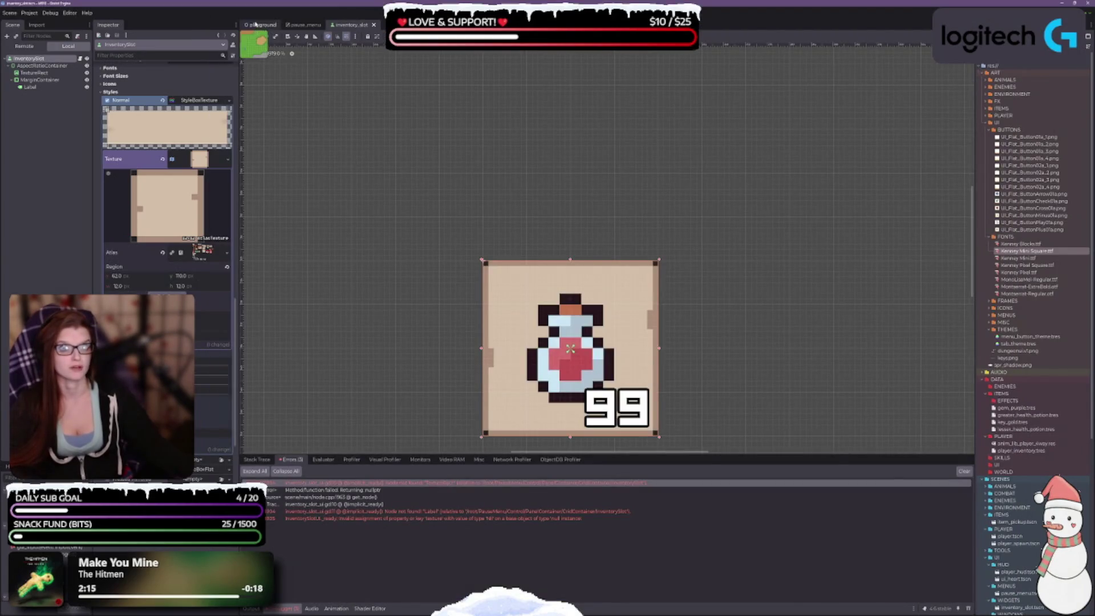
pyautogui.click(259, 25)
pyautogui.click(1031, 15)
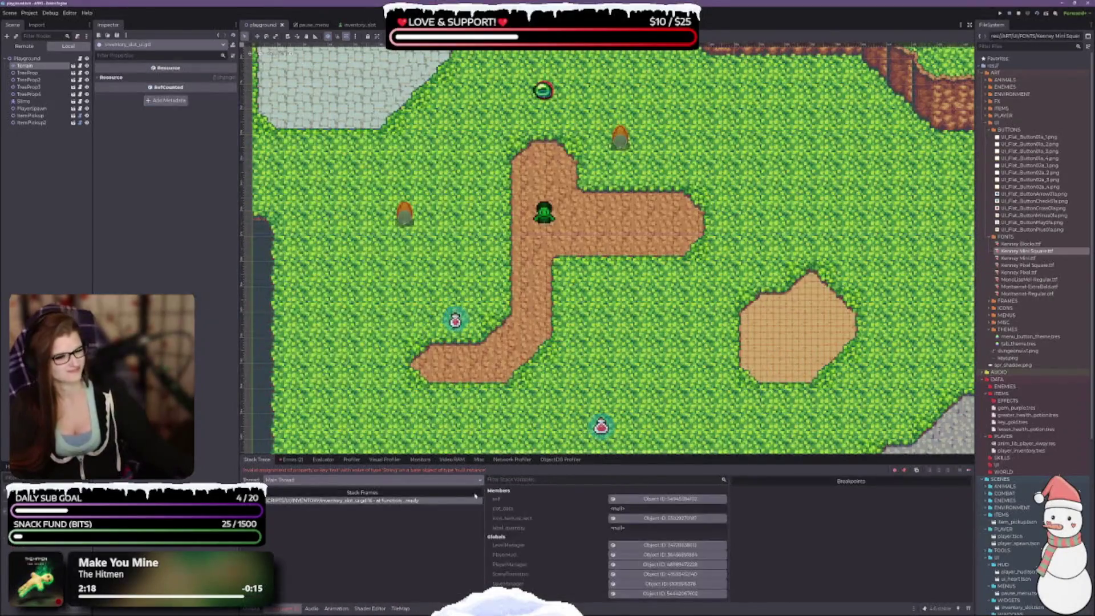
pyautogui.click(291, 460)
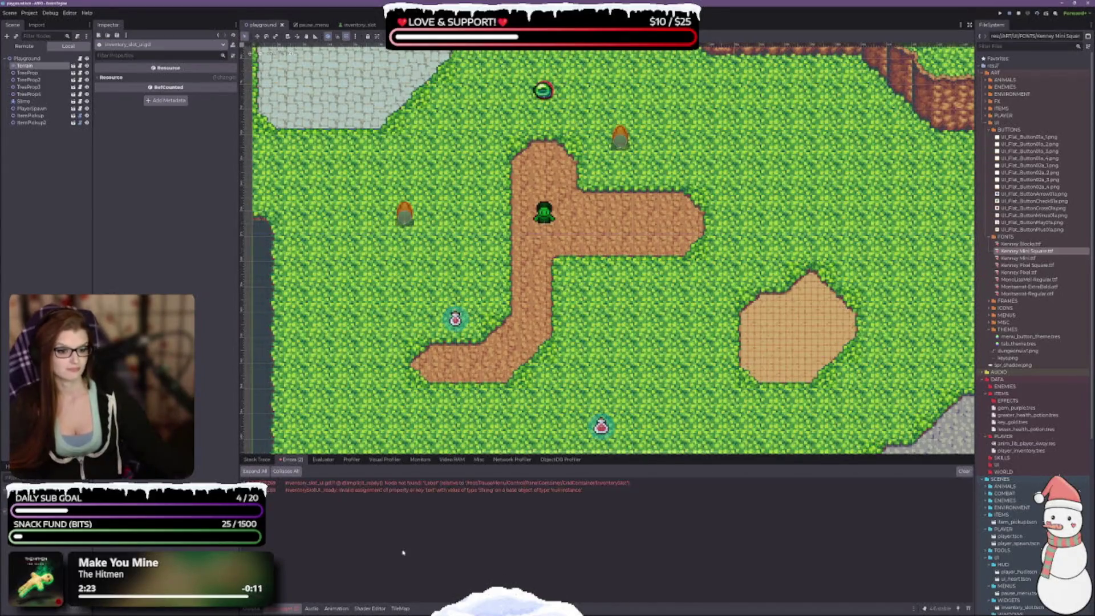
pyautogui.doubleClick(423, 485)
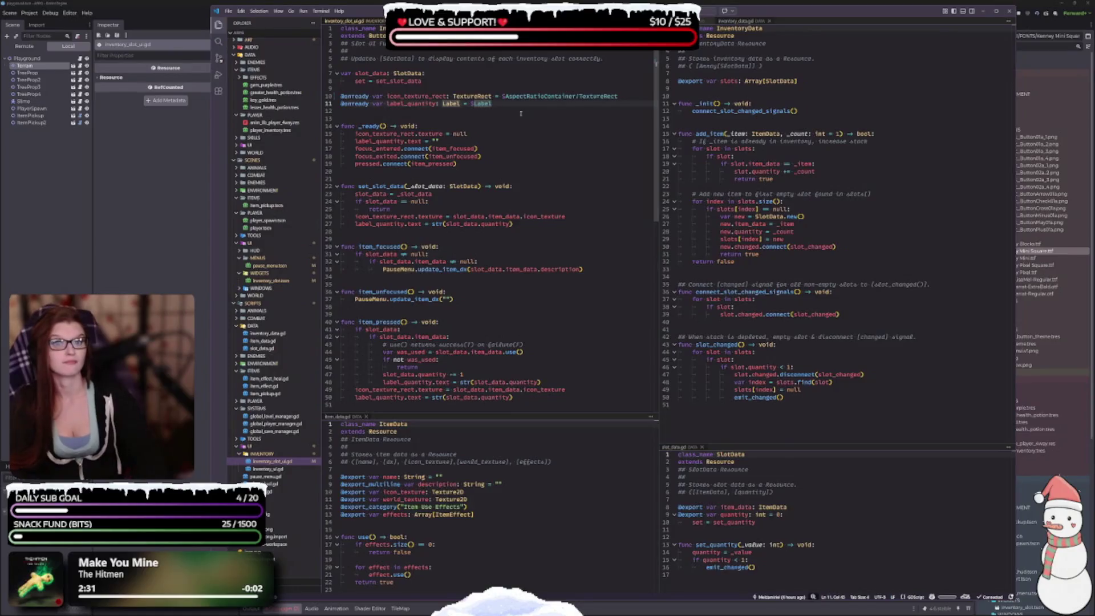
# Step: Replace the erroring $Label path with $AspectRatioContainer/MarginContainer/Label, then return to Godot
pyautogui.press('BackSpace')
pyautogui.press('BackSpace')
pyautogui.press('BackSpace')
pyautogui.write('$')
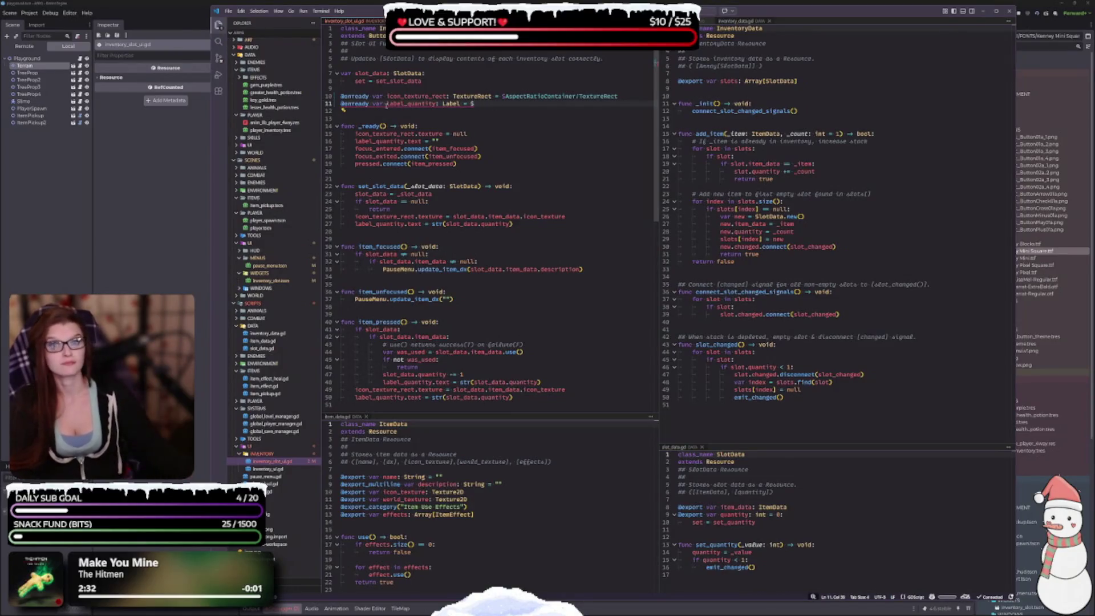
pyautogui.hotkey('alt', 'Tab')
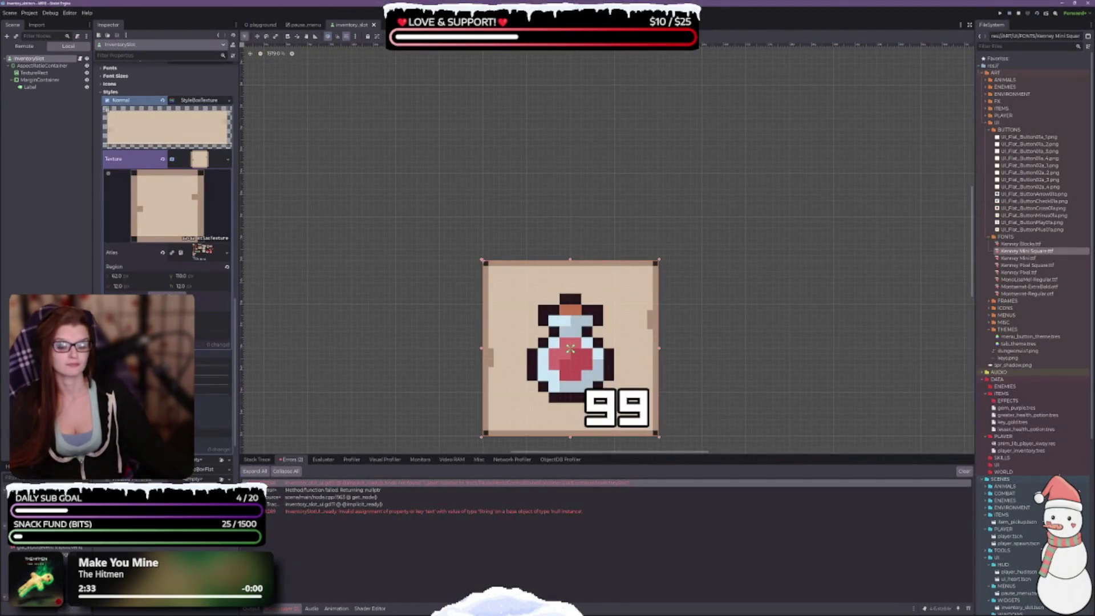
pyautogui.hotkey('alt', 'Tab')
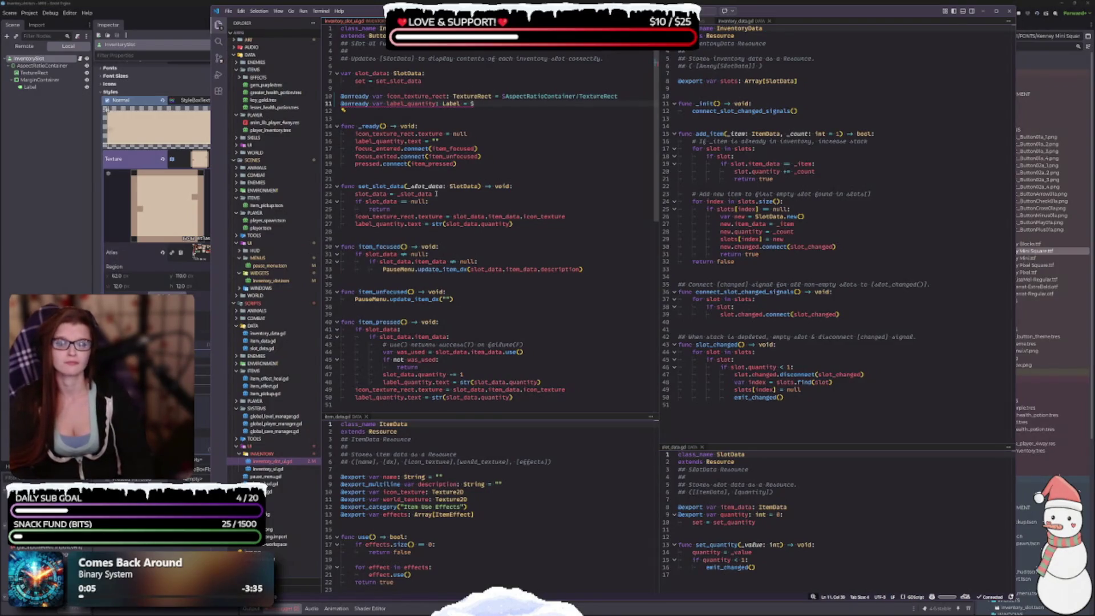
pyautogui.write('A')
pyautogui.press('Down')
pyautogui.press('Down')
pyautogui.press('Return')
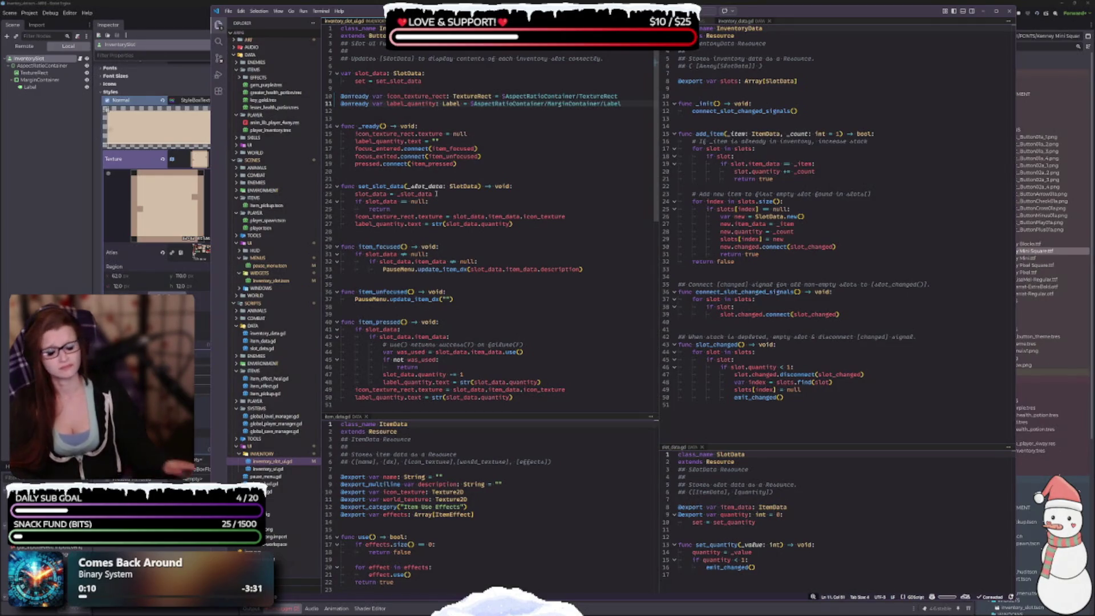
pyautogui.hotkey('alt', 'Tab')
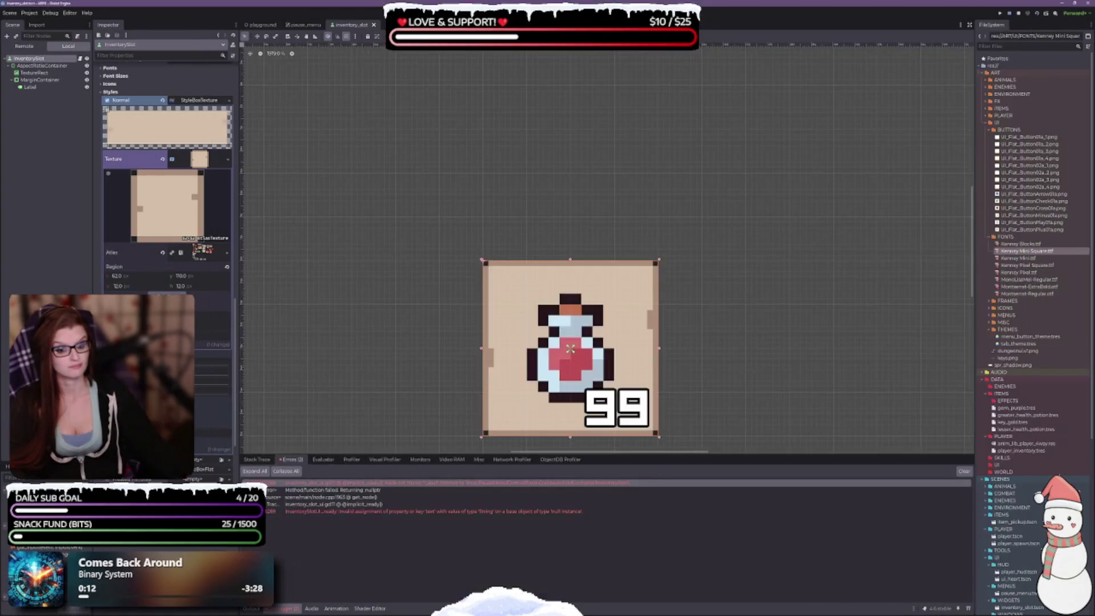
# Step: Retest and stop the game, collapse Output, and position the Aseprite sprite sheet window over Godot
pyautogui.click(260, 24)
pyautogui.press('F5')
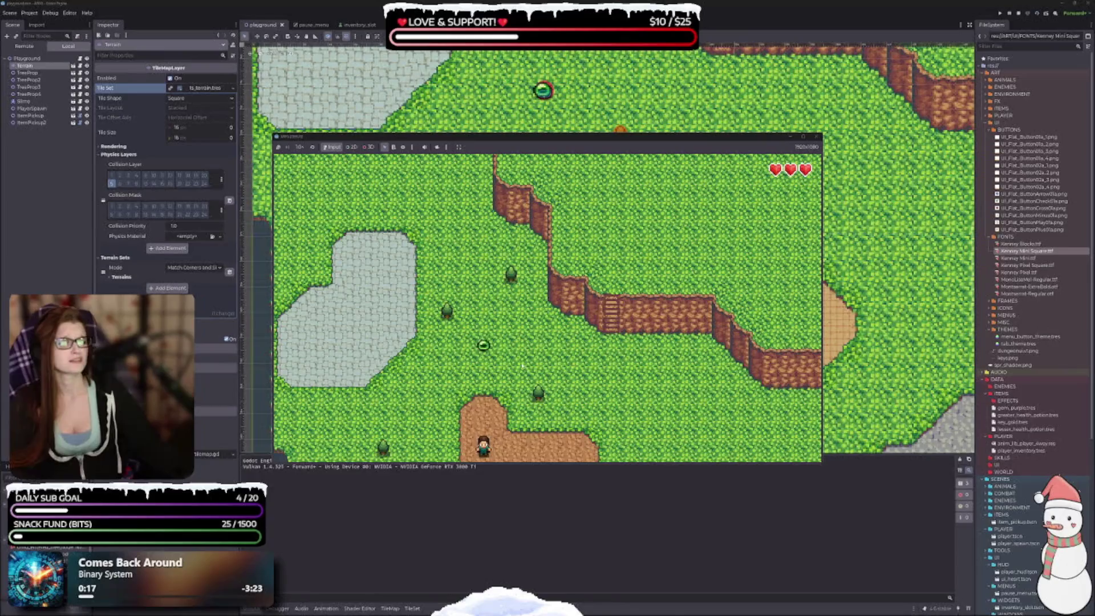
pyautogui.press('Up')
pyautogui.press('Up')
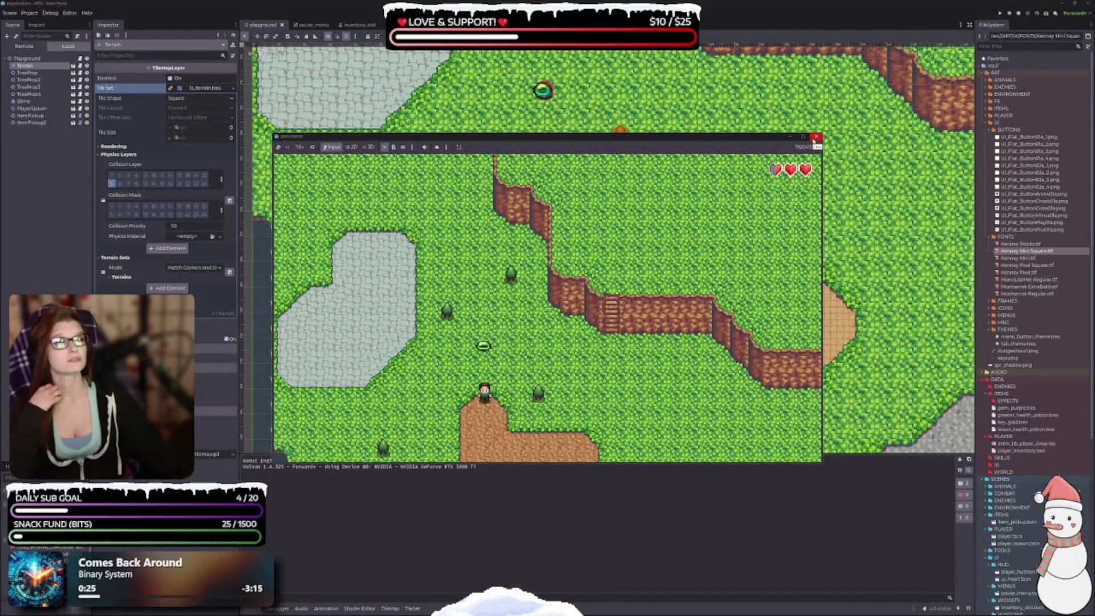
pyautogui.click(818, 137)
pyautogui.click(251, 608)
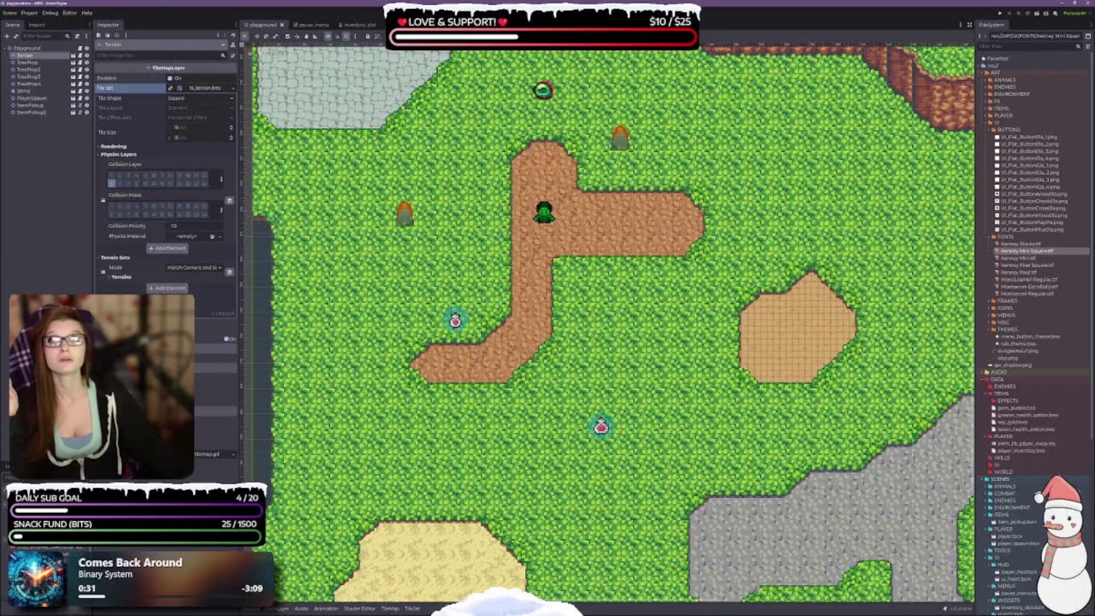
pyautogui.hotkey('alt', 'Tab')
pyautogui.moveTo(488, 86)
pyautogui.mouseDown()
pyautogui.moveTo(526, 151)
pyautogui.moveTo(489, 152)
pyautogui.mouseUp()
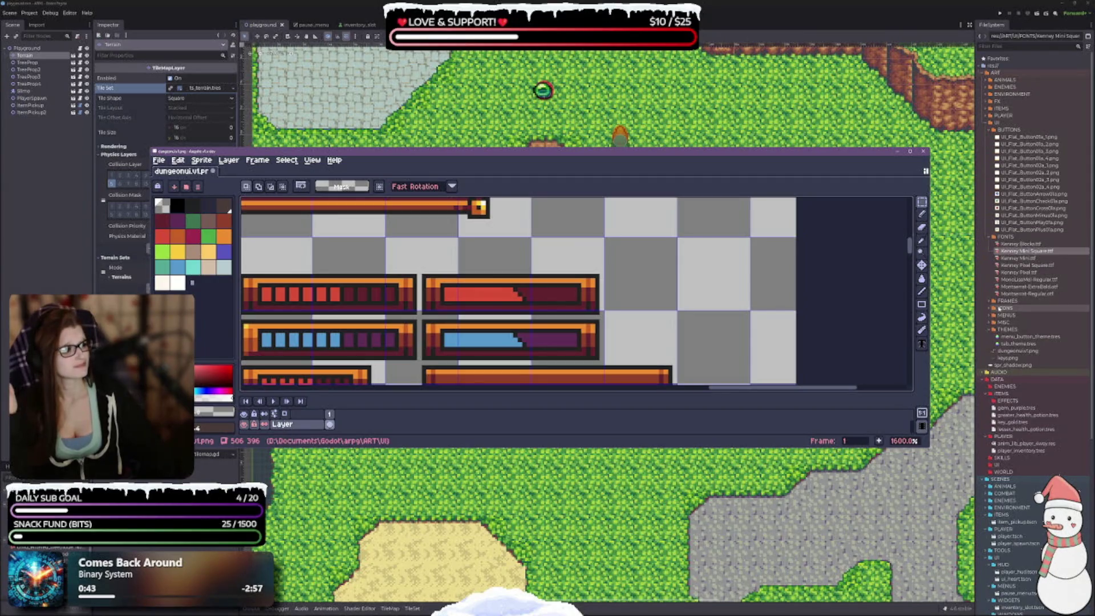
# Step: Enlarge the Aseprite window and zoom in on the hearts row of the sheet
pyautogui.click(992, 309)
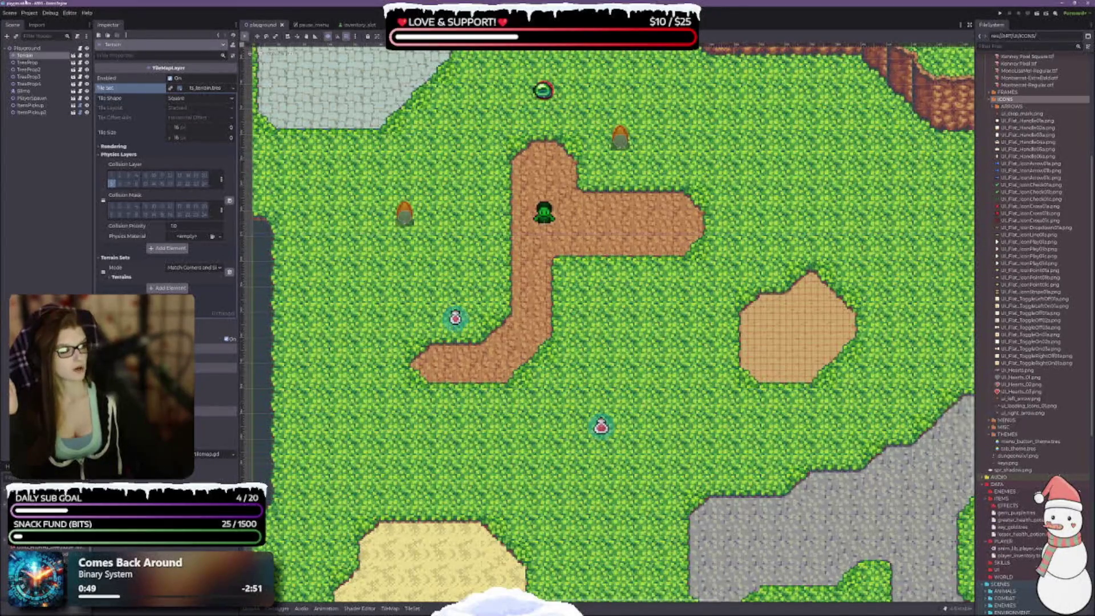
pyautogui.hotkey('alt', 'Tab')
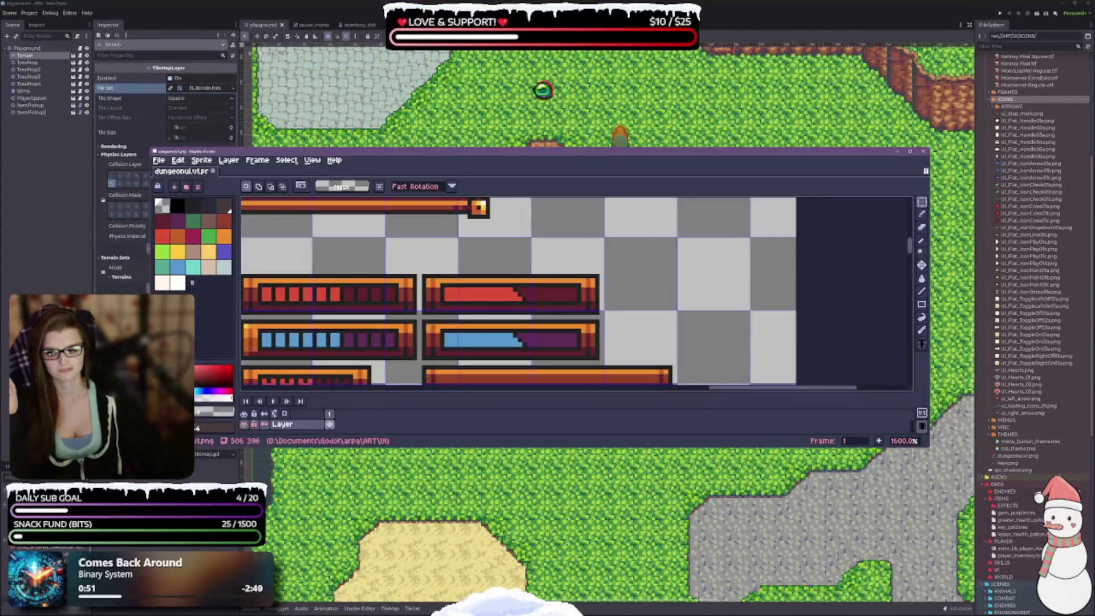
pyautogui.moveTo(689, 154)
pyautogui.mouseDown()
pyautogui.moveTo(702, 264)
pyautogui.moveTo(697, 50)
pyautogui.mouseUp()
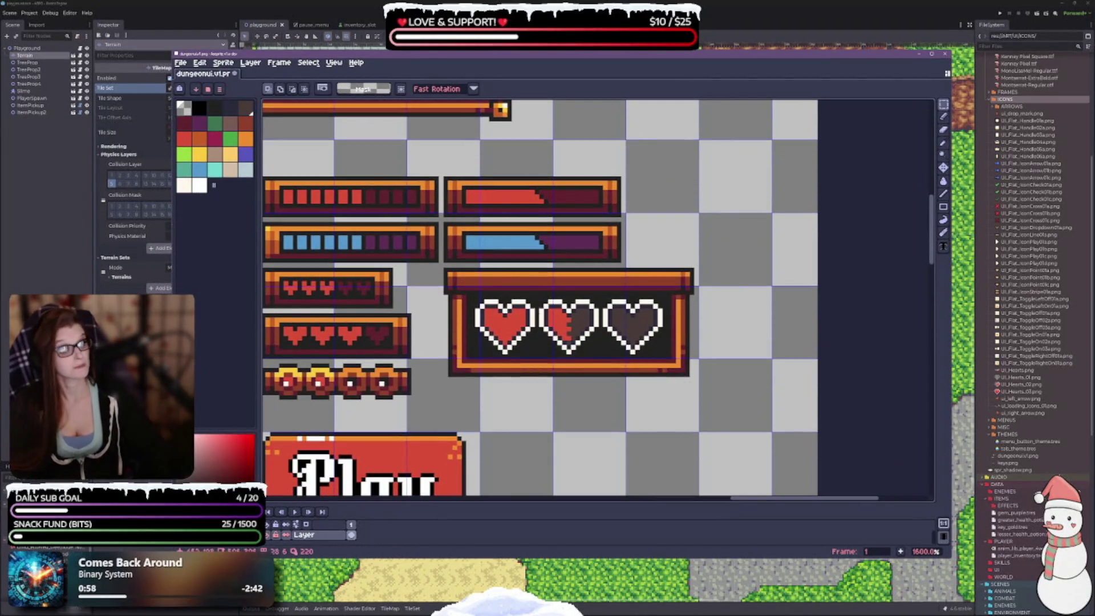
pyautogui.scroll(1, 486, 346)
pyautogui.scroll(-3, 486, 346)
pyautogui.scroll(1, 486, 347)
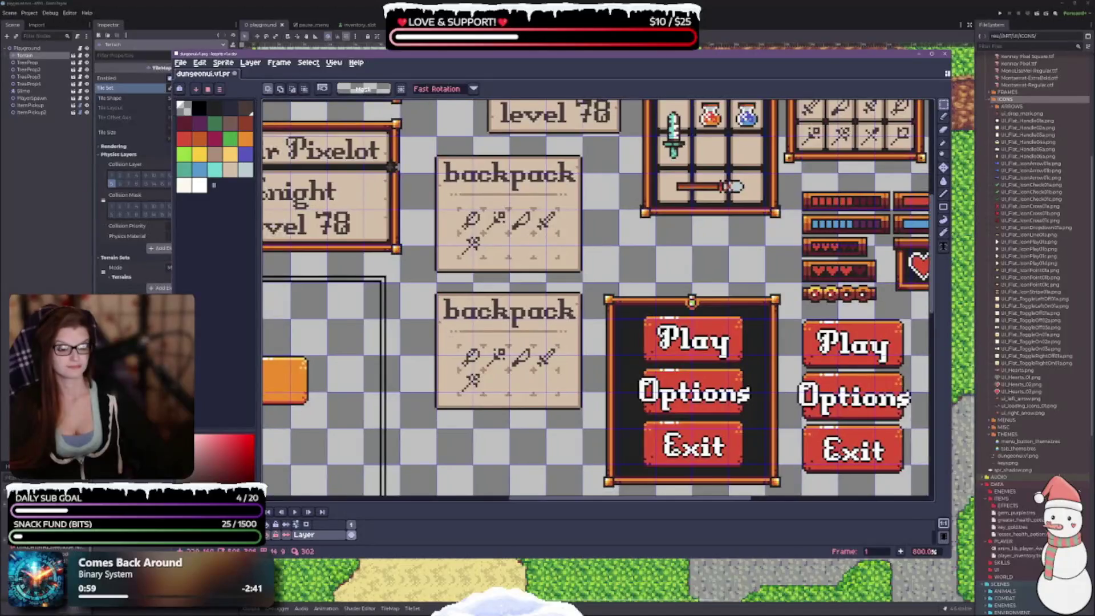
pyautogui.moveTo(677, 215); pyautogui.dragTo(927, 369)
pyautogui.scroll(5, 524, 383)
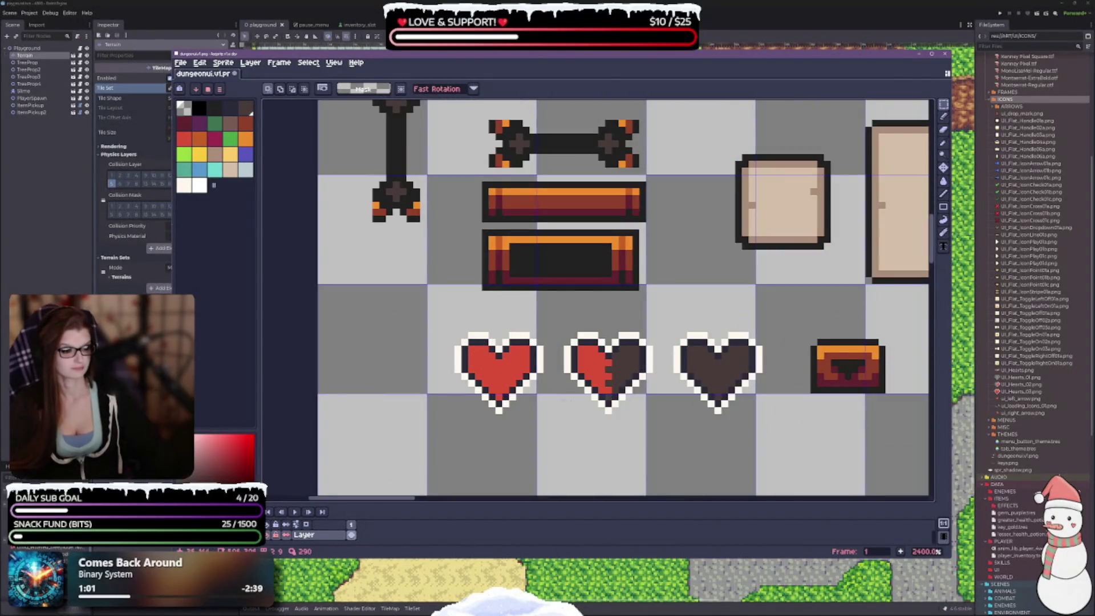
# Step: Marquee-select the full, half and empty hearts together as one strip
pyautogui.moveTo(376, 244); pyautogui.dragTo(475, 329)
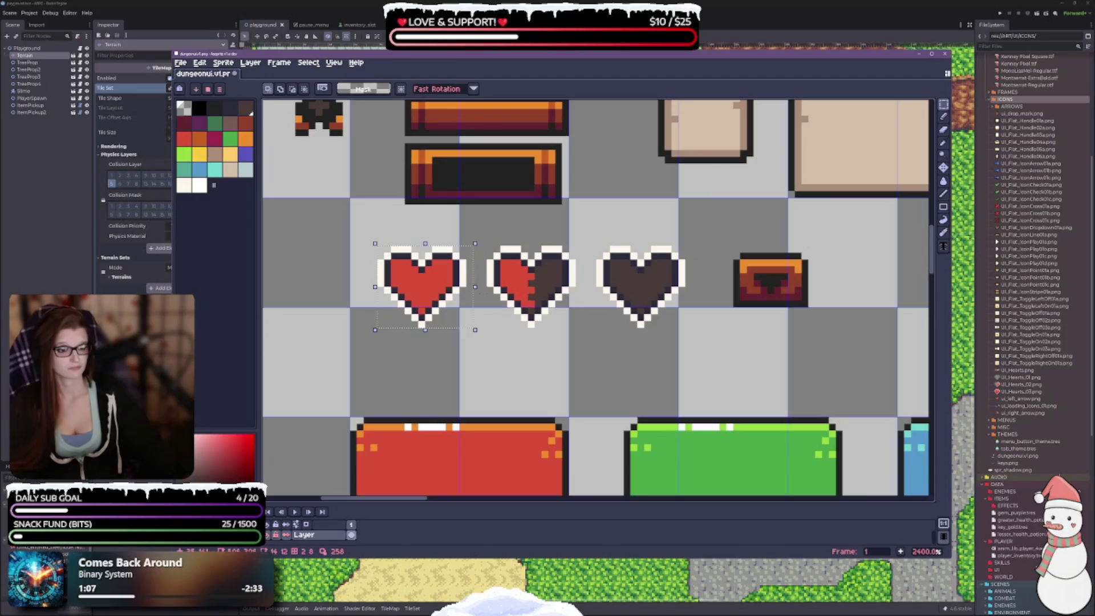
pyautogui.hotkey('ctrl', 'd')
pyautogui.moveTo(376, 245)
pyautogui.mouseDown()
pyautogui.moveTo(392, 282)
pyautogui.moveTo(467, 329)
pyautogui.mouseUp()
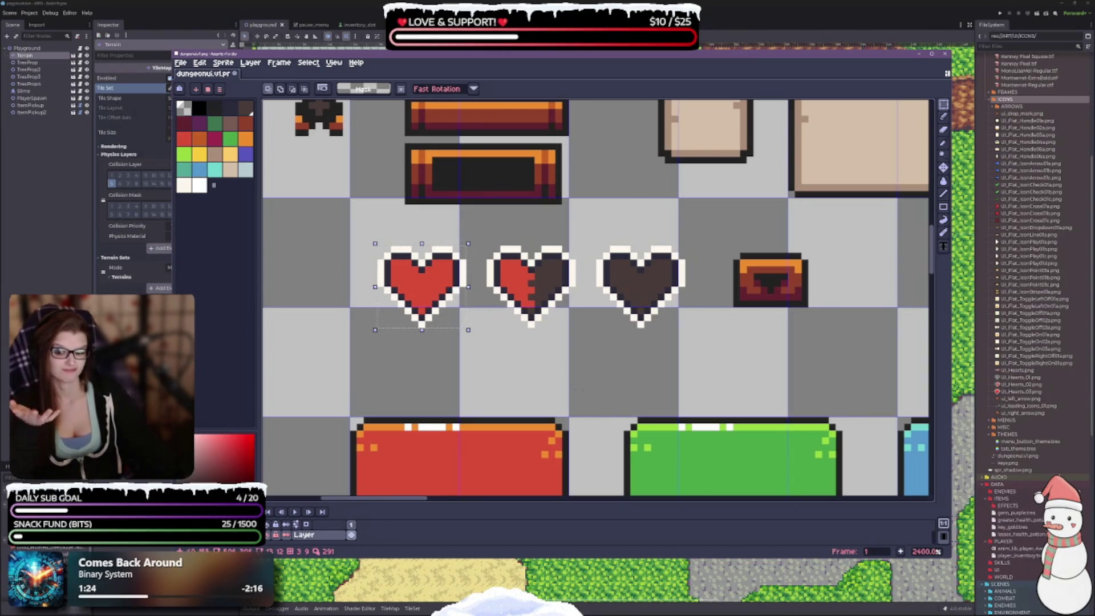
pyautogui.scroll(-3, 551, 310)
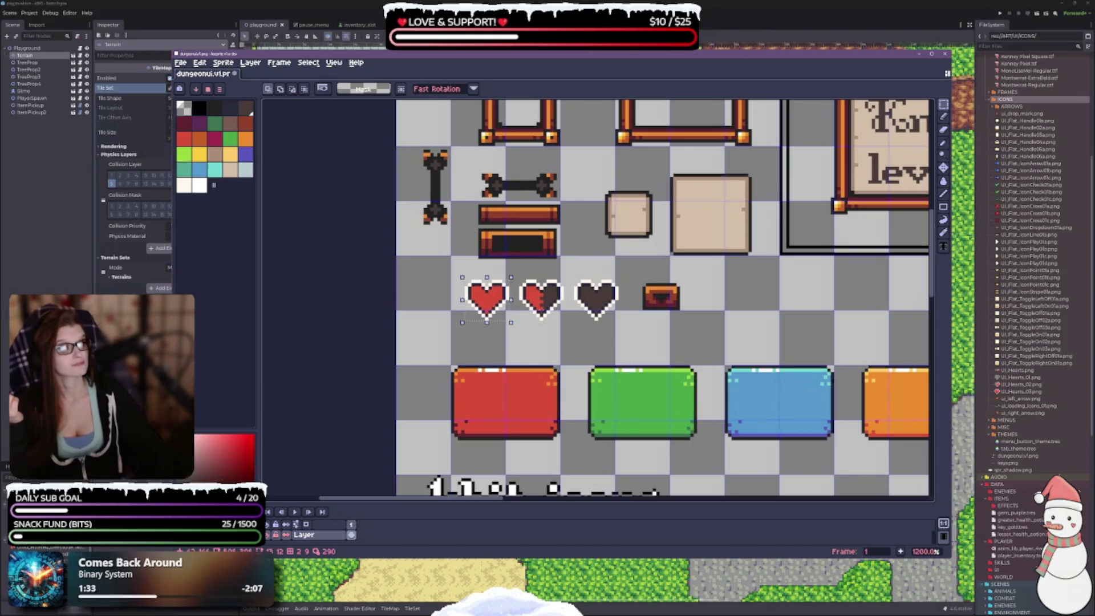
pyautogui.scroll(3, 568, 305)
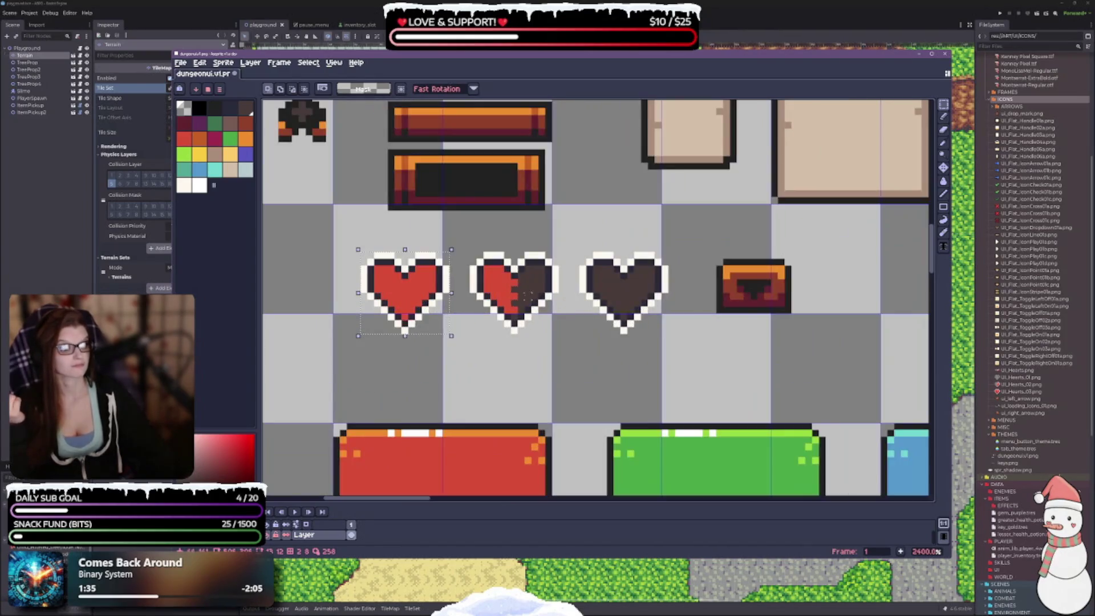
pyautogui.moveTo(361, 253)
pyautogui.mouseDown()
pyautogui.moveTo(520, 332)
pyautogui.moveTo(670, 336)
pyautogui.mouseUp()
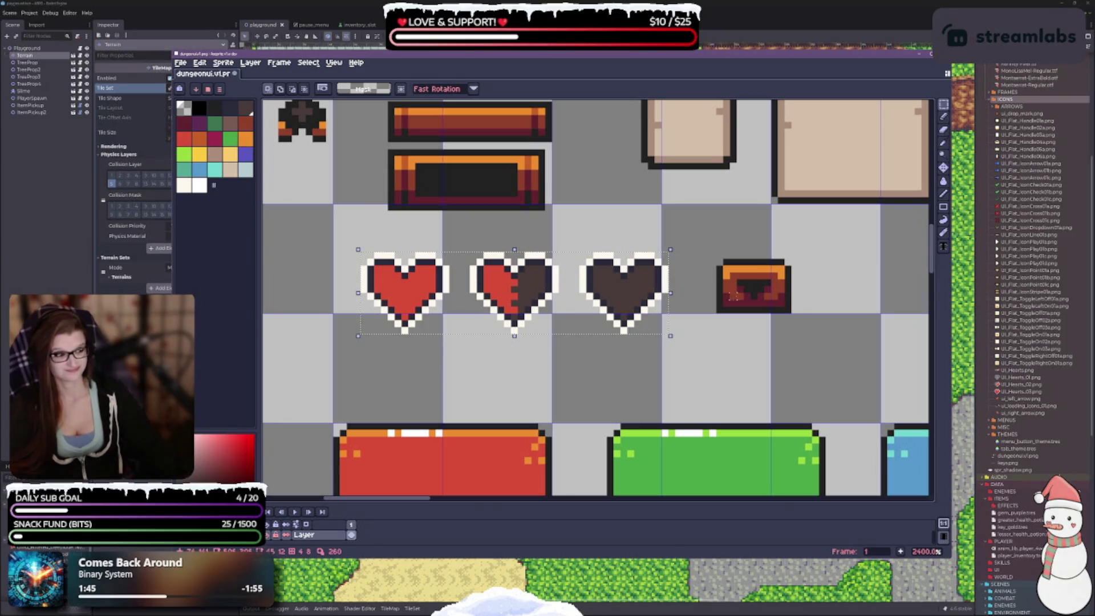
pyautogui.hotkey('ctrl', 'alt', 'shift', 's')
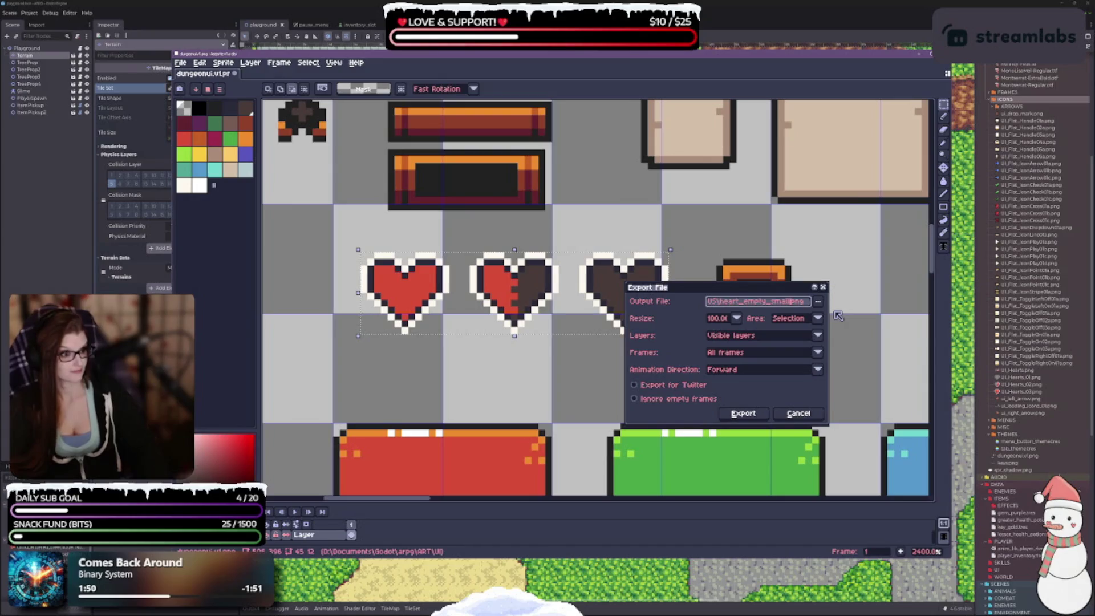
# Step: Export the three-heart strip as hearts_med.png
pyautogui.press('BackSpace')
pyautogui.press('BackSpace')
pyautogui.press('BackSpace')
pyautogui.press('BackSpace')
pyautogui.press('BackSpace')
pyautogui.press('BackSpace')
pyautogui.press('BackSpace')
pyautogui.write('s_')
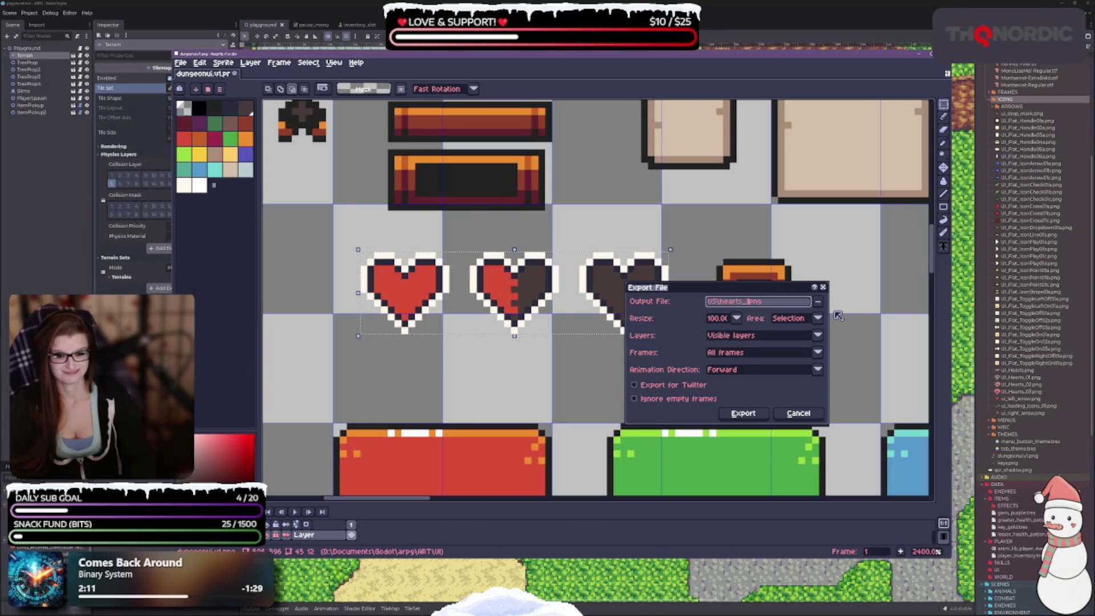
pyautogui.write('med')
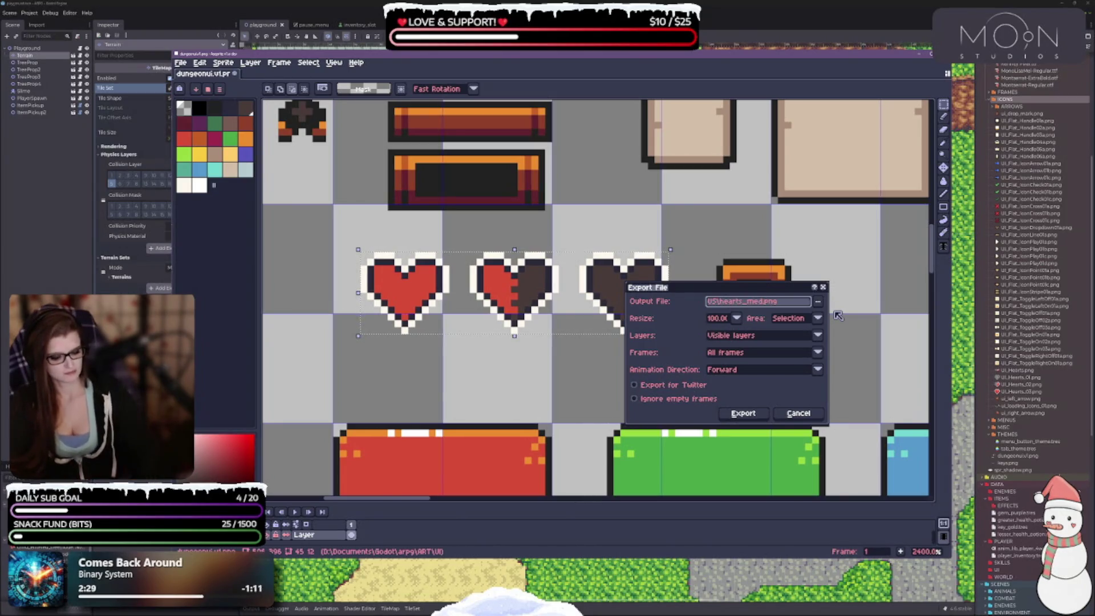
pyautogui.press('Return')
# Step: Select only the full red heart and export it as heart_med_01.png
pyautogui.hotkey('ctrl', 'd')
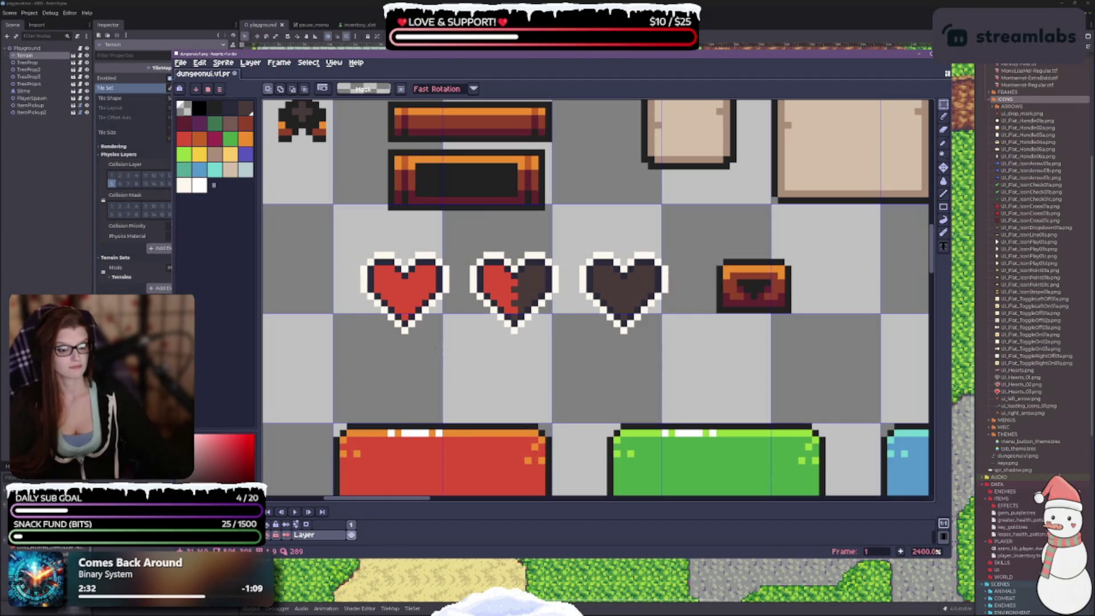
pyautogui.moveTo(359, 251)
pyautogui.mouseDown()
pyautogui.moveTo(397, 301)
pyautogui.moveTo(451, 336)
pyautogui.mouseUp()
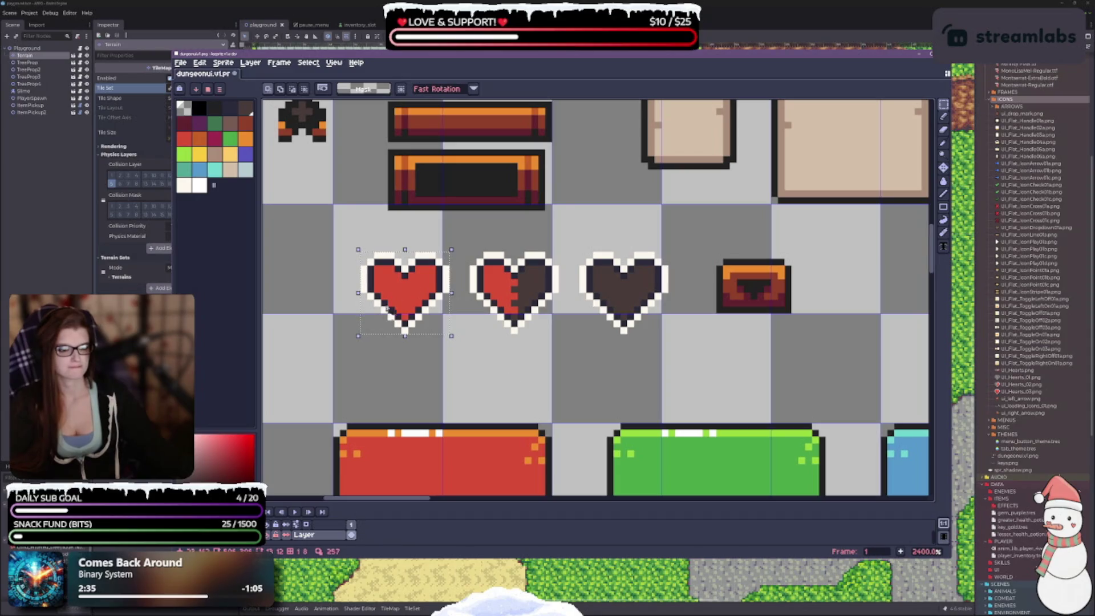
pyautogui.hotkey('ctrl', 'alt', 'shift', 's')
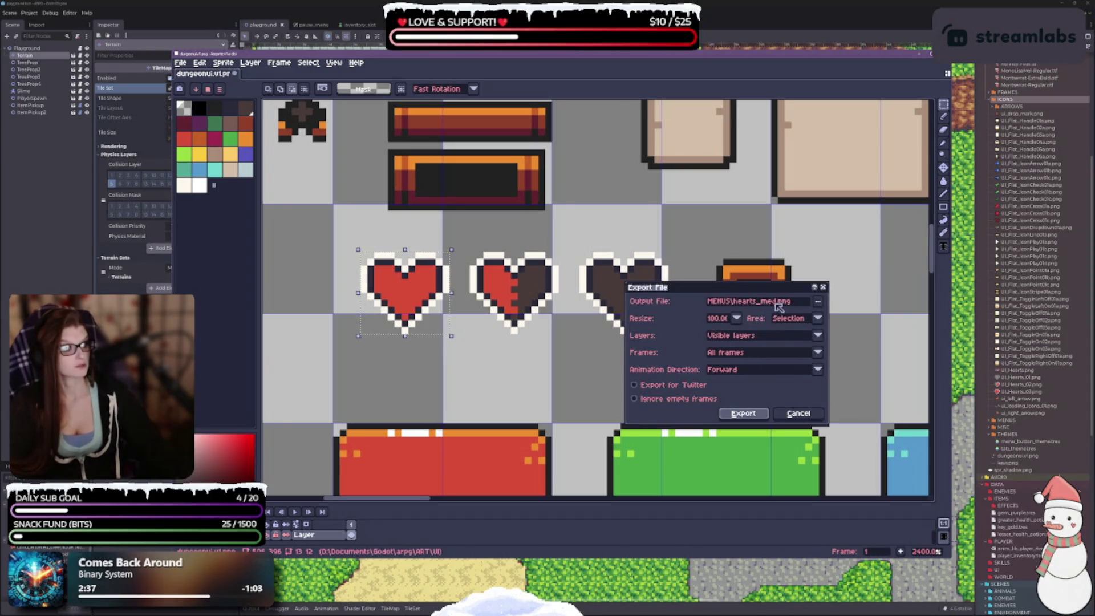
pyautogui.click(779, 304)
pyautogui.press('BackSpace')
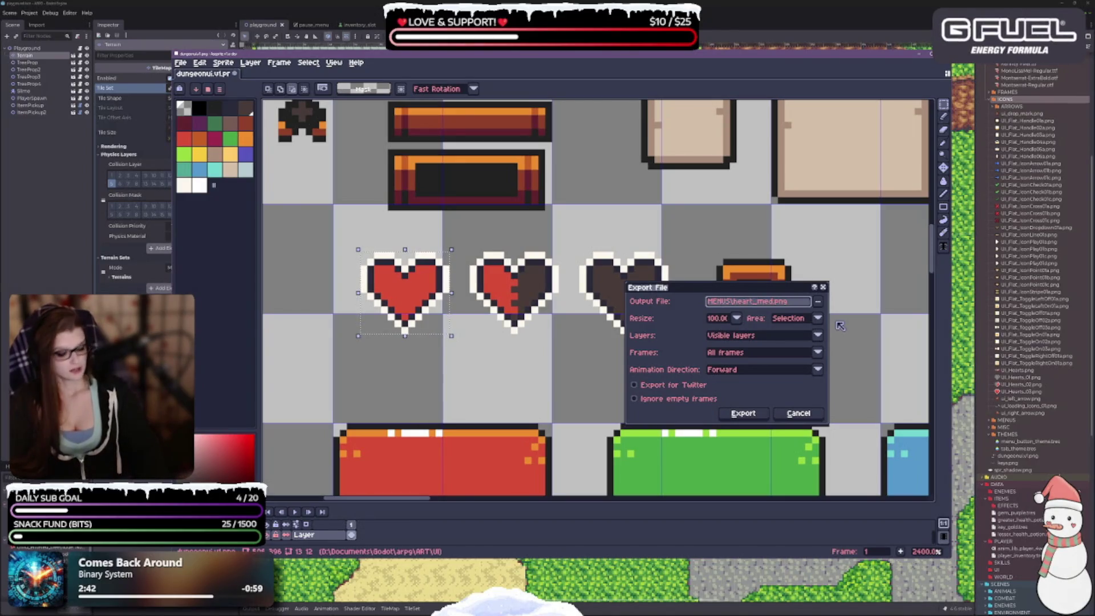
pyautogui.write('_01')
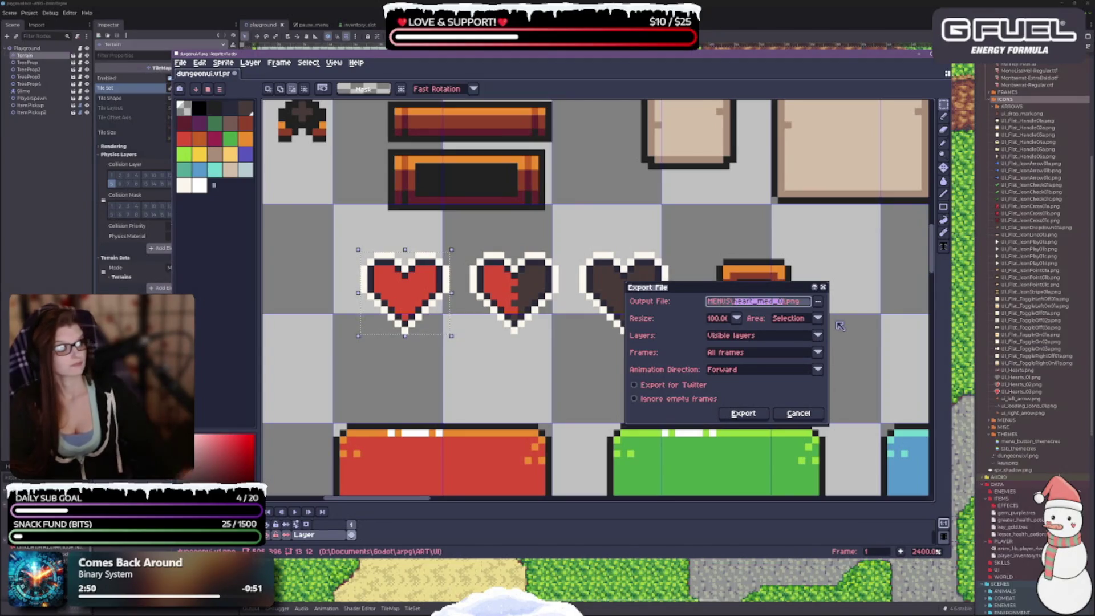
pyautogui.click(744, 413)
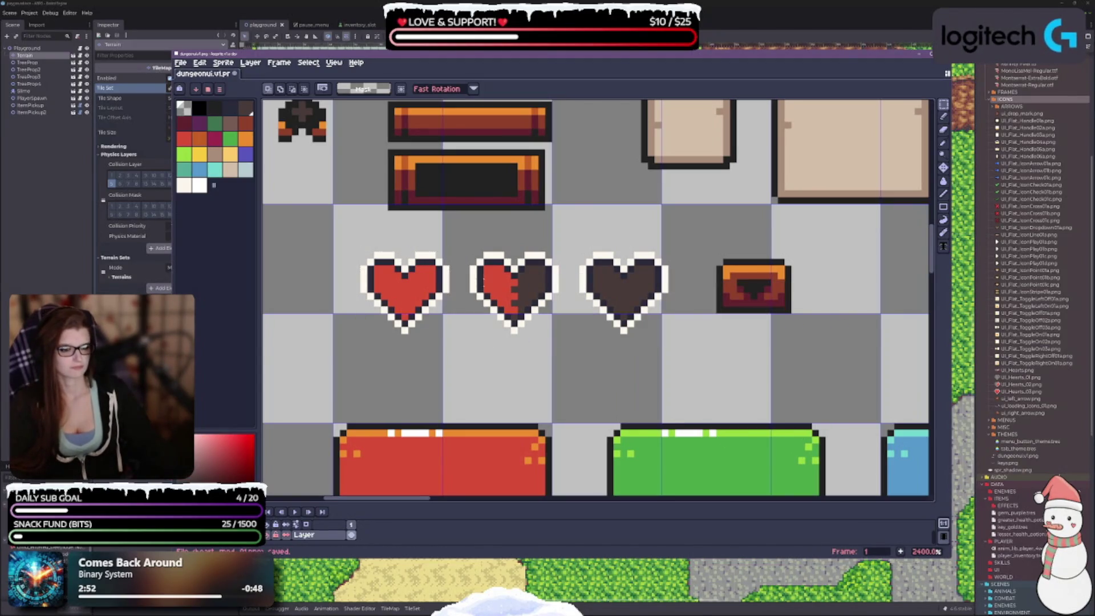
# Step: Select the half-filled heart and export it as heart_med_02.png
pyautogui.moveTo(471, 253)
pyautogui.mouseDown()
pyautogui.moveTo(533, 331)
pyautogui.moveTo(561, 335)
pyautogui.mouseUp()
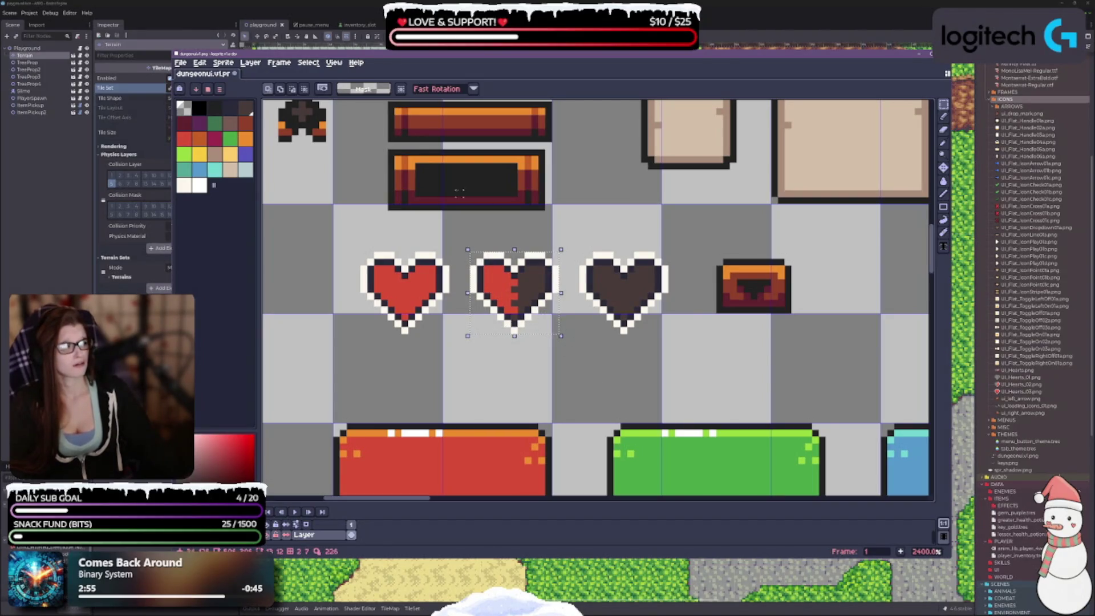
pyautogui.hotkey('ctrl', 'alt', 'shift', 's')
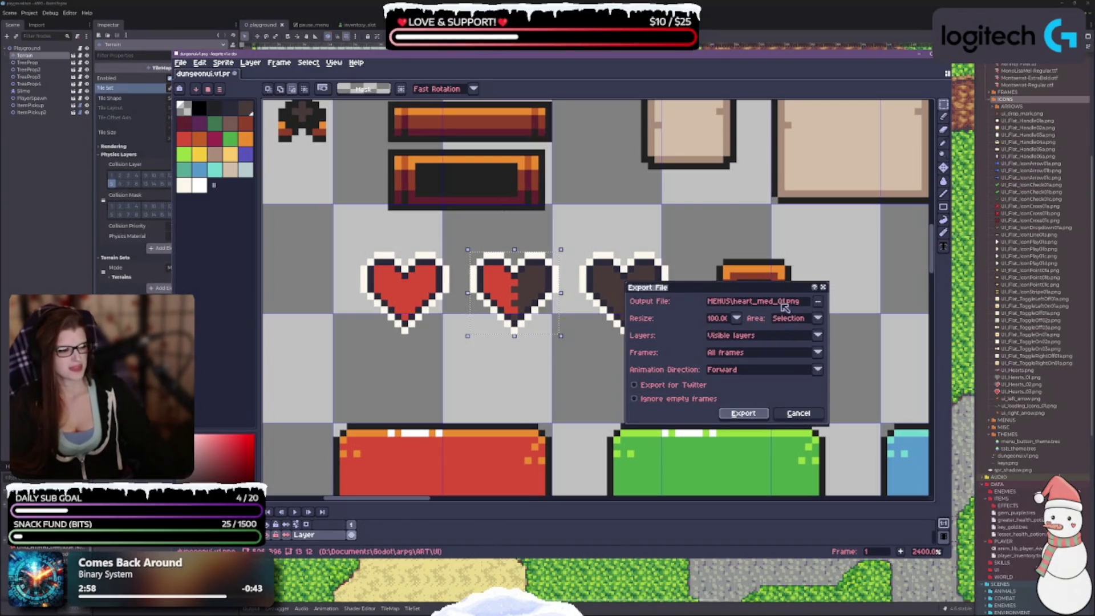
pyautogui.click(793, 307)
pyautogui.press('BackSpace')
pyautogui.write('2')
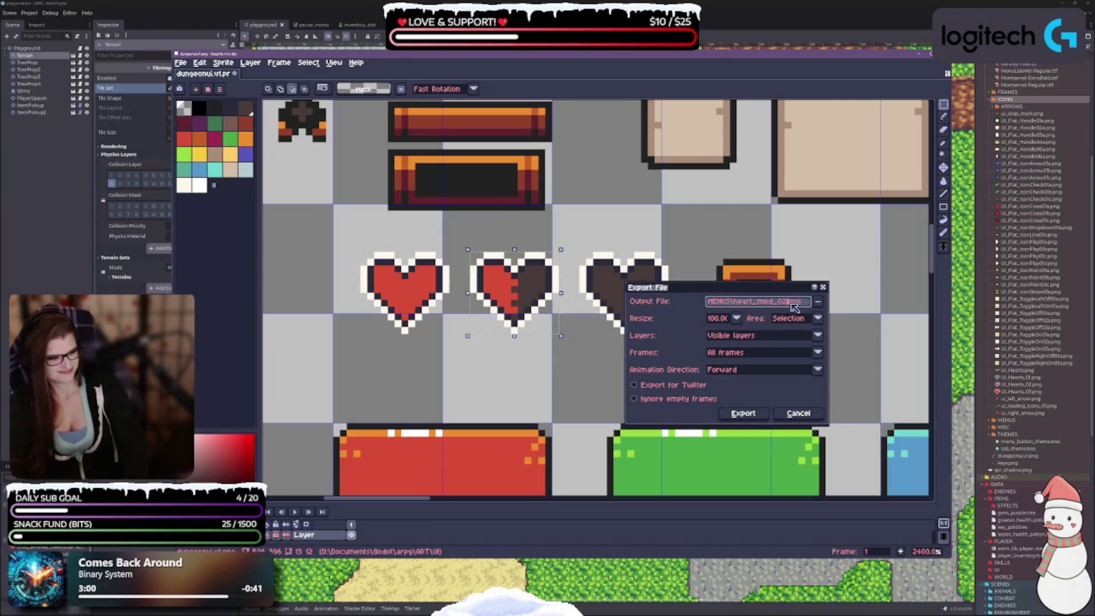
pyautogui.press('Return')
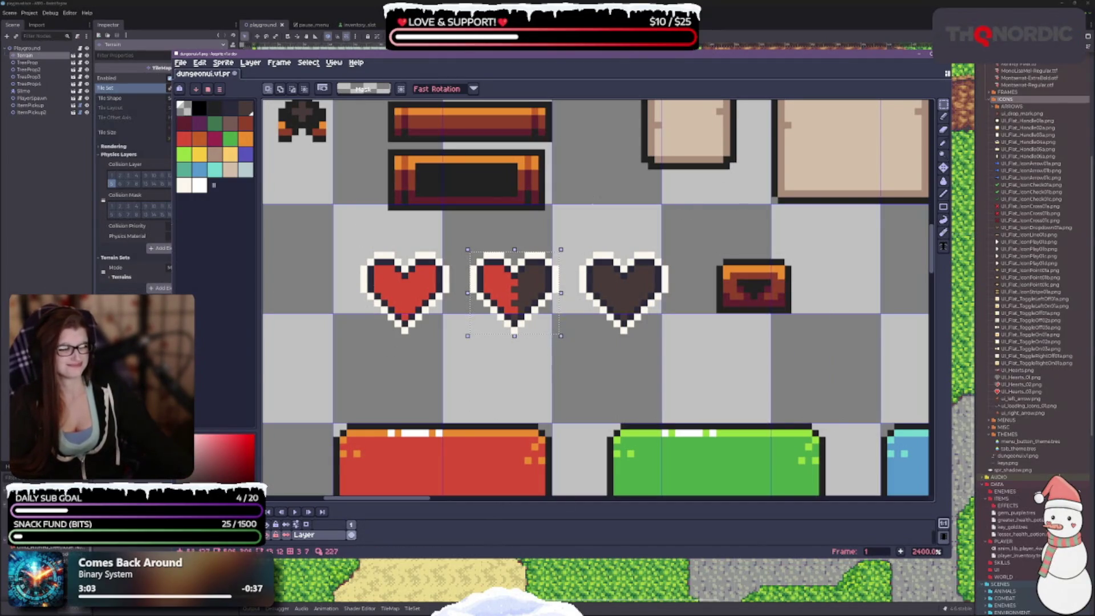
# Step: Select the empty dark heart and export it as heart_med_03.png
pyautogui.moveTo(579, 252)
pyautogui.mouseDown()
pyautogui.moveTo(656, 335)
pyautogui.moveTo(670, 335)
pyautogui.mouseUp()
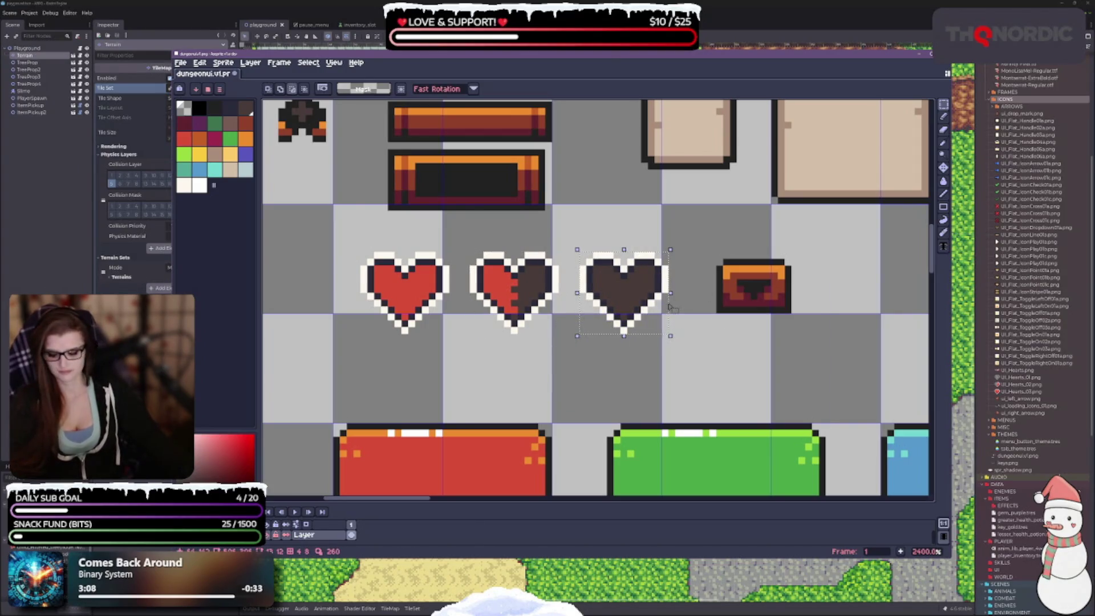
pyautogui.hotkey('ctrl', 'alt', 'shift', 's')
pyautogui.click(790, 301)
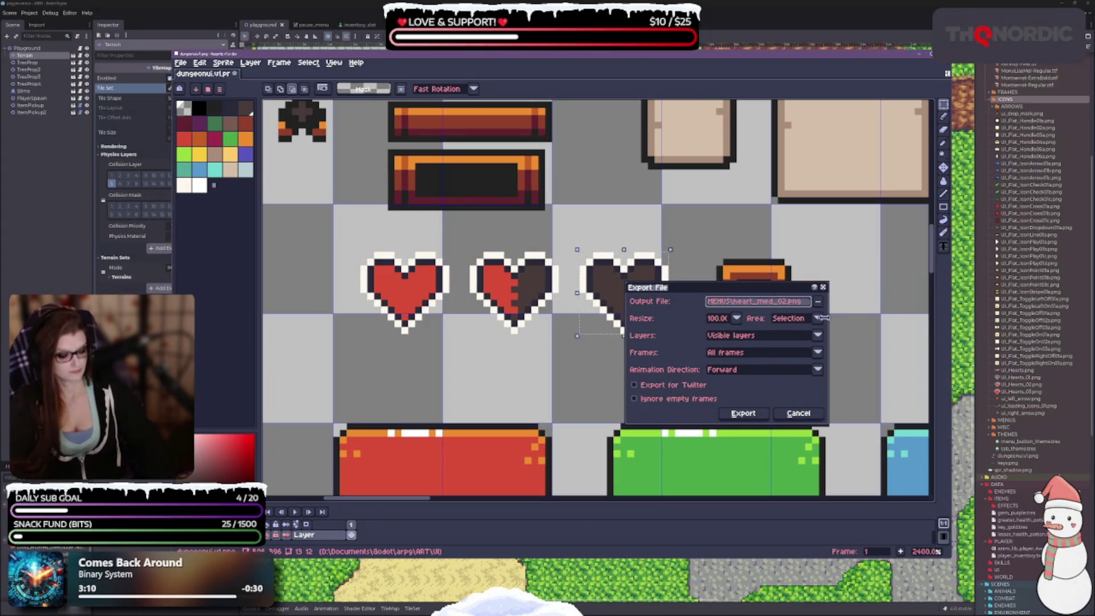
pyautogui.write('3')
pyautogui.press('Return')
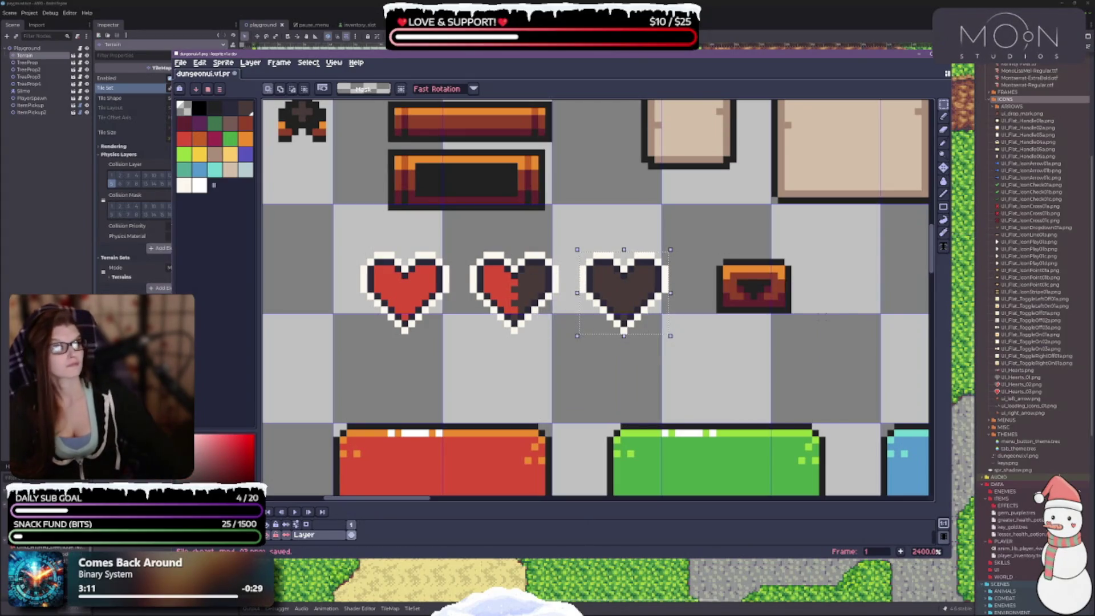
pyautogui.scroll(-5, 753, 273)
# Step: Select the small square tan panel and export it as MENUS\panel_01.png
pyautogui.scroll(5, 829, 193)
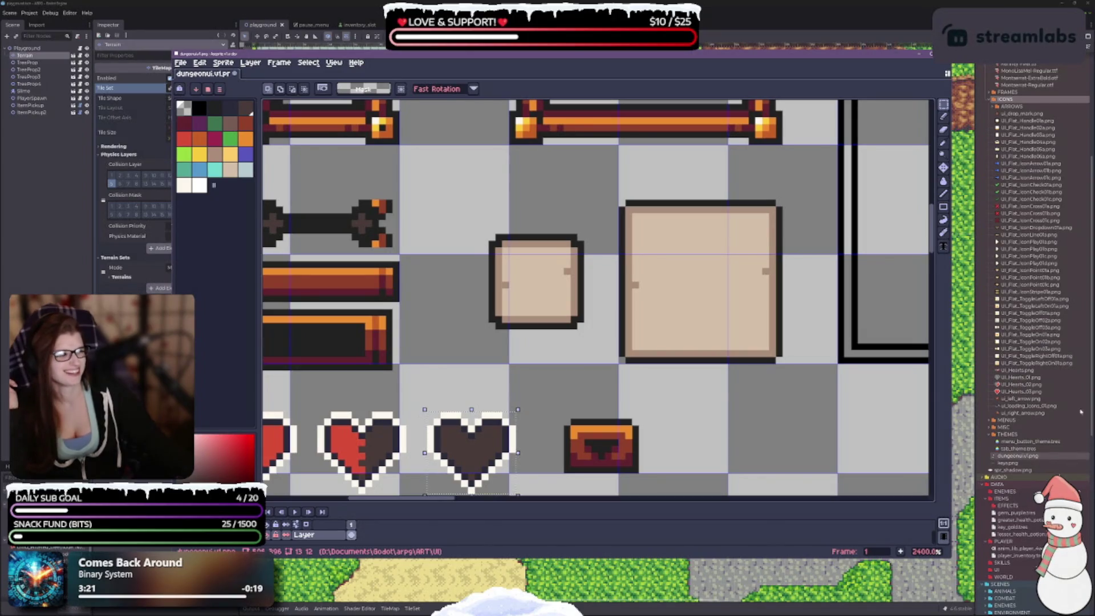
pyautogui.scroll(5, 1072, 394)
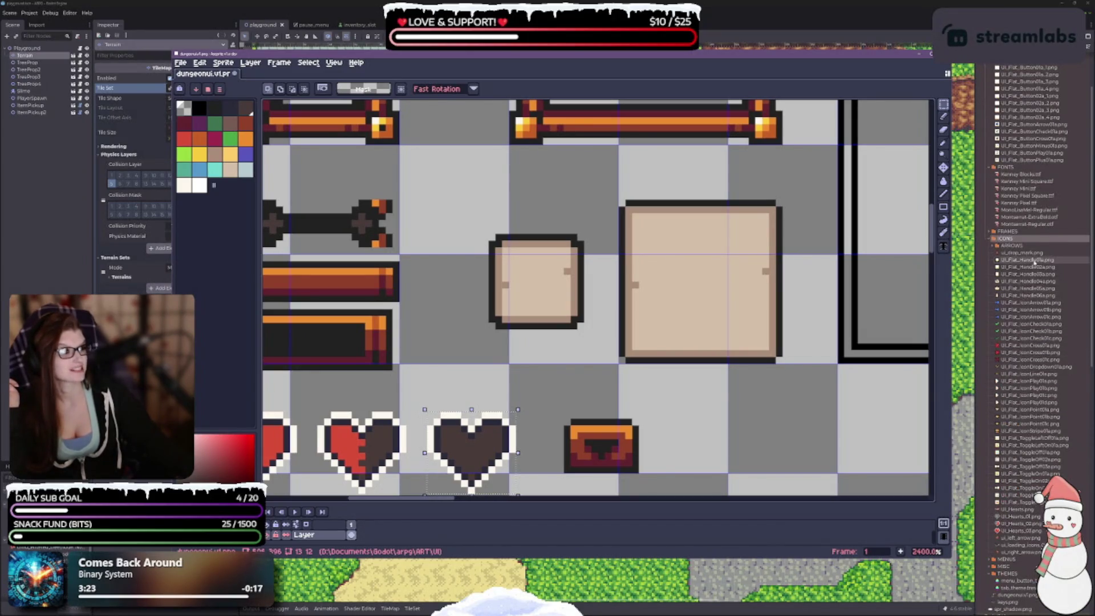
pyautogui.scroll(3, 1034, 260)
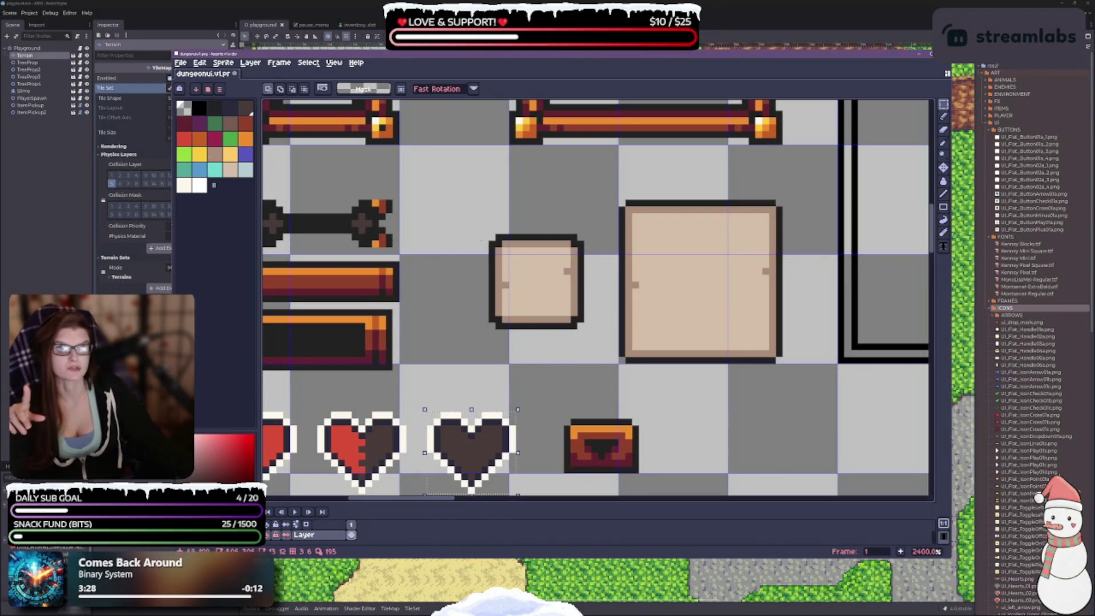
pyautogui.moveTo(641, 297); pyautogui.dragTo(570, 256)
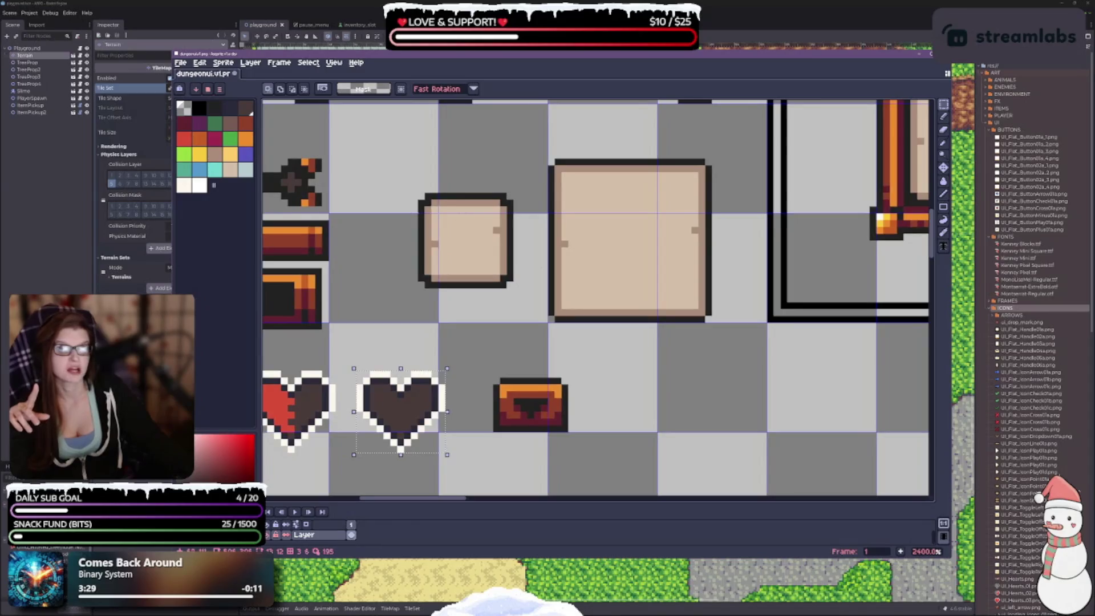
pyautogui.moveTo(422, 196)
pyautogui.mouseDown()
pyautogui.moveTo(492, 285)
pyautogui.moveTo(512, 288)
pyautogui.mouseUp()
pyautogui.hotkey('ctrl', 'alt', 'shift', 's')
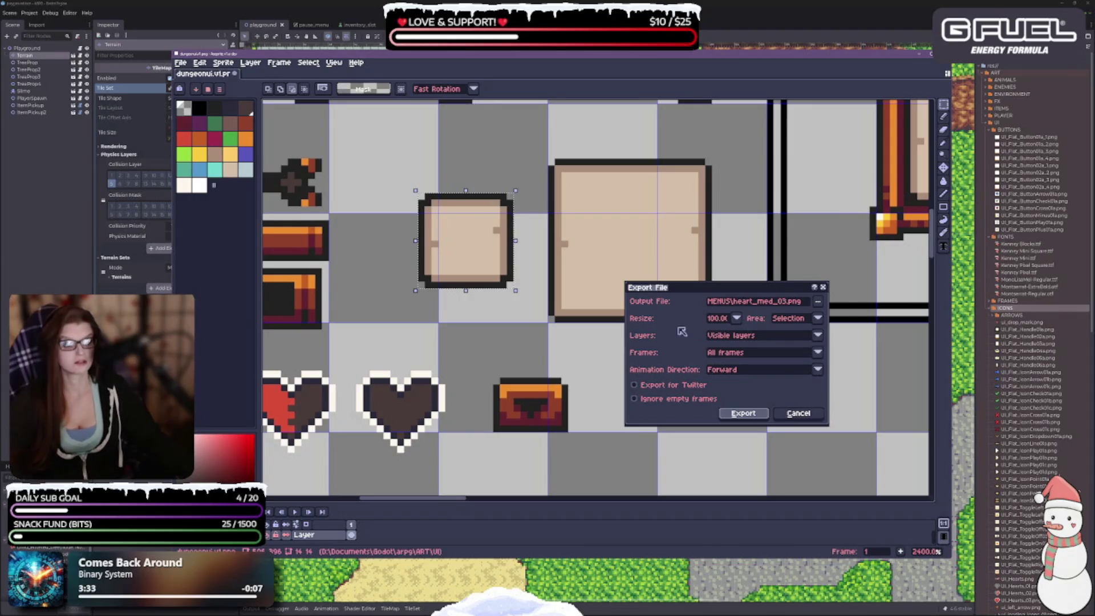
pyautogui.click(793, 302)
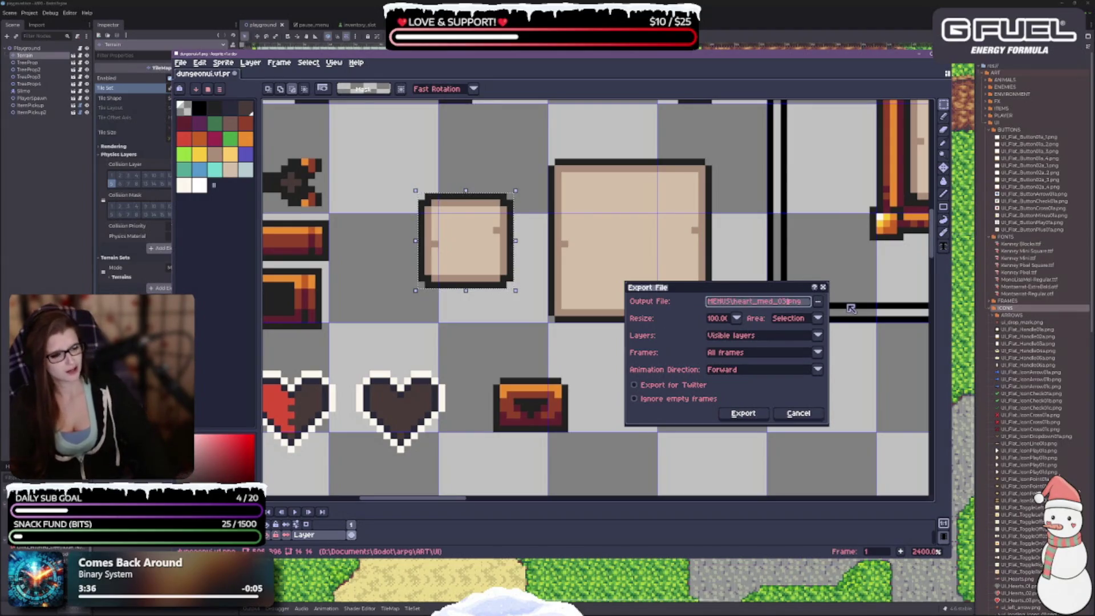
pyautogui.press('BackSpace')
pyautogui.press('BackSpace')
pyautogui.press('BackSpace')
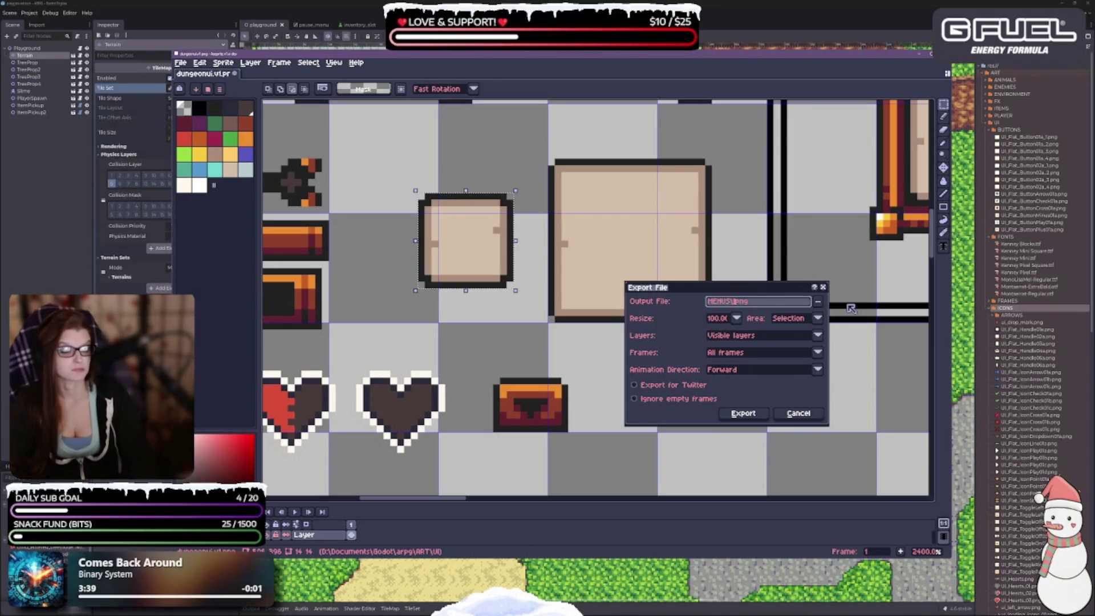
pyautogui.write('pane')
pyautogui.write('l_01')
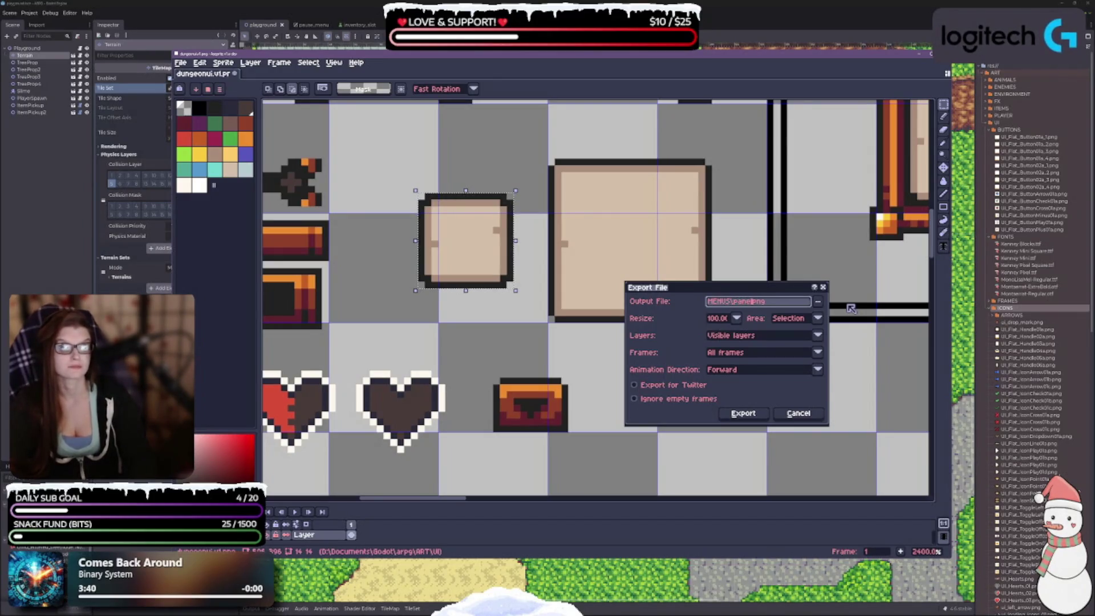
pyautogui.press('Return')
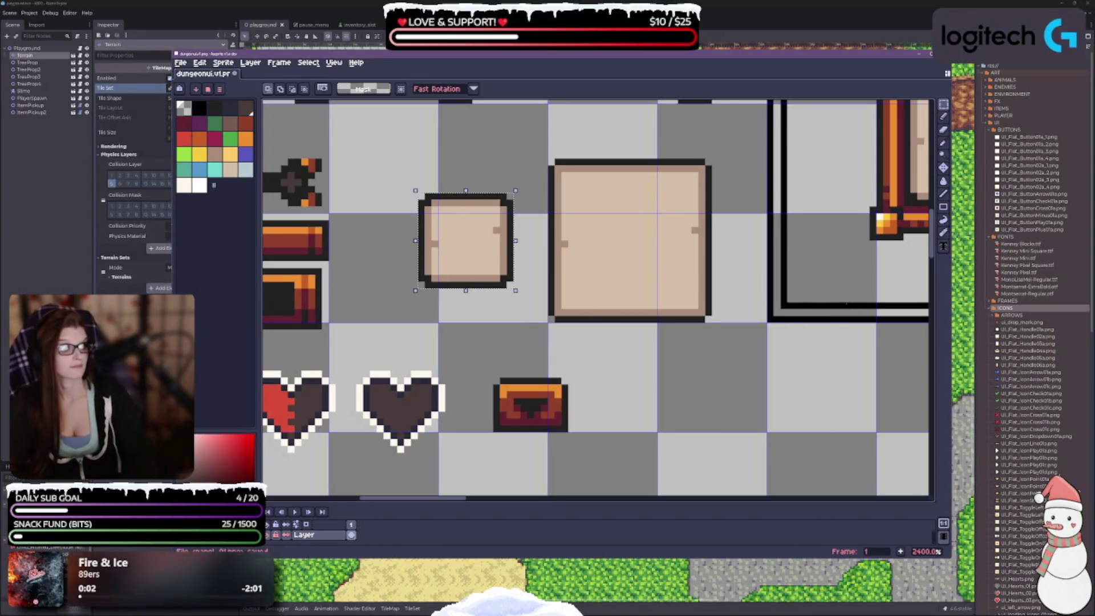
# Step: Select the large tan panel and export it as panel_02.png
pyautogui.moveTo(546, 157)
pyautogui.mouseDown()
pyautogui.moveTo(597, 222)
pyautogui.moveTo(714, 324)
pyautogui.mouseUp()
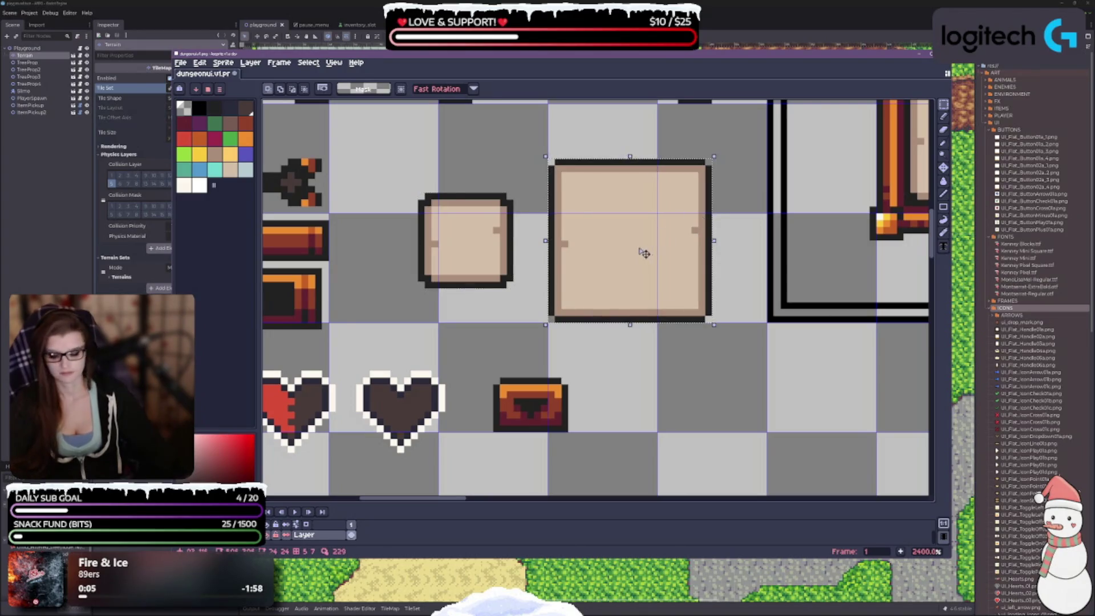
pyautogui.hotkey('ctrl', 'alt', 'shift', 's')
pyautogui.click(769, 301)
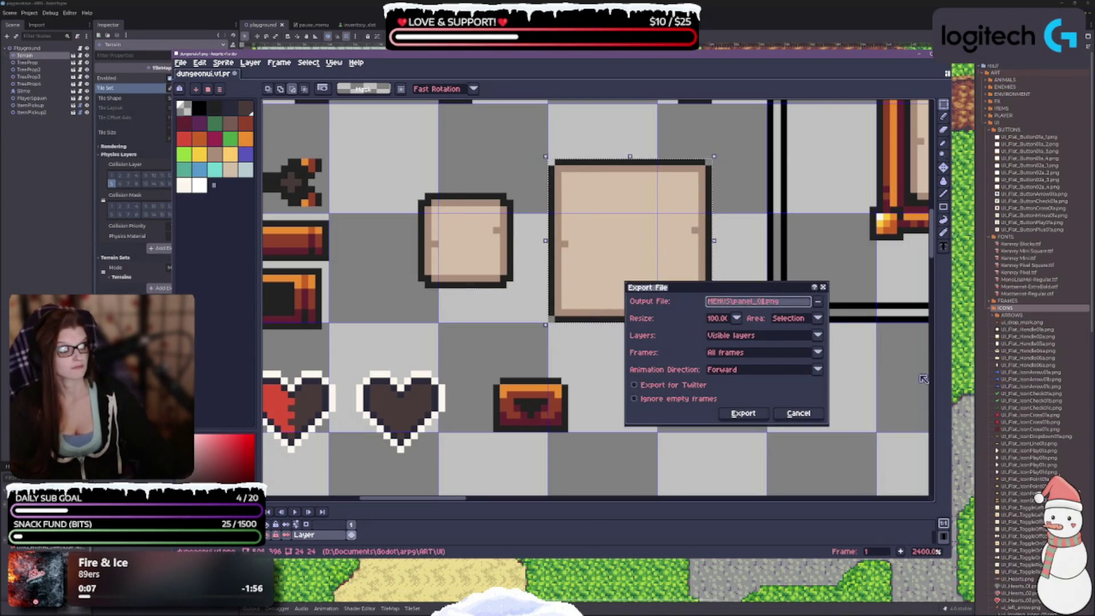
pyautogui.press('BackSpace')
pyautogui.write('2')
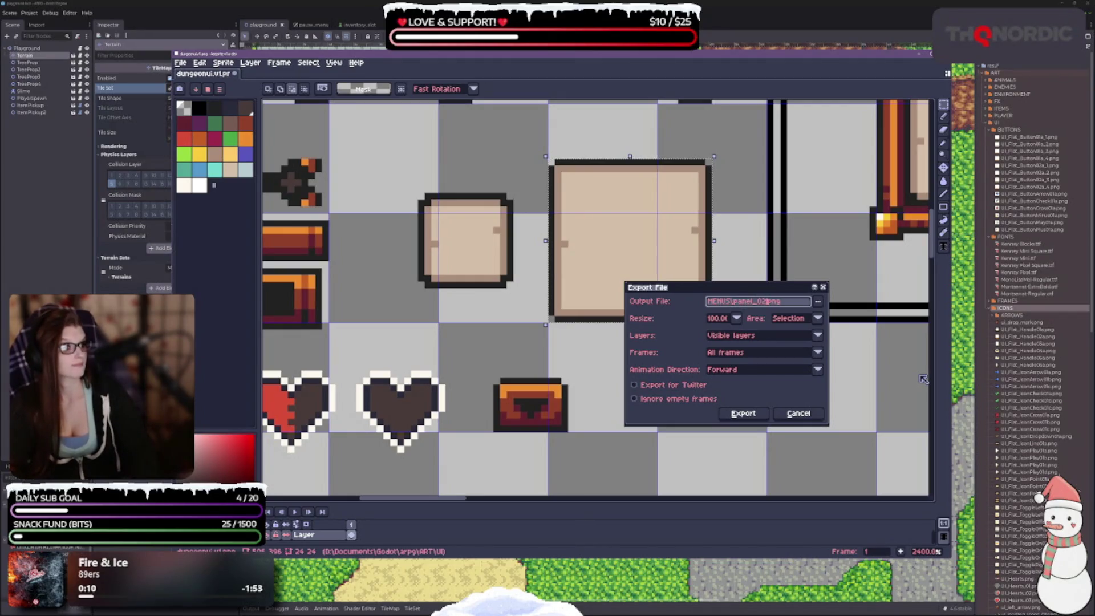
pyautogui.press('Return')
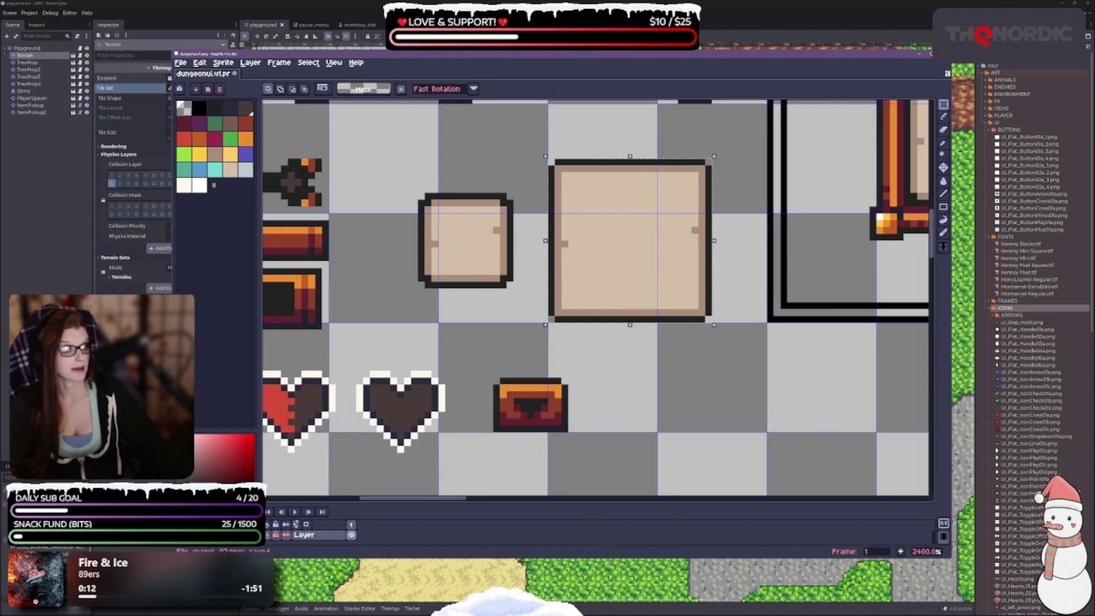
pyautogui.scroll(-2, 493, 365)
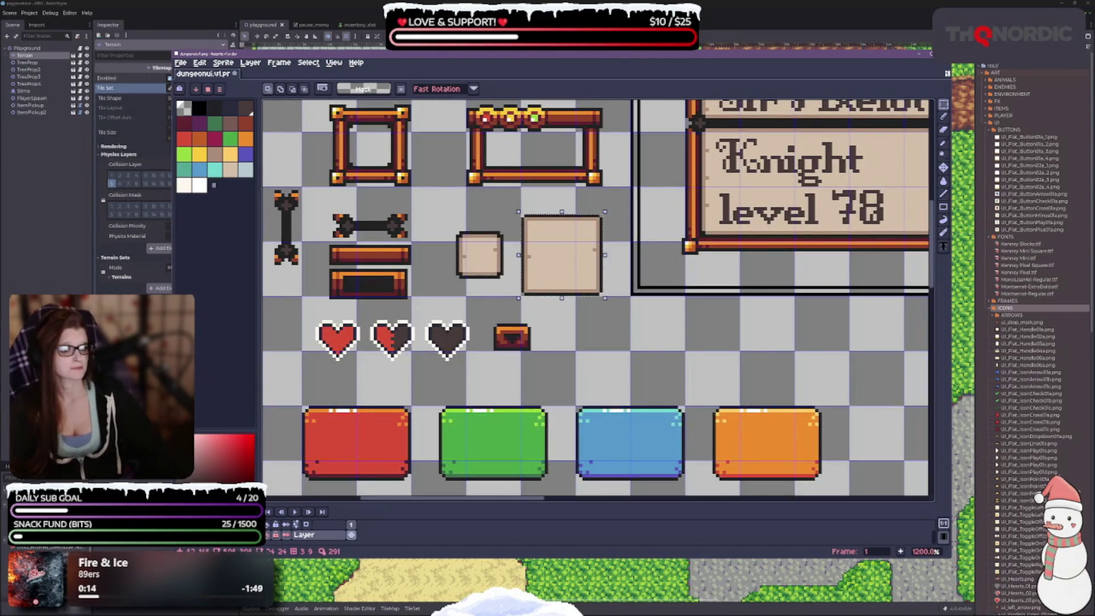
pyautogui.scroll(-1, 493, 365)
pyautogui.moveTo(493, 365); pyautogui.dragTo(514, 212)
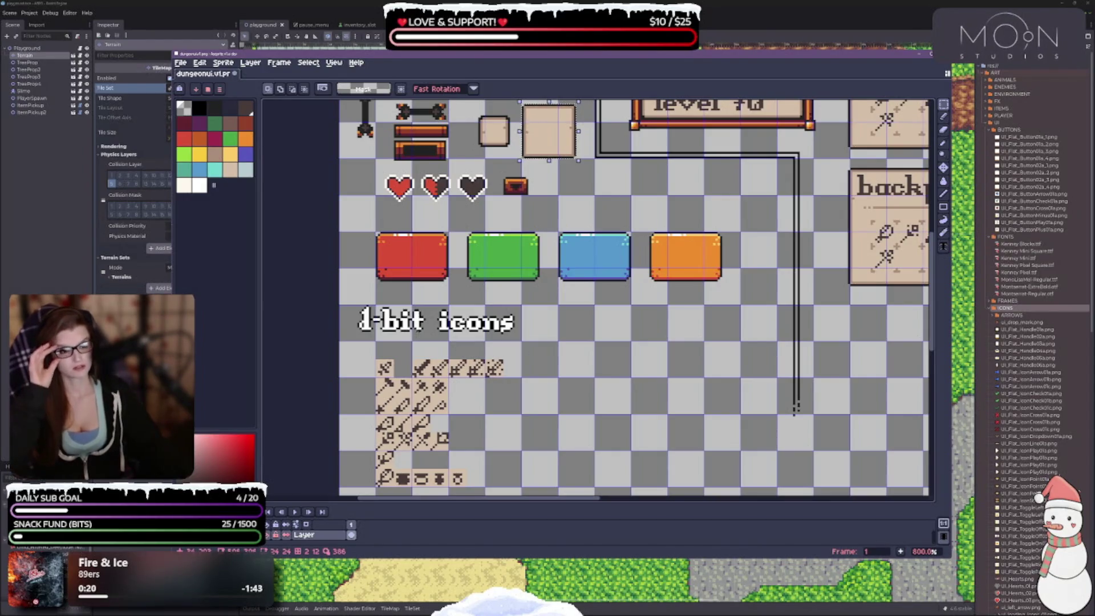
pyautogui.moveTo(902, 324); pyautogui.dragTo(719, 317)
pyautogui.scroll(-1, 613, 346)
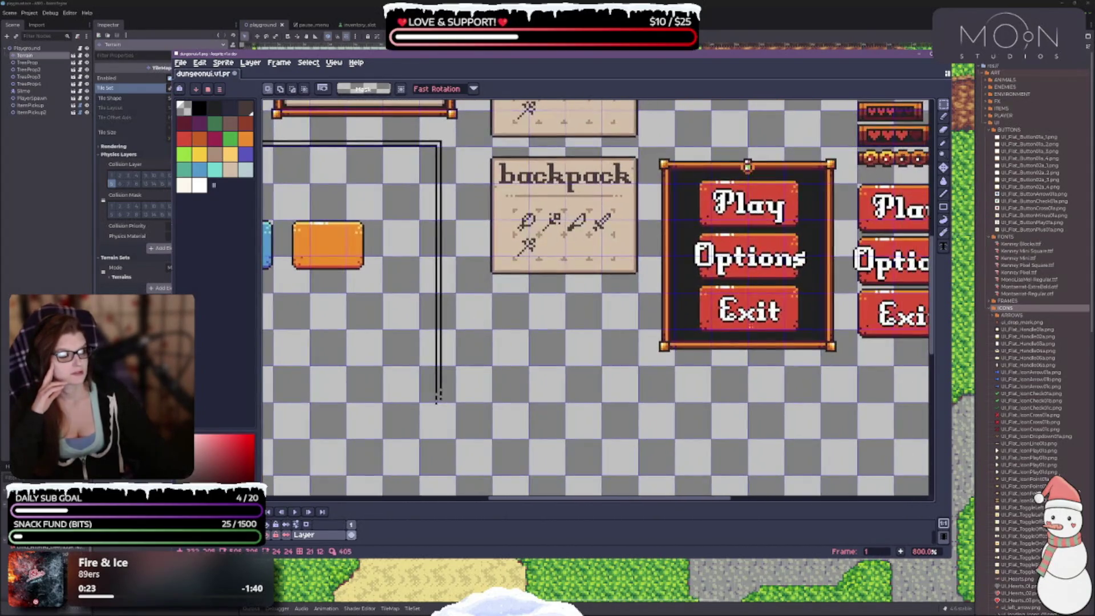
pyautogui.scroll(-1, 595, 335)
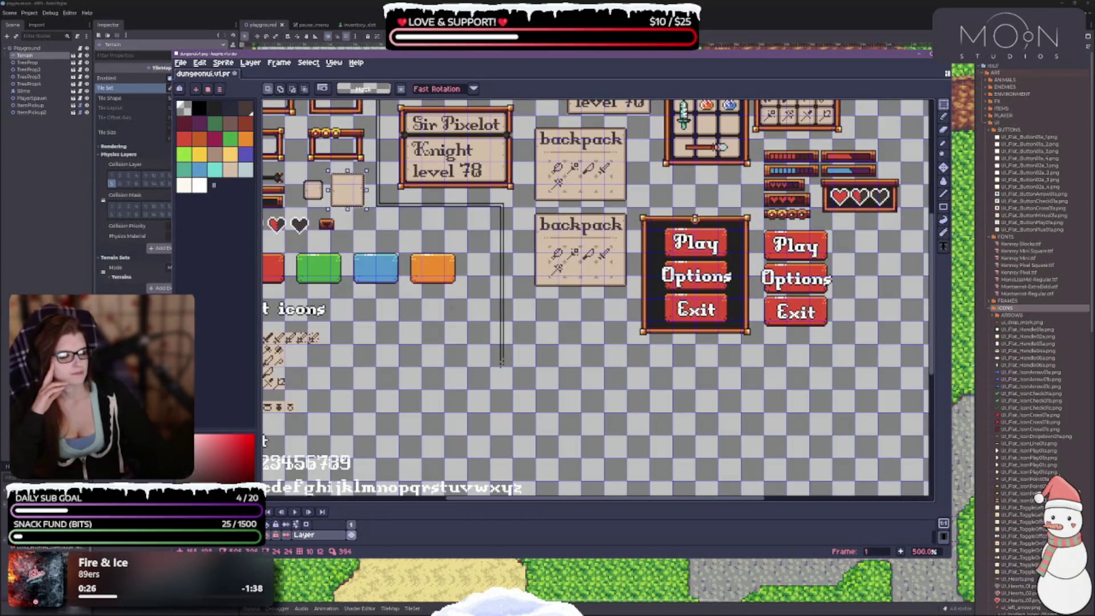
pyautogui.scroll(-1, 465, 320)
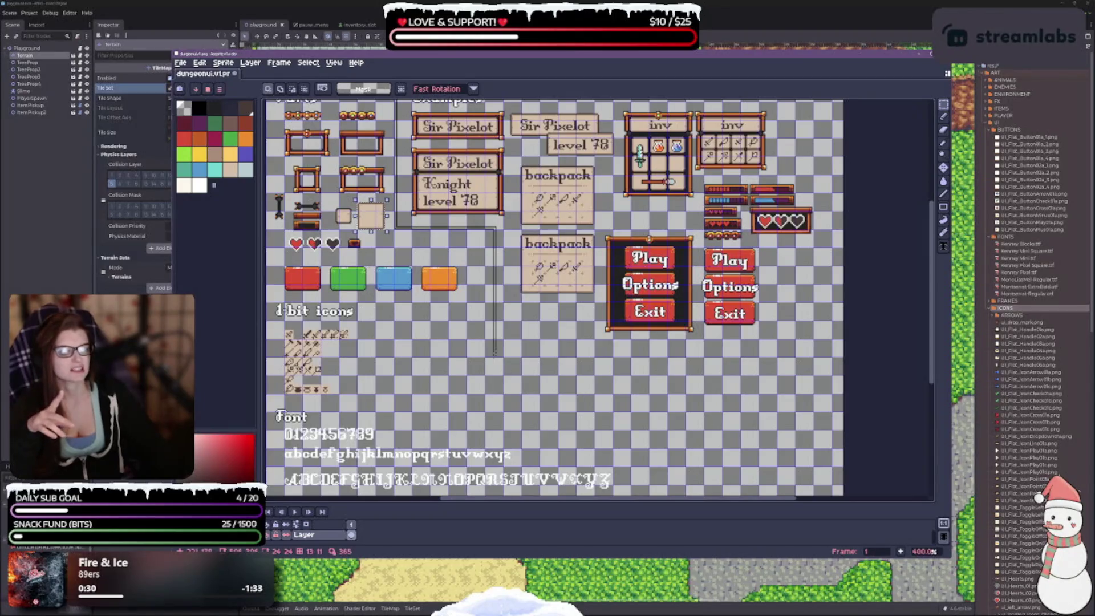
pyautogui.scroll(-2, 511, 289)
pyautogui.scroll(3, 537, 291)
pyautogui.moveTo(571, 285); pyautogui.dragTo(426, 423)
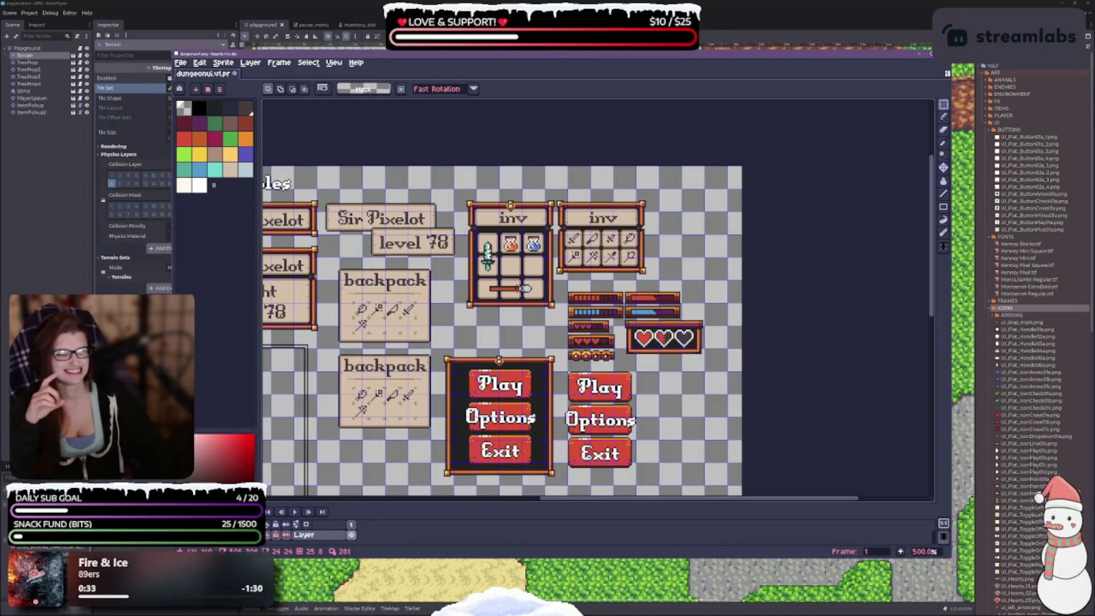
pyautogui.scroll(4, 611, 366)
pyautogui.scroll(-2, 649, 329)
pyautogui.scroll(3, 656, 372)
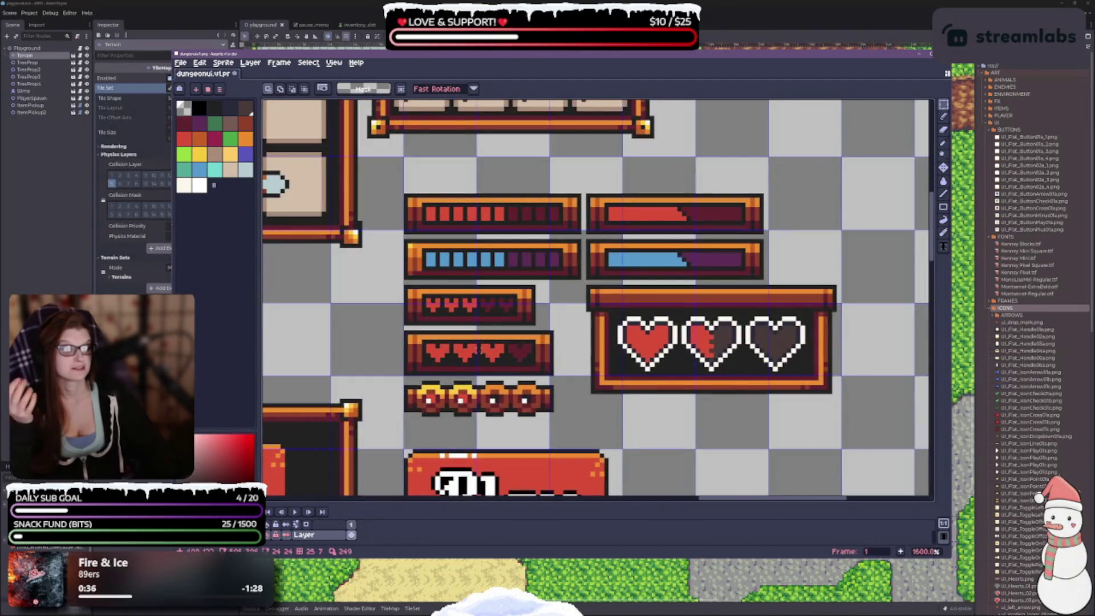
pyautogui.scroll(2, 545, 490)
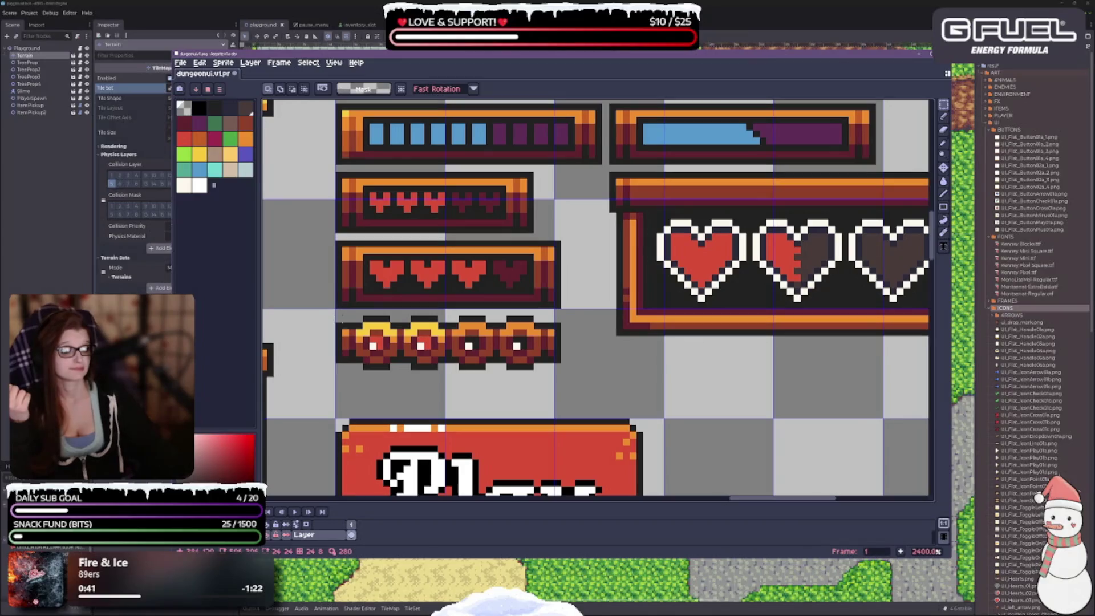
pyautogui.scroll(-5, 836, 338)
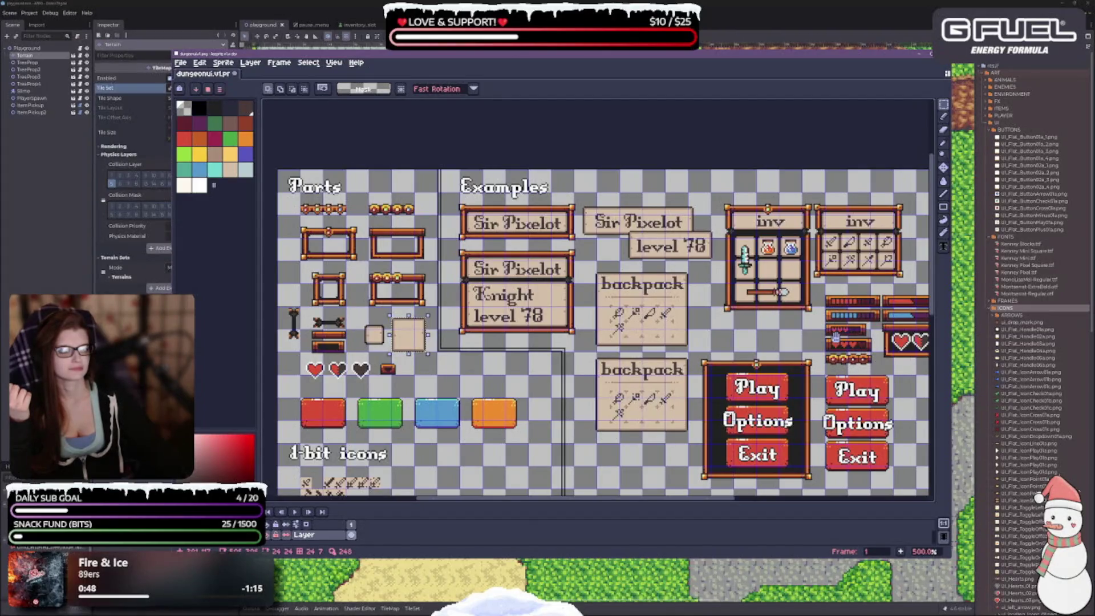
pyautogui.scroll(4, 836, 337)
pyautogui.scroll(4, 328, 336)
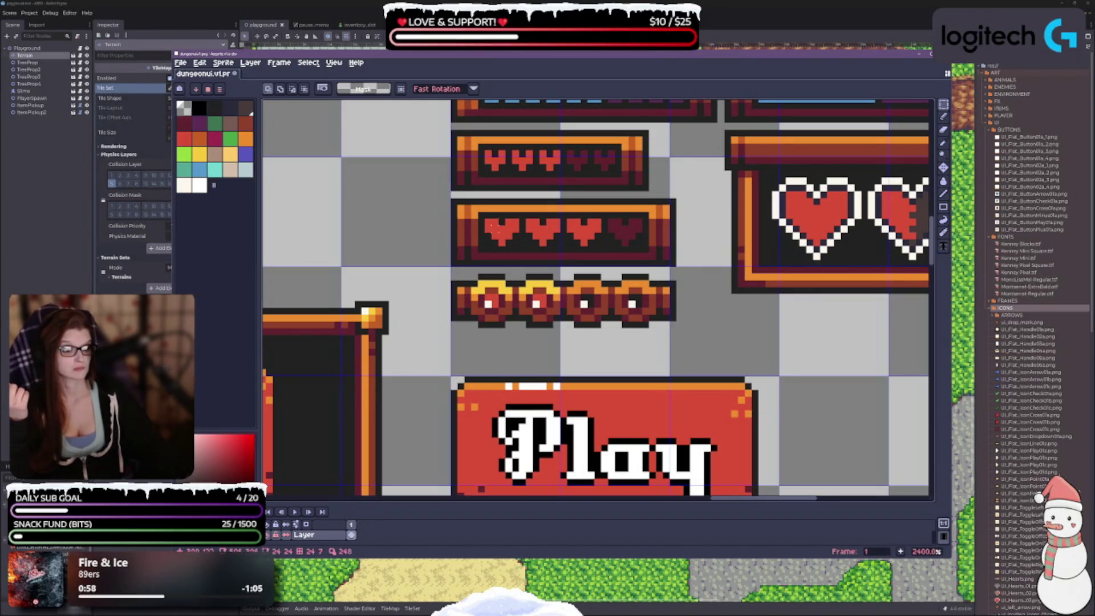
pyautogui.scroll(-8, 486, 320)
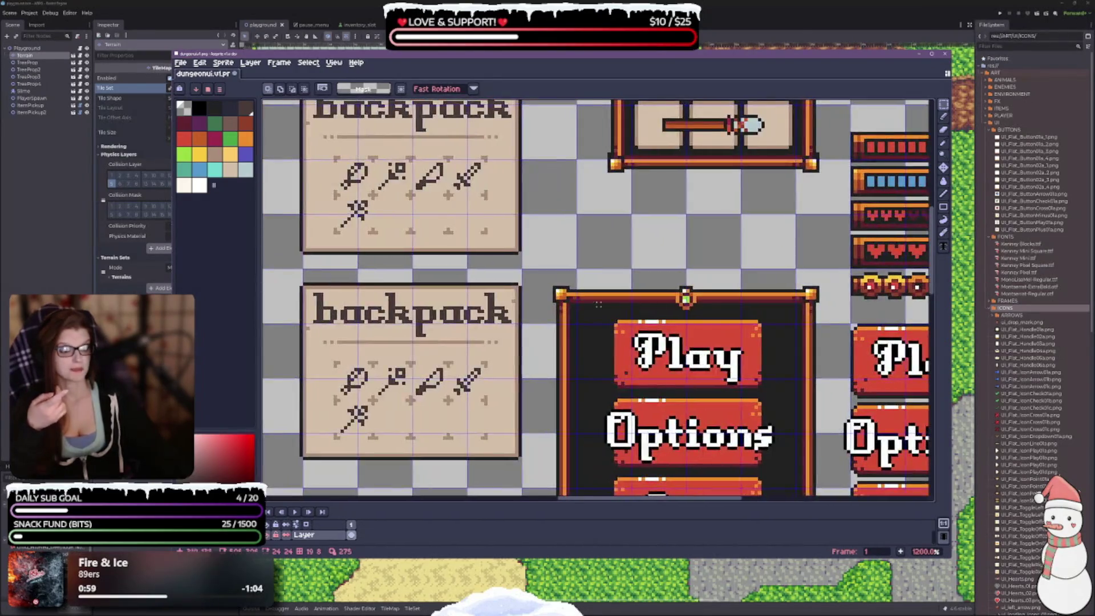
pyautogui.scroll(5, 695, 307)
pyautogui.scroll(-3, 695, 306)
pyautogui.hscroll(10, 694, 306)
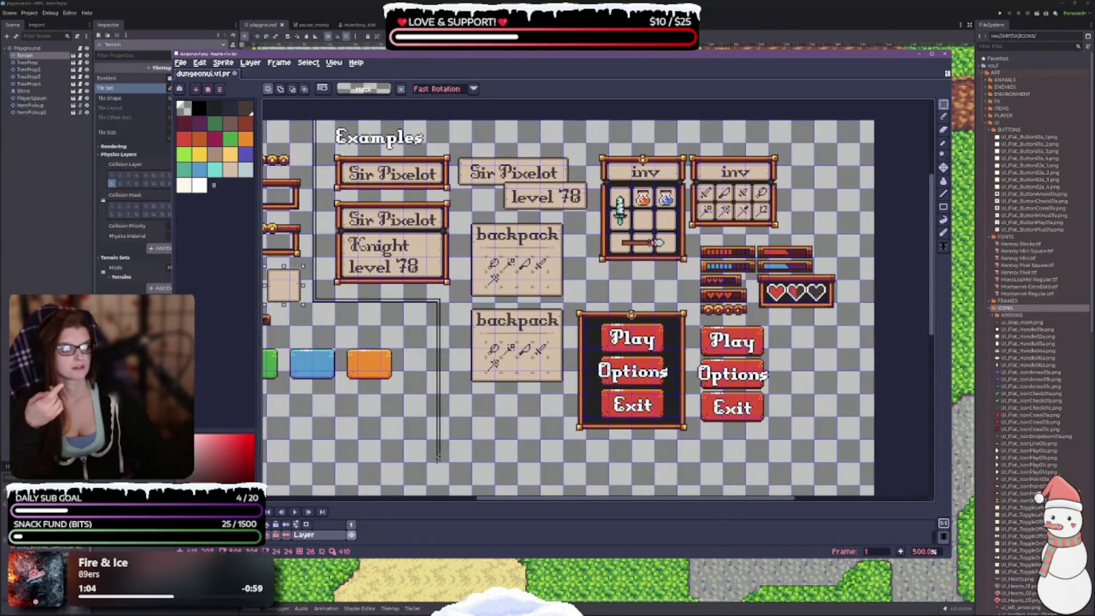
pyautogui.hscroll(-5, 682, 311)
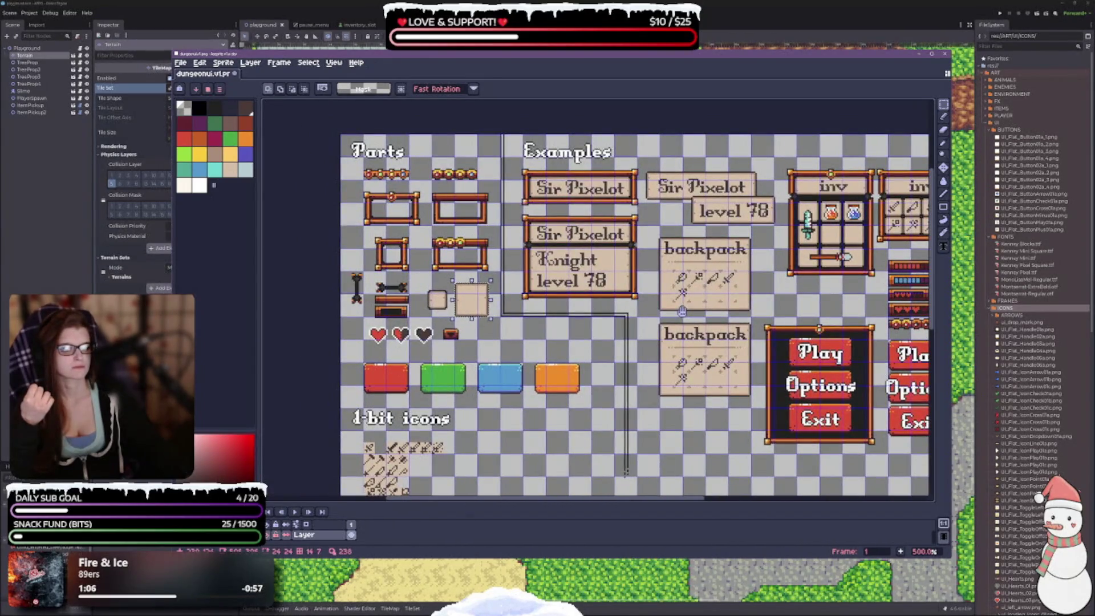
pyautogui.hscroll(9, 682, 310)
pyautogui.scroll(4, 627, 325)
pyautogui.hscroll(3, 627, 325)
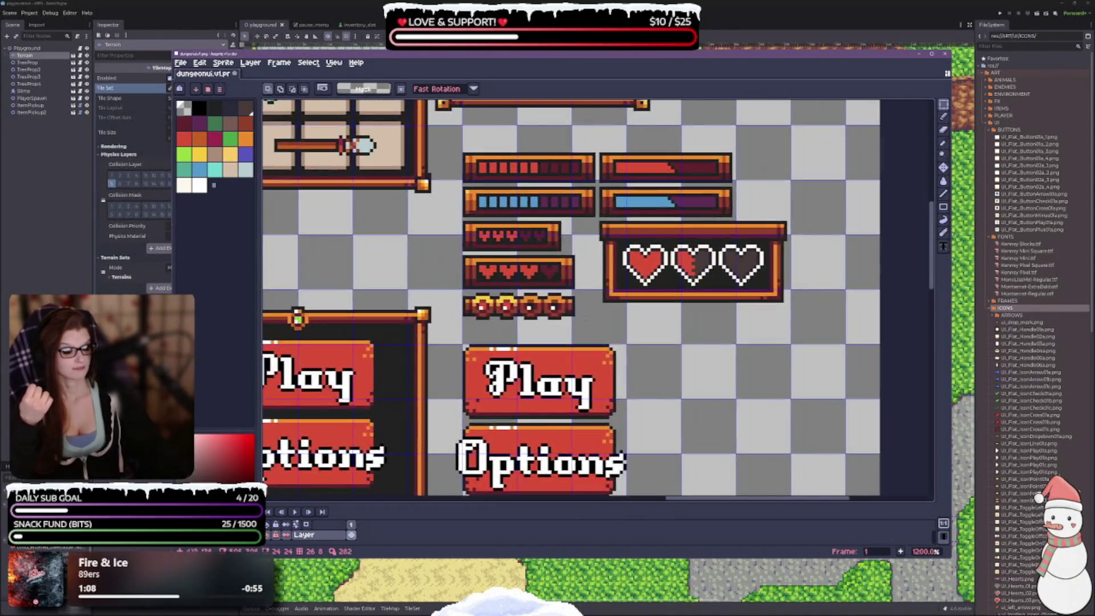
pyautogui.scroll(2, 562, 313)
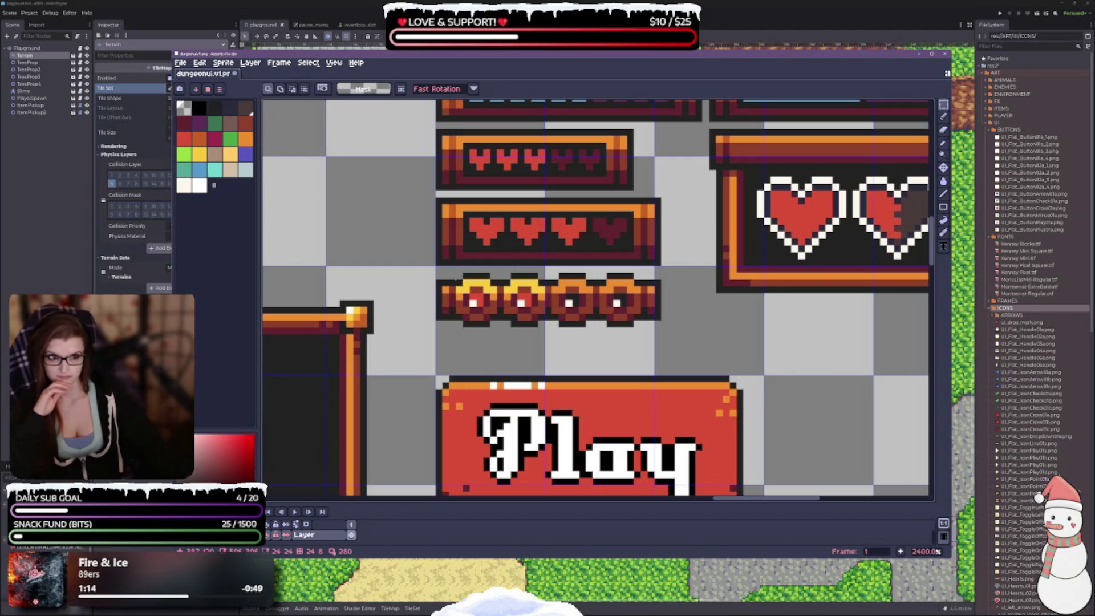
# Step: Select the filled bubble piece and export it as bar_bubble_filled.png
pyautogui.moveTo(456, 273)
pyautogui.mouseDown()
pyautogui.moveTo(486, 327)
pyautogui.moveTo(499, 329)
pyautogui.mouseUp()
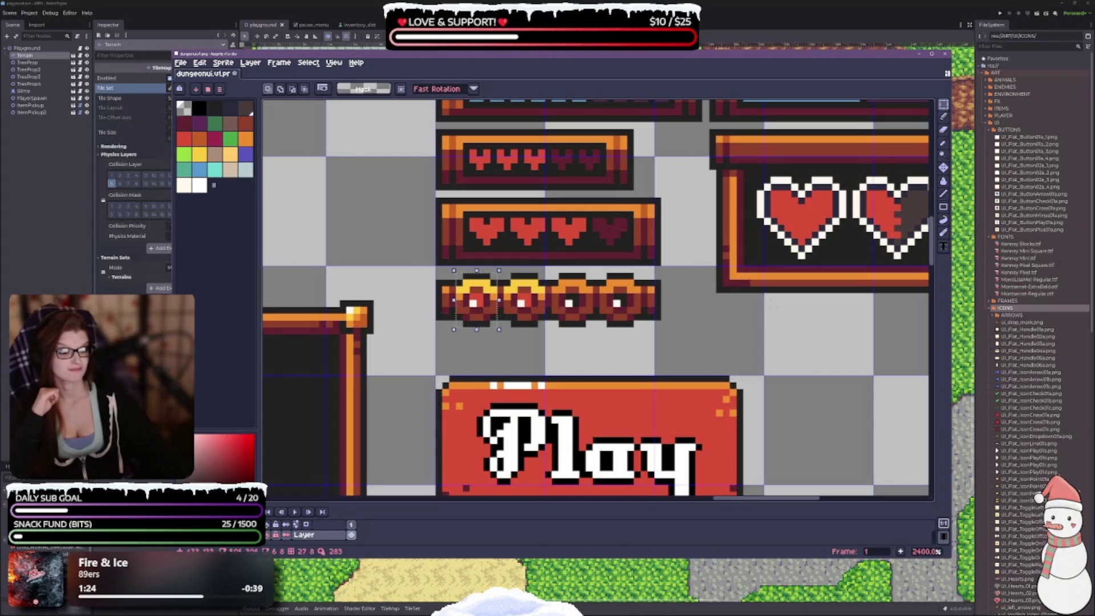
pyautogui.hotkey('ctrl', 'alt', 'shift', 's')
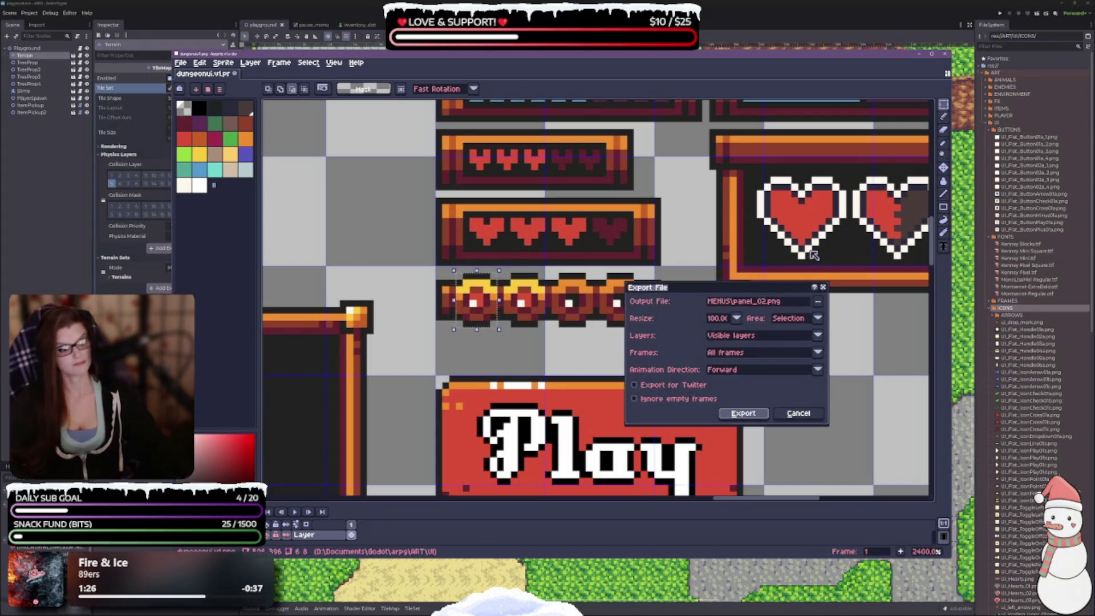
pyautogui.click(773, 300)
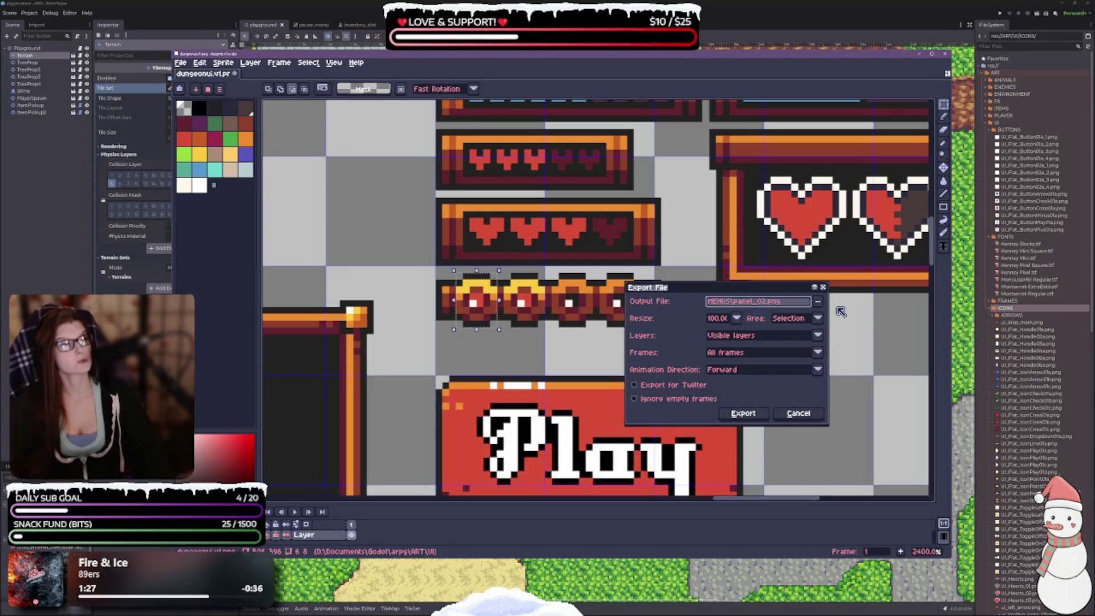
pyautogui.press('BackSpace')
pyautogui.press('BackSpace')
pyautogui.press('BackSpace')
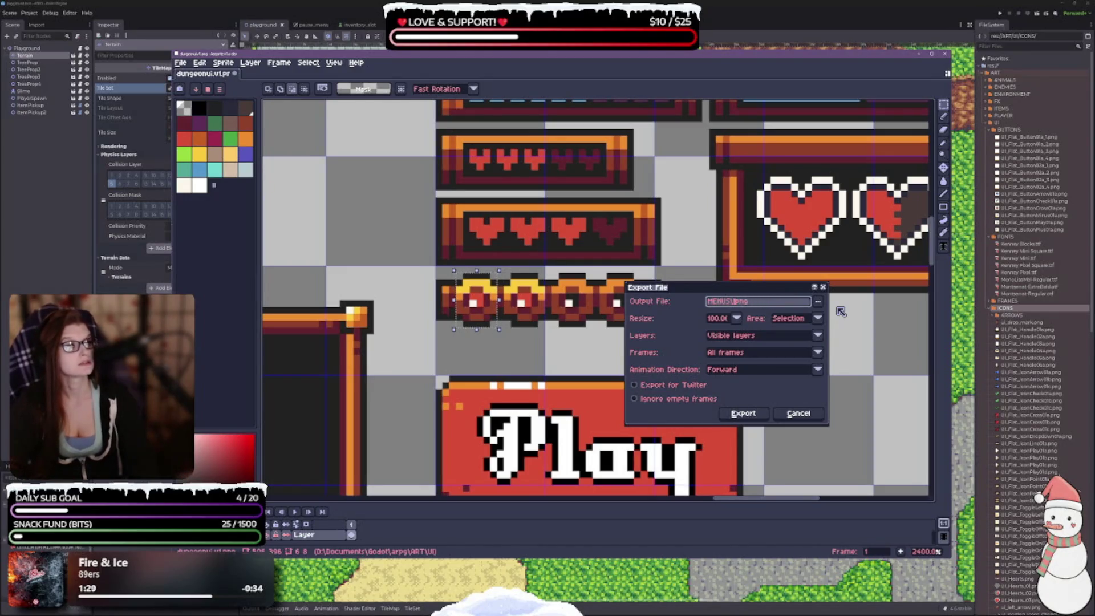
pyautogui.write('bar')
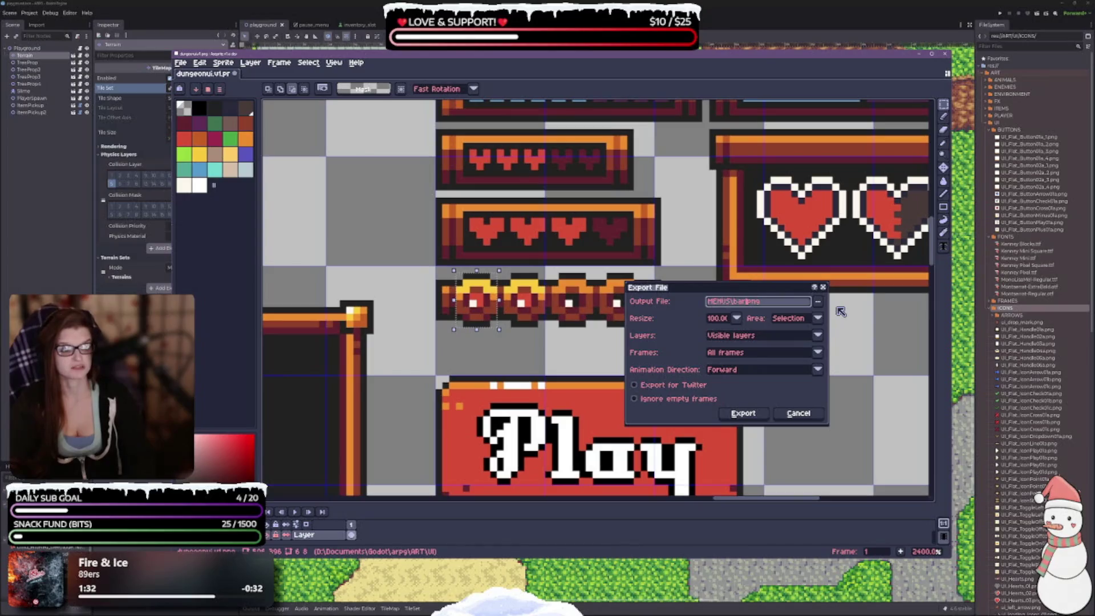
pyautogui.write('_')
pyautogui.write('bubble')
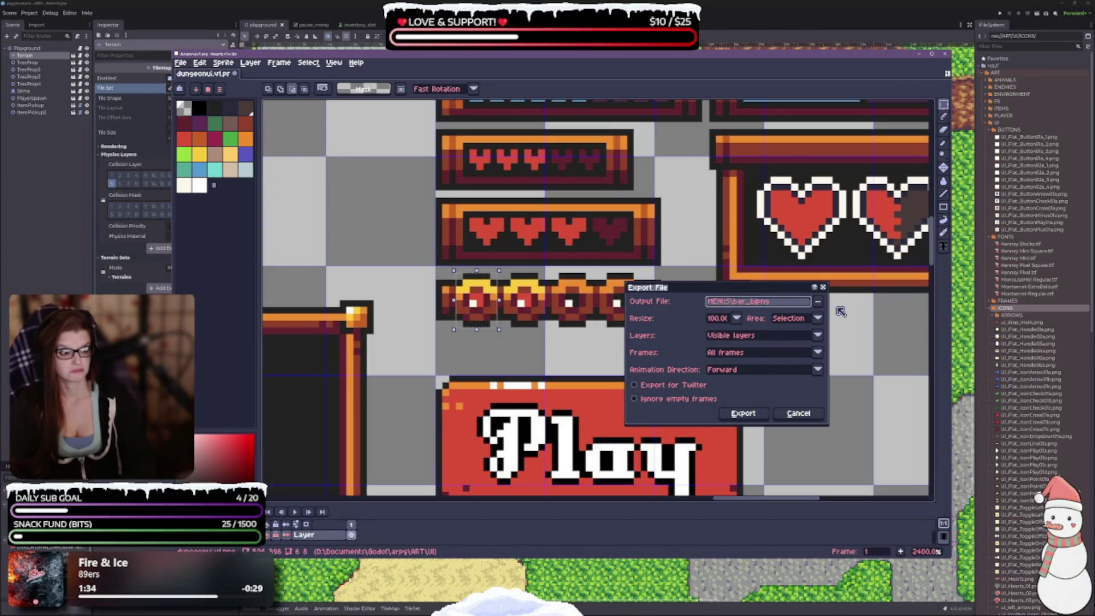
pyautogui.write('_filled')
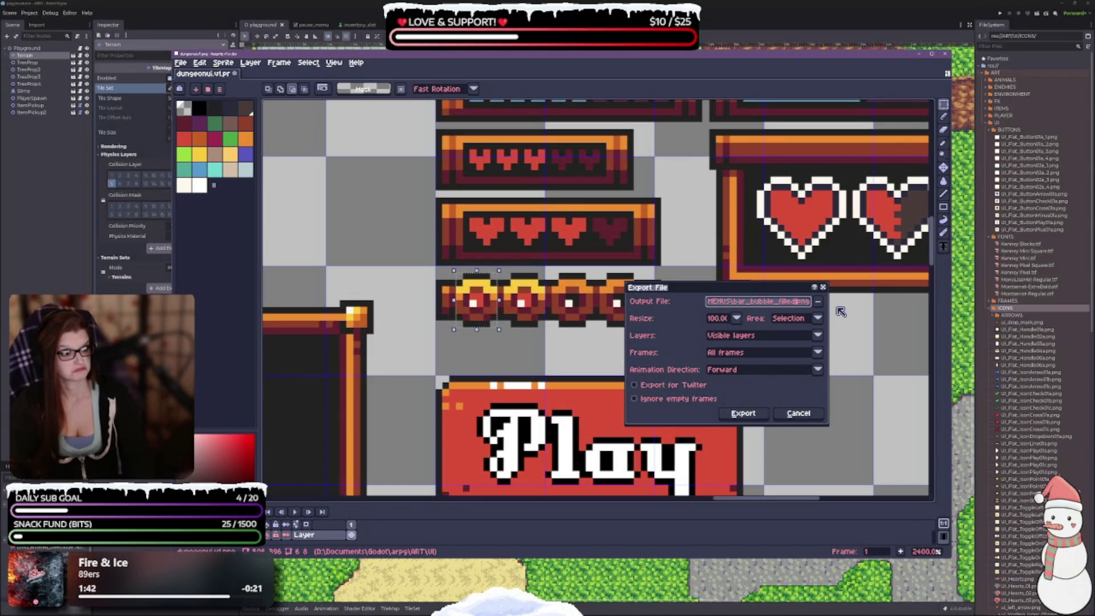
pyautogui.press('Return')
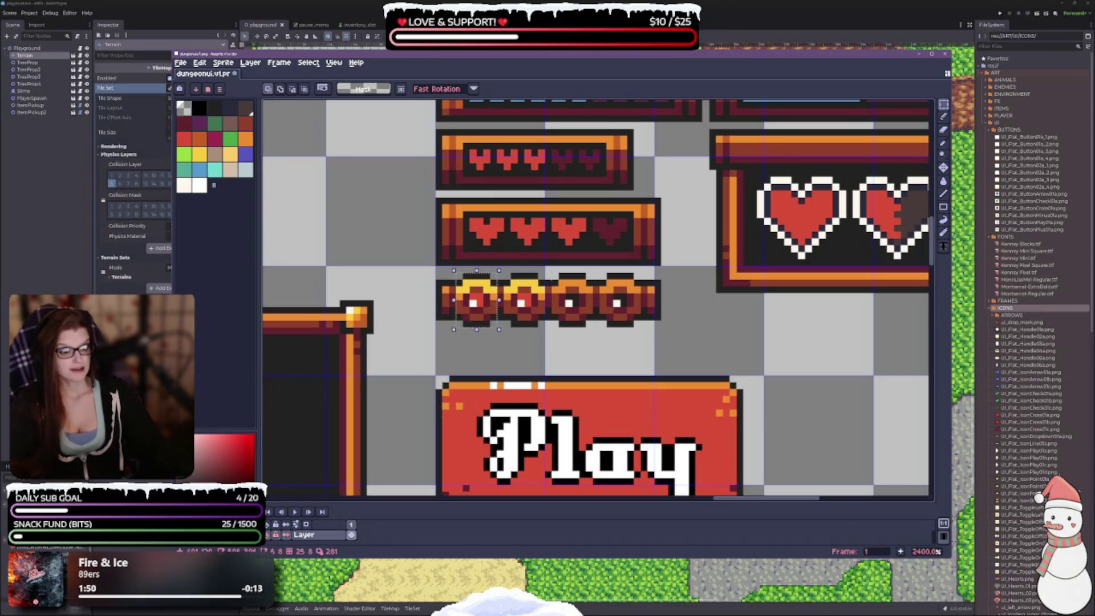
# Step: Select the darker empty bubble and export it as bar_bubble_empty.png
pyautogui.moveTo(554, 274)
pyautogui.mouseDown()
pyautogui.moveTo(566, 321)
pyautogui.moveTo(592, 326)
pyautogui.mouseUp()
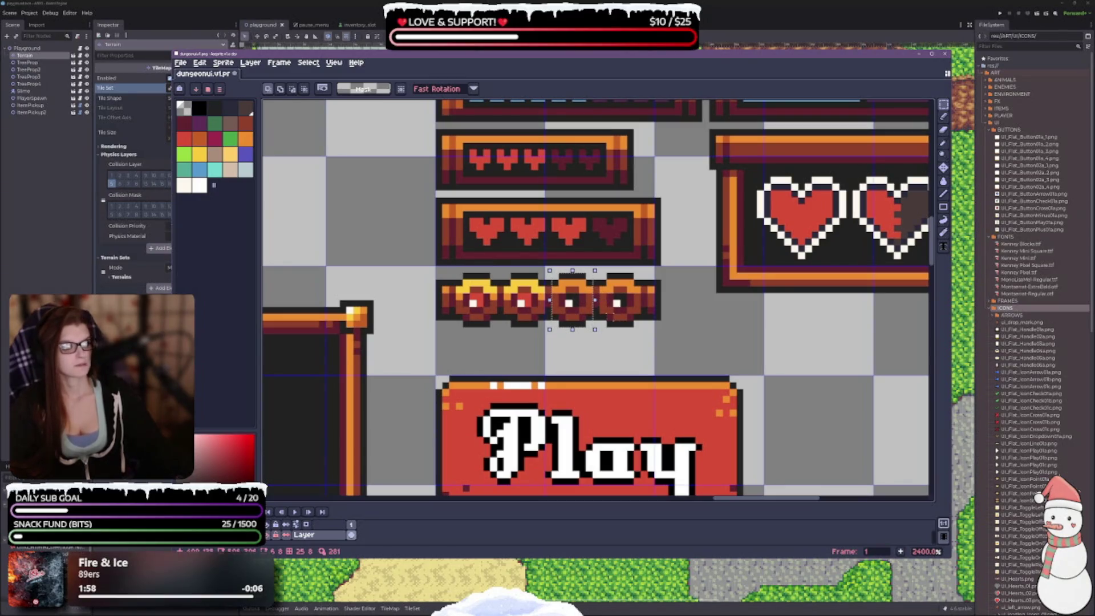
pyautogui.hotkey('ctrl', 'alt', 'shift', 's')
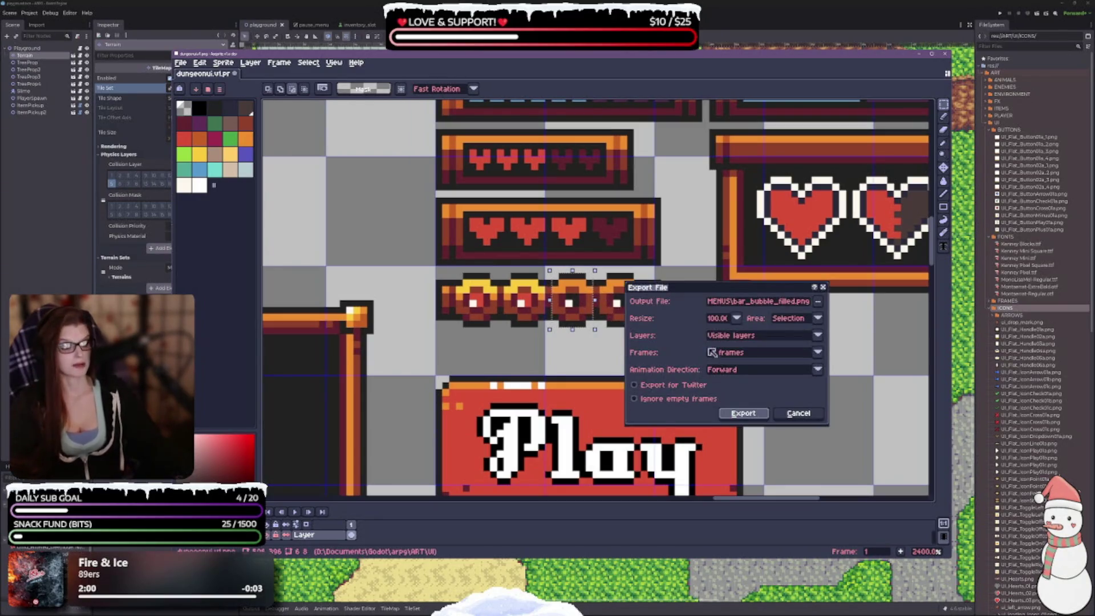
pyautogui.click(790, 304)
pyautogui.click(798, 302)
pyautogui.press('BackSpace')
pyautogui.press('BackSpace')
pyautogui.press('BackSpace')
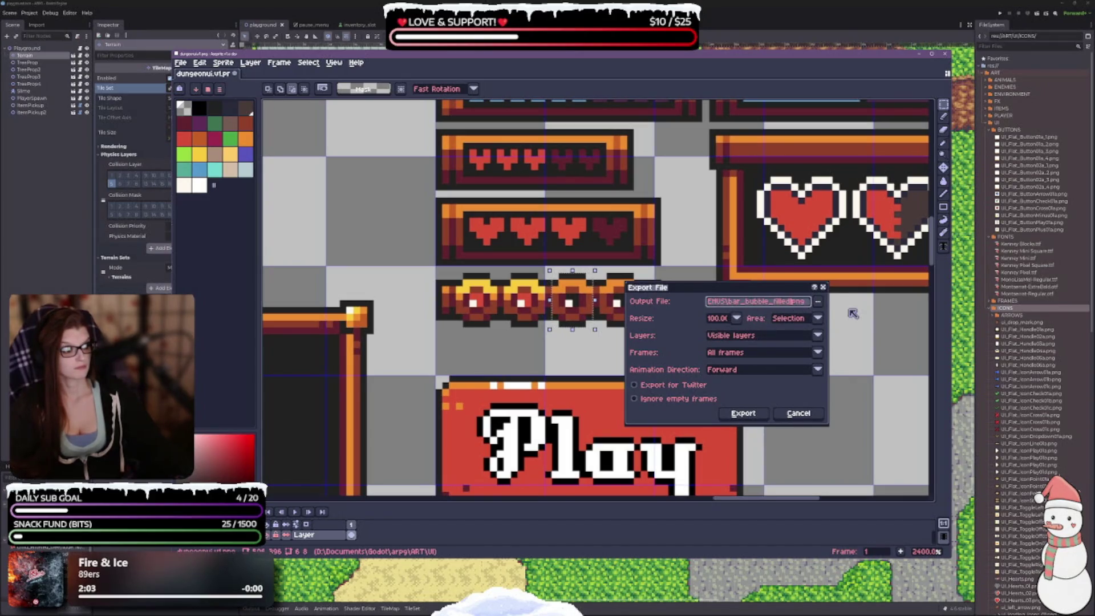
pyautogui.write('empty')
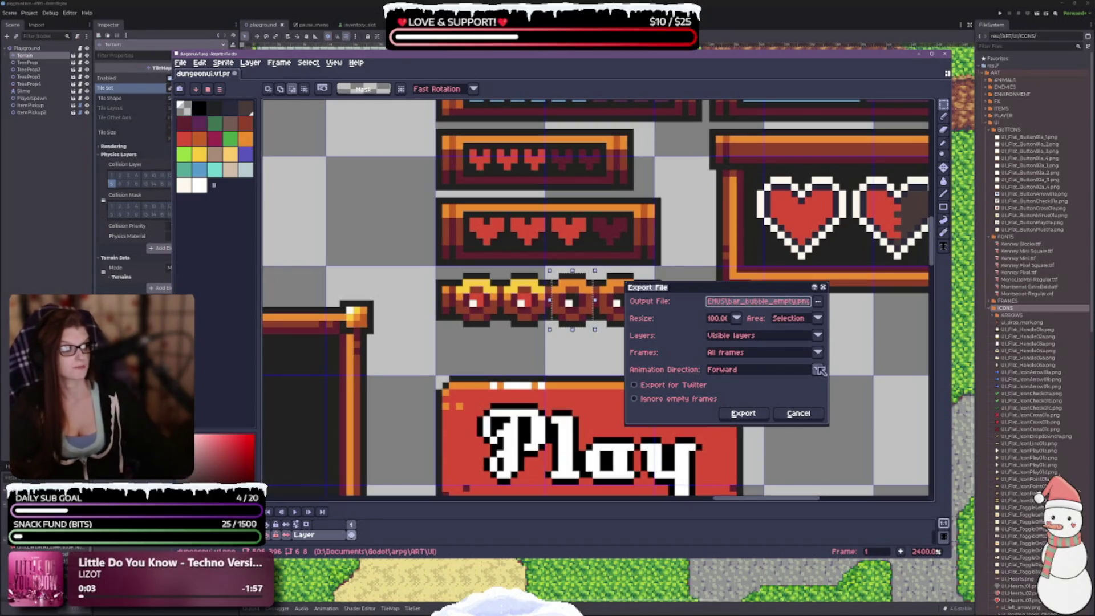
pyautogui.press('Return')
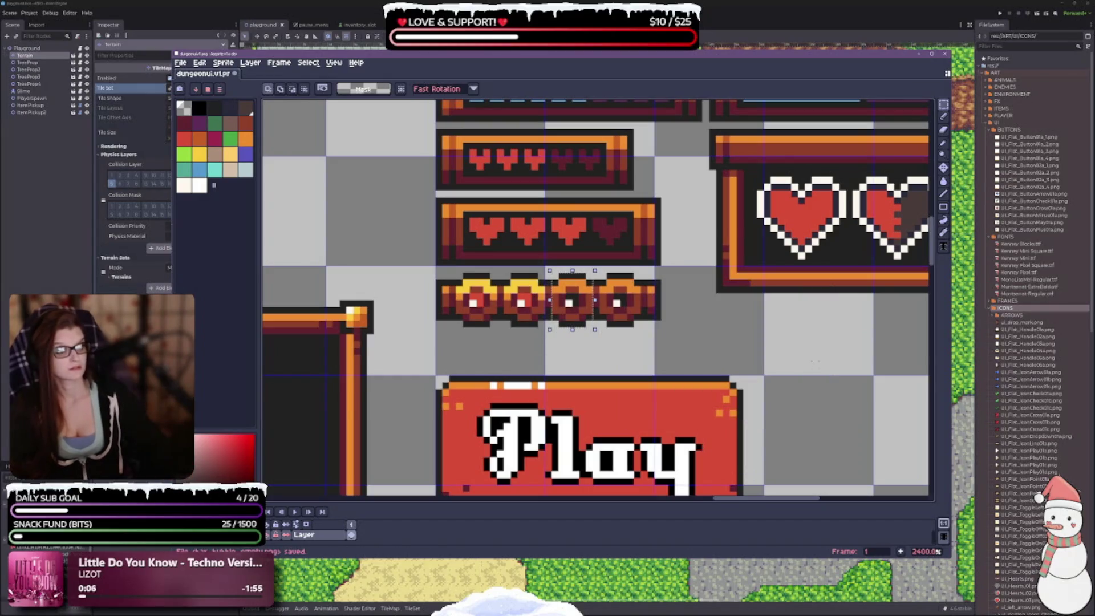
pyautogui.scroll(-3, 394, 319)
# Step: Zoom into the sheet's Parts section and marquee the gem-socket strip at its top
pyautogui.moveTo(326, 103)
pyautogui.mouseDown()
pyautogui.moveTo(497, 154)
pyautogui.moveTo(406, 381)
pyautogui.mouseUp()
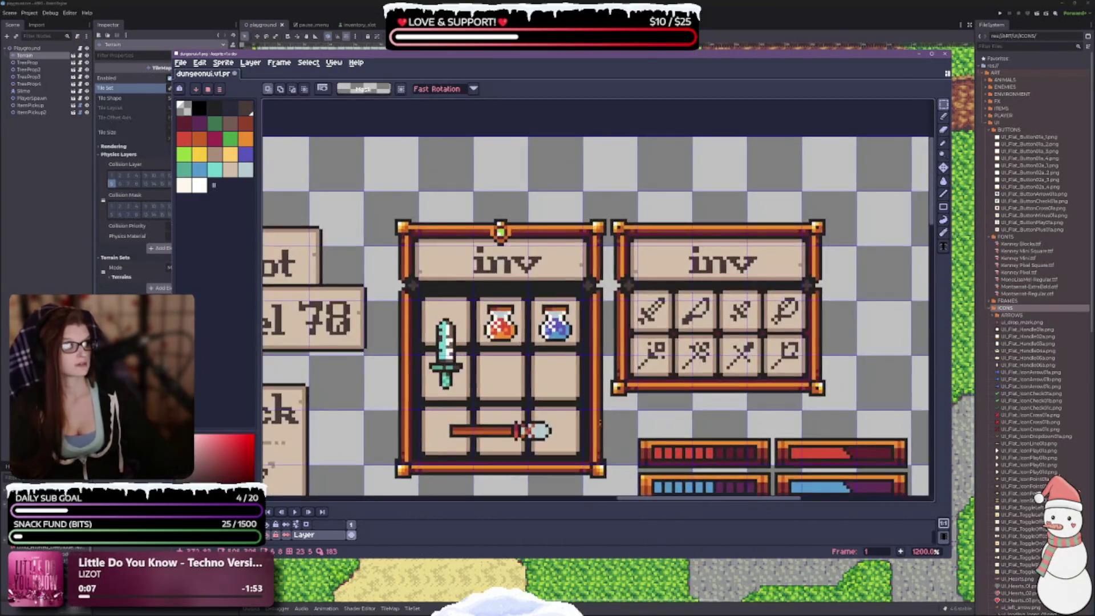
pyautogui.scroll(-6, 406, 381)
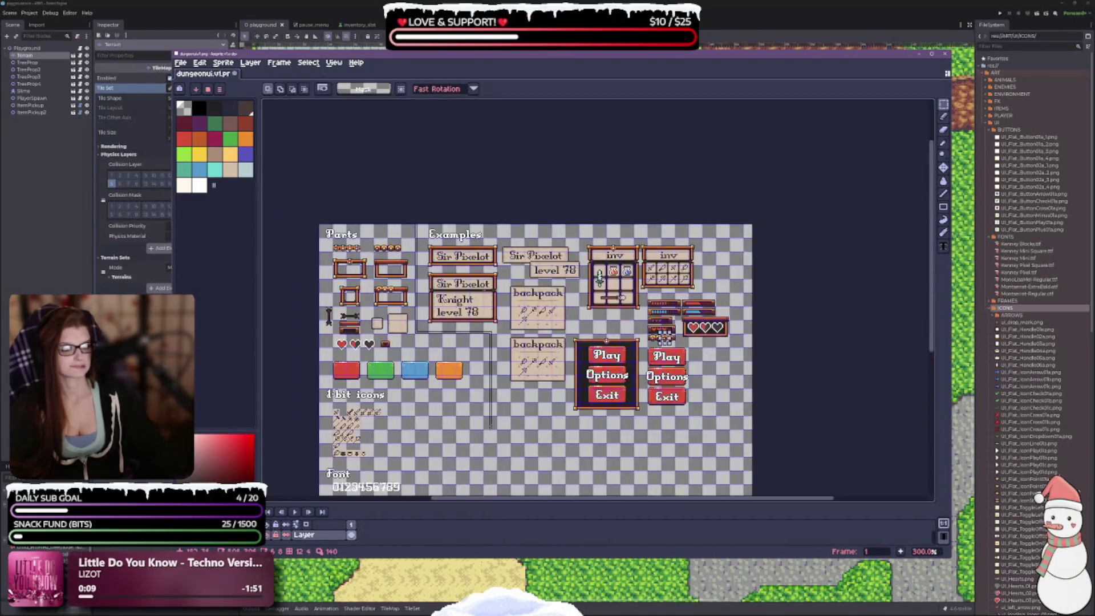
pyautogui.moveTo(522, 60)
pyautogui.mouseDown()
pyautogui.moveTo(545, 502)
pyautogui.moveTo(562, 372)
pyautogui.moveTo(560, 481)
pyautogui.moveTo(512, 296)
pyautogui.moveTo(520, 57)
pyautogui.mouseUp()
pyautogui.scroll(-3, 448, 209)
pyautogui.scroll(6, 448, 208)
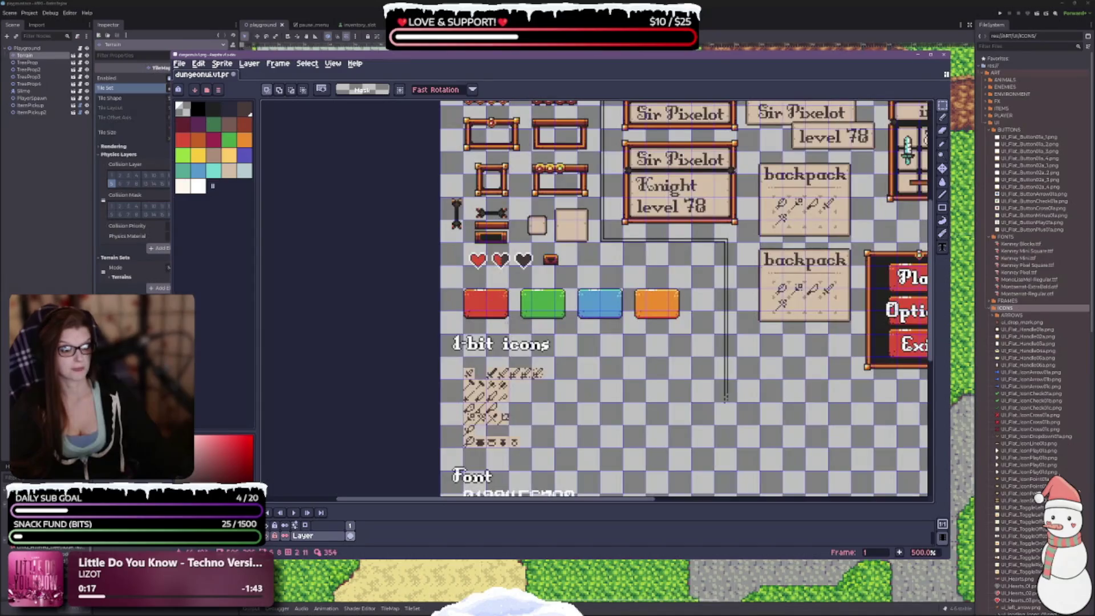
pyautogui.scroll(2, 546, 347)
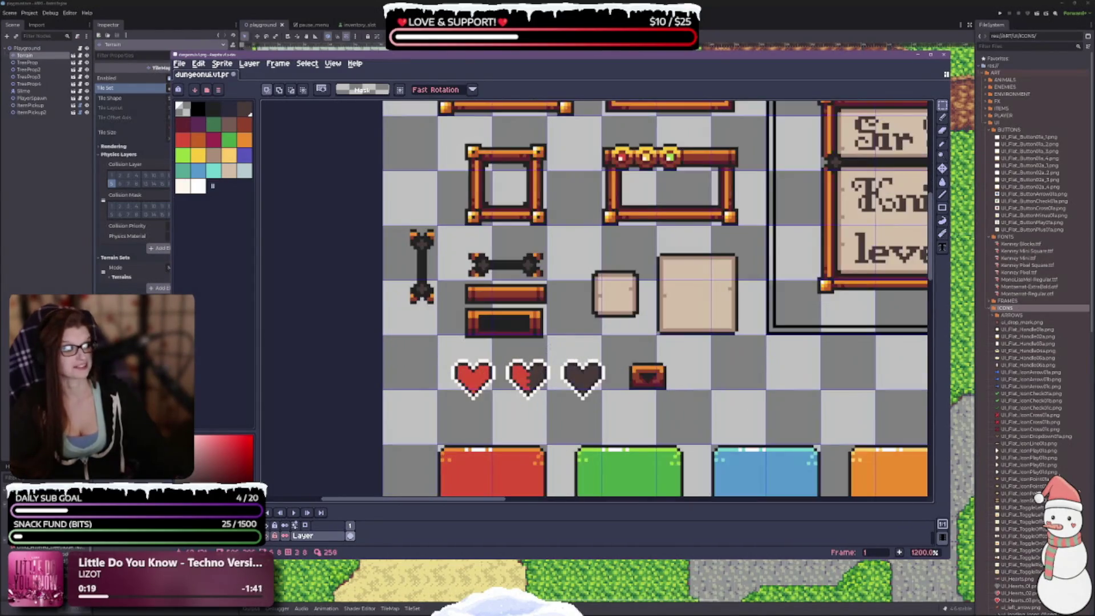
pyautogui.scroll(1, 552, 325)
pyautogui.scroll(-2, 553, 325)
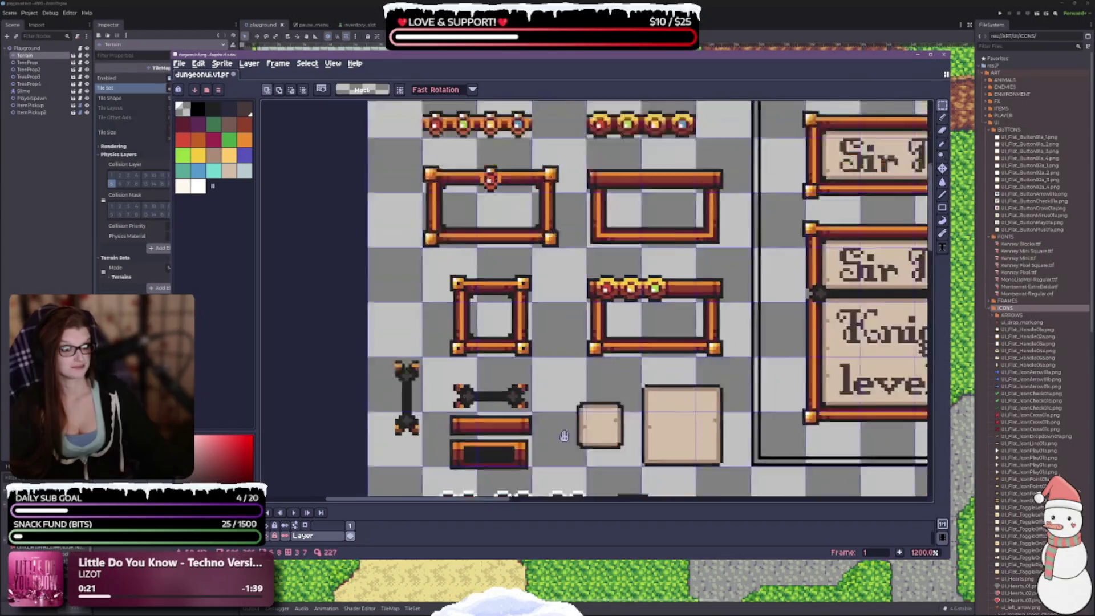
pyautogui.scroll(2, 466, 223)
pyautogui.scroll(1, 460, 291)
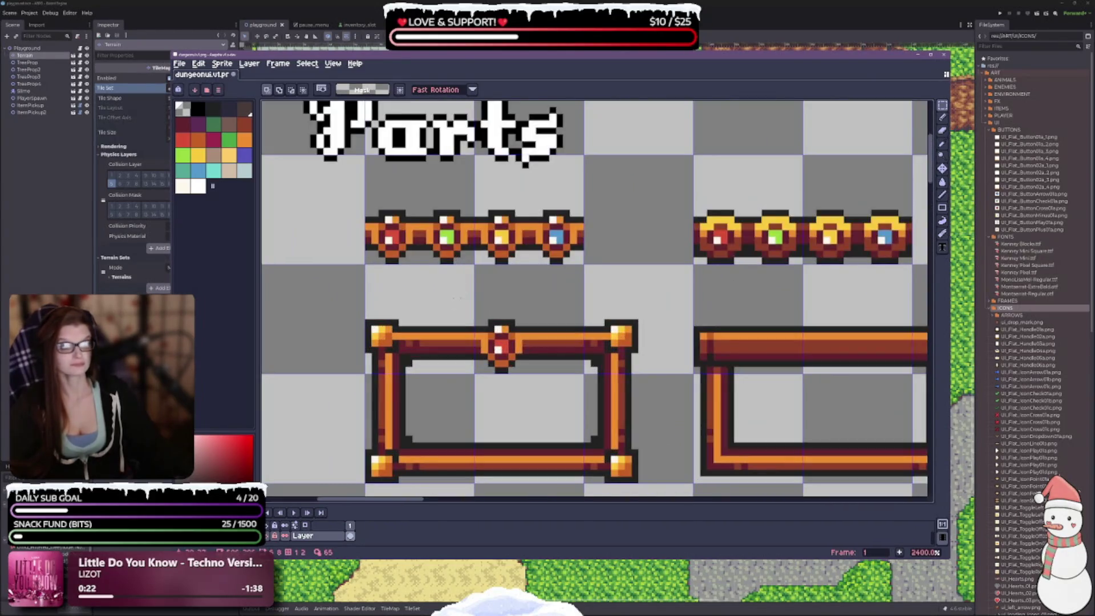
pyautogui.moveTo(363, 209)
pyautogui.mouseDown()
pyautogui.moveTo(510, 266)
pyautogui.moveTo(585, 267)
pyautogui.mouseUp()
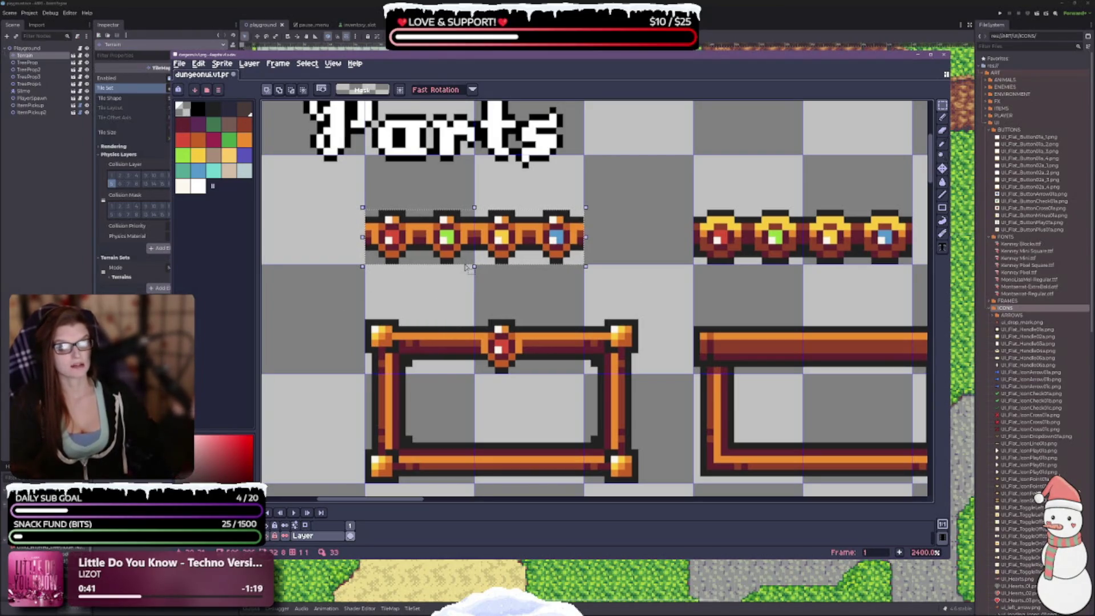
pyautogui.scroll(-6, 546, 293)
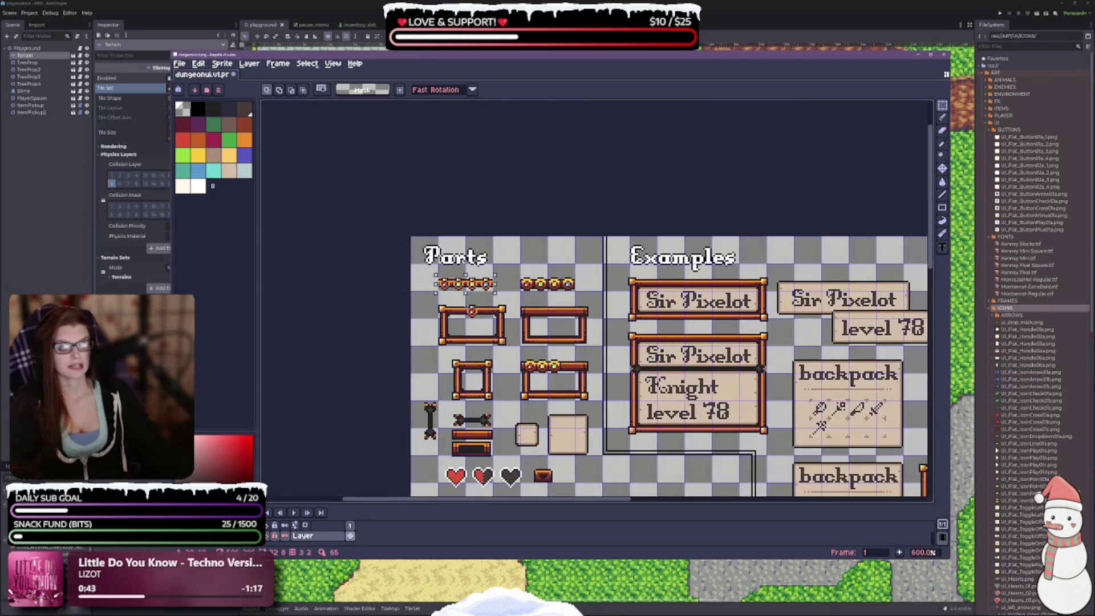
pyautogui.moveTo(547, 294)
pyautogui.mouseDown()
pyautogui.moveTo(450, 167)
pyautogui.moveTo(381, 164)
pyautogui.mouseUp()
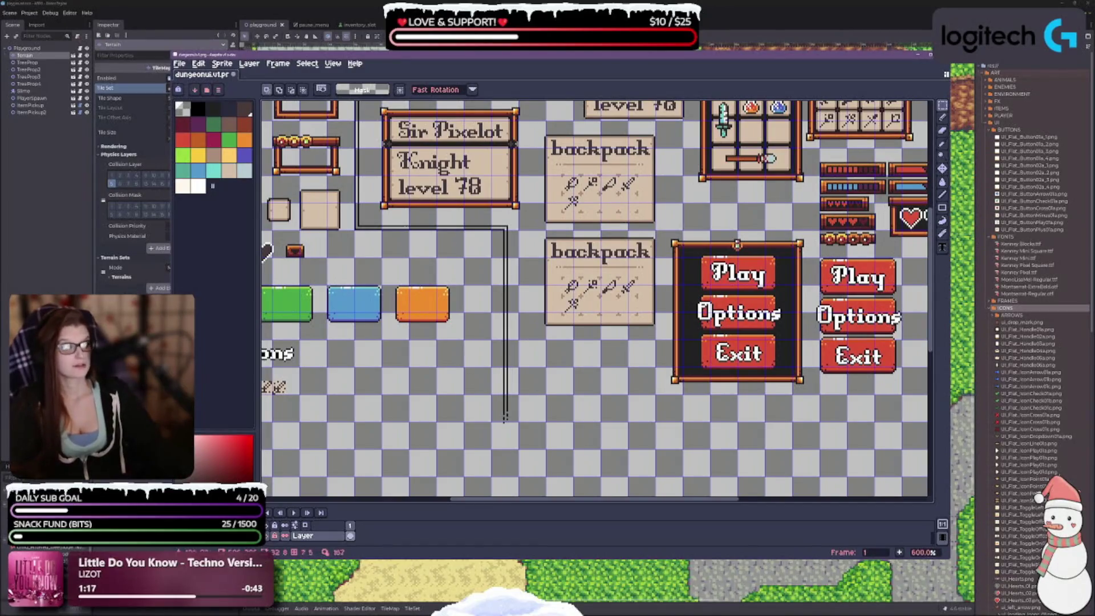
pyautogui.moveTo(505, 418); pyautogui.dragTo(644, 471)
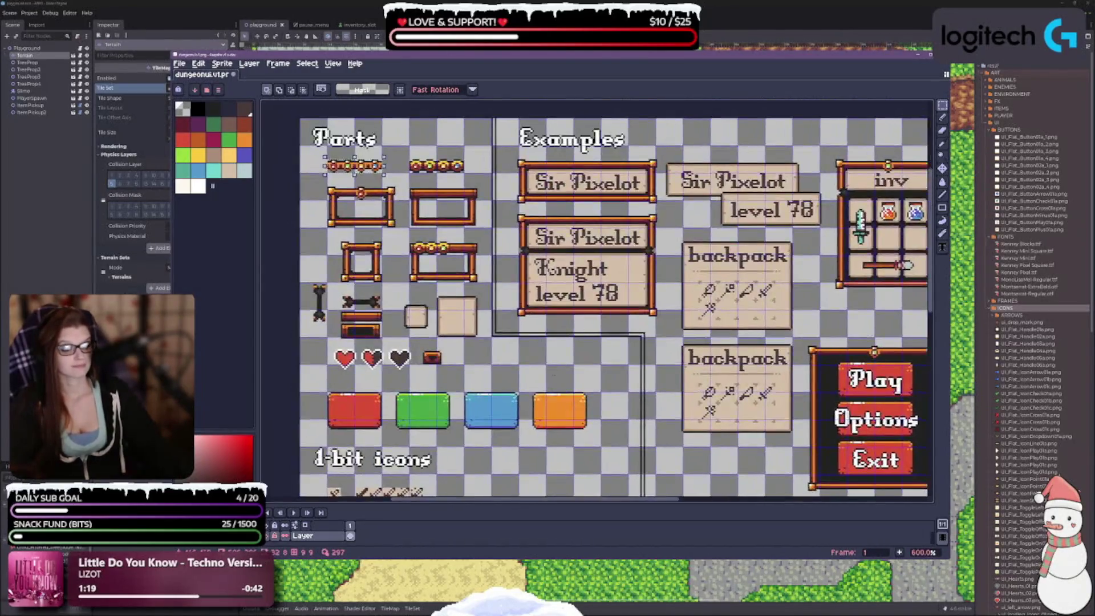
pyautogui.scroll(4, 432, 195)
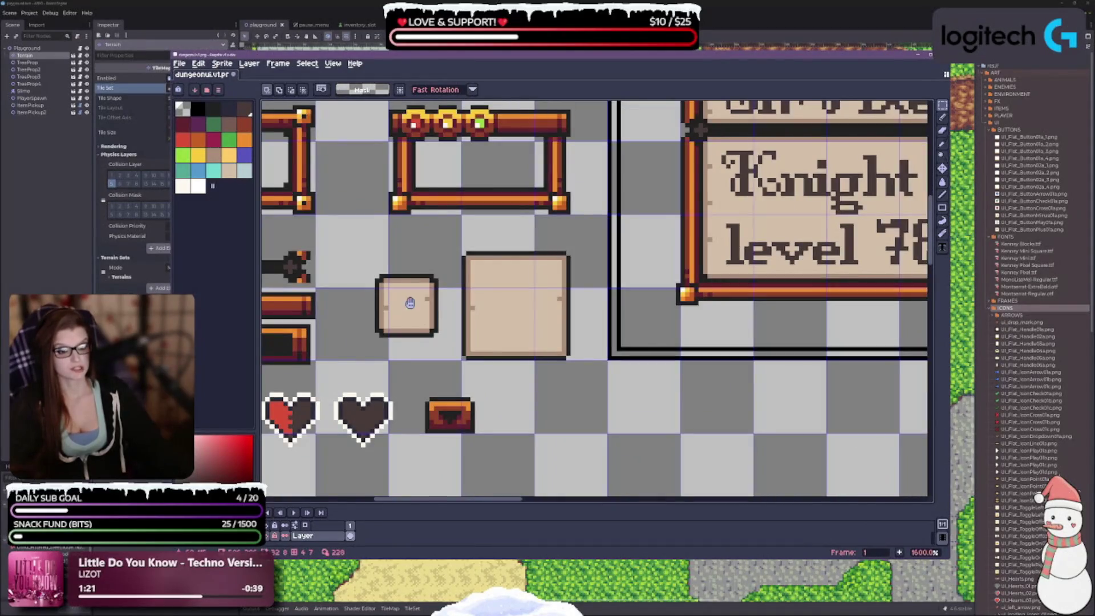
pyautogui.moveTo(409, 303); pyautogui.dragTo(555, 391)
pyautogui.moveTo(479, 147); pyautogui.dragTo(525, 410)
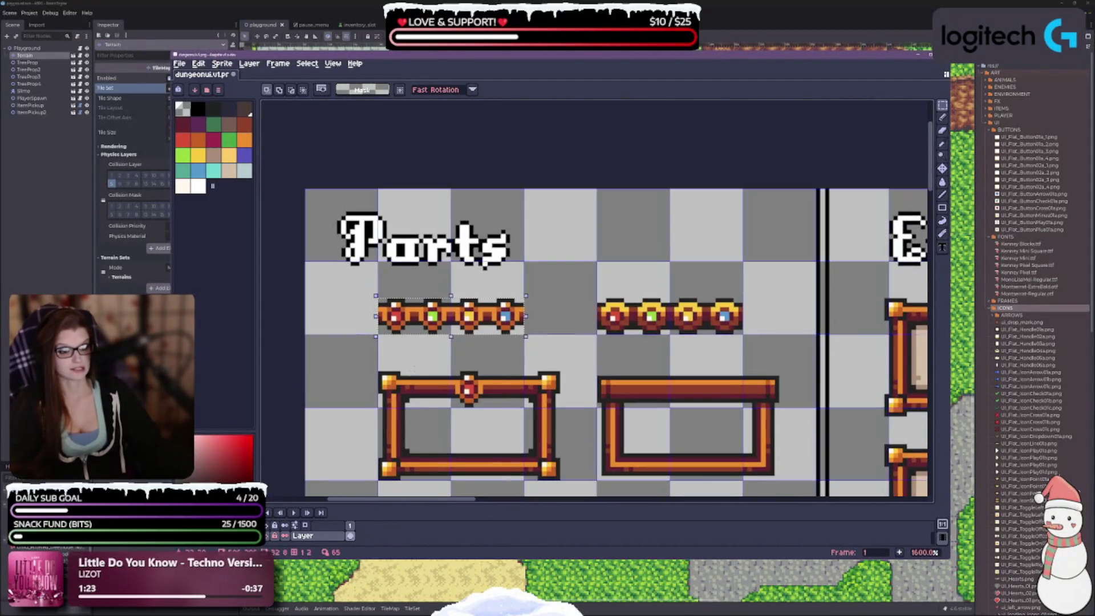
pyautogui.moveTo(496, 330); pyautogui.dragTo(535, 357)
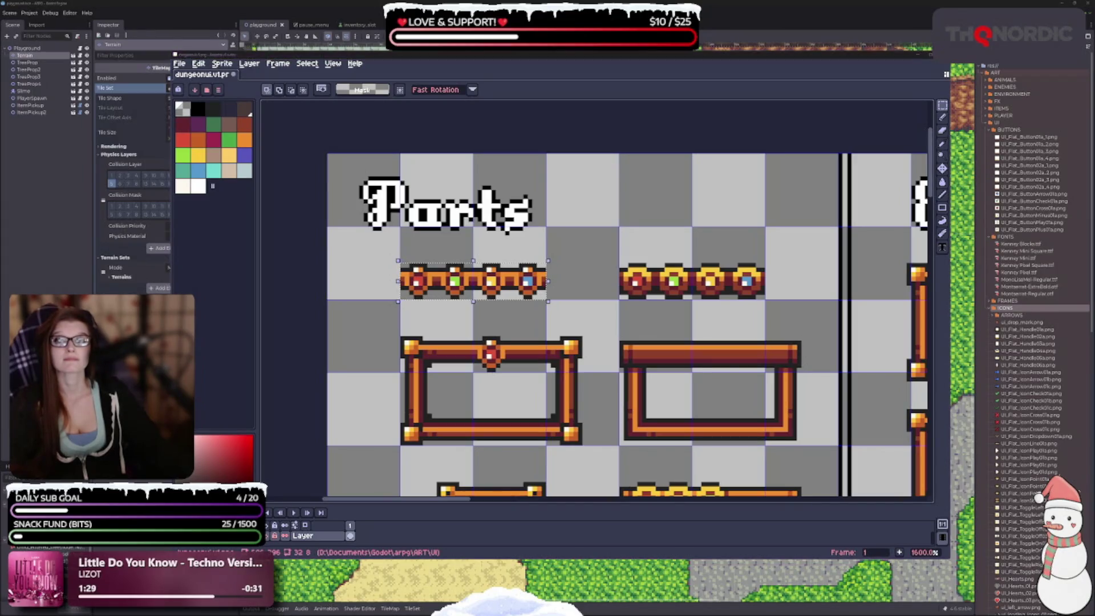
pyautogui.hotkey('ctrl', 'd')
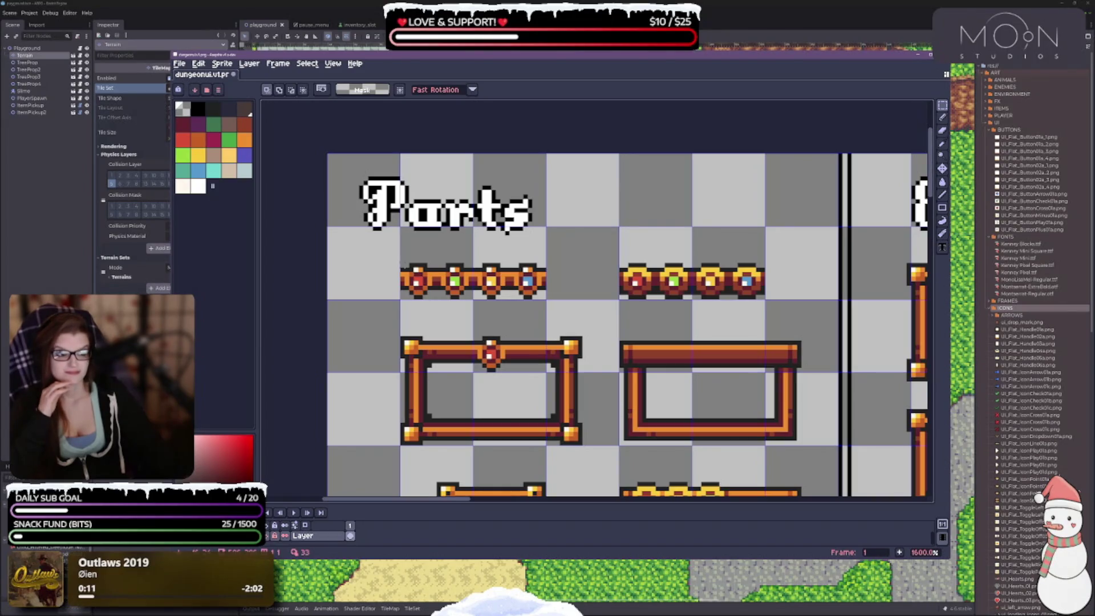
# Step: Zoom and pan back onto the Parts gem-socket strips and the orange frame topped with a red gem
pyautogui.scroll(-3, 491, 242)
pyautogui.scroll(-1, 491, 242)
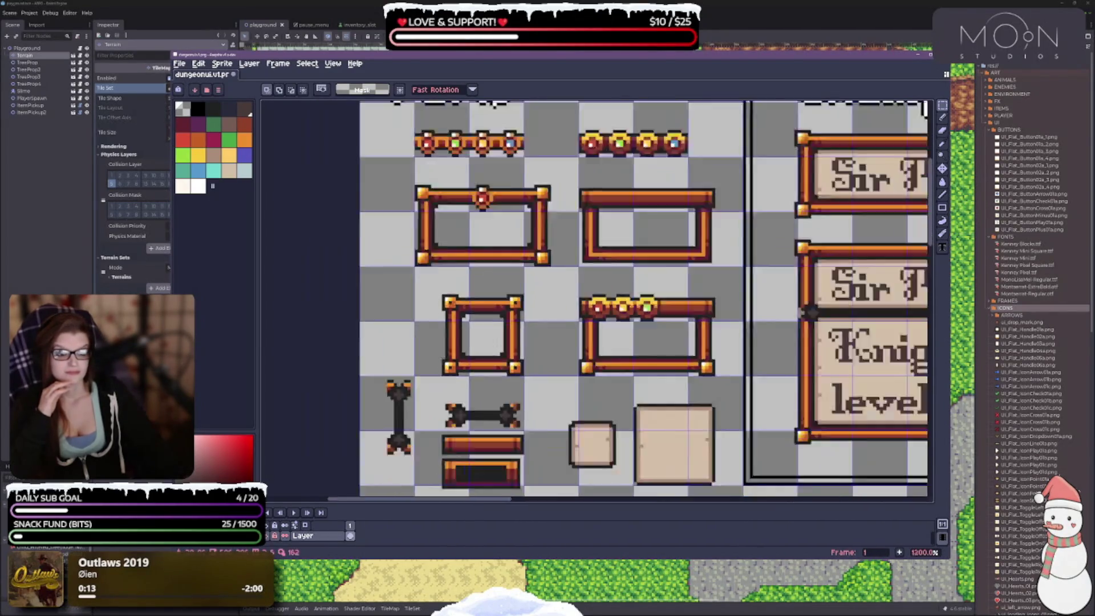
pyautogui.scroll(-2, 491, 242)
pyautogui.scroll(4, 491, 241)
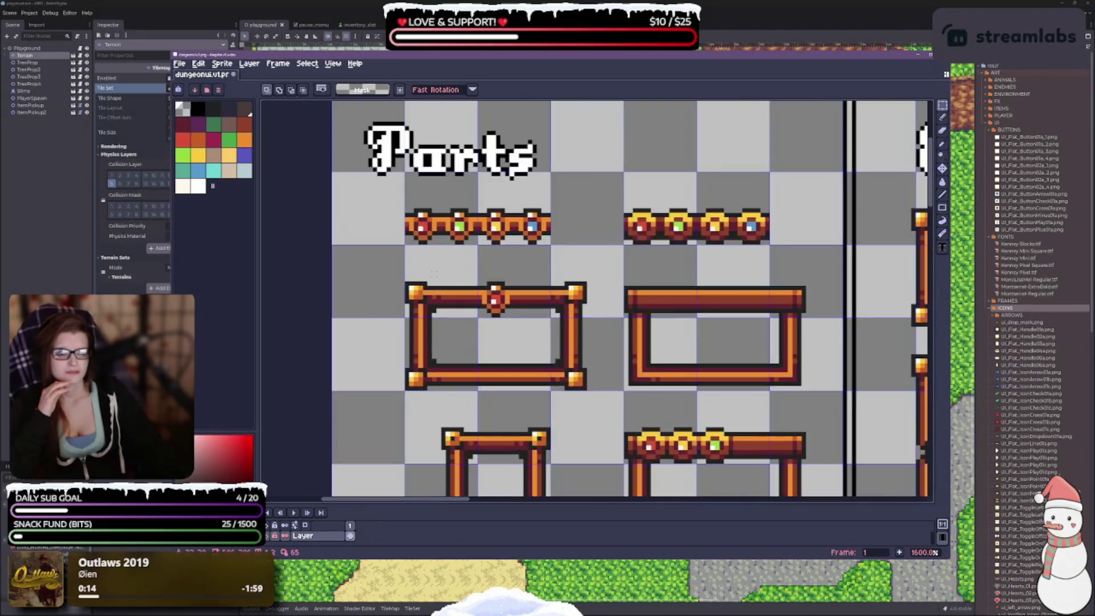
pyautogui.scroll(2, 448, 268)
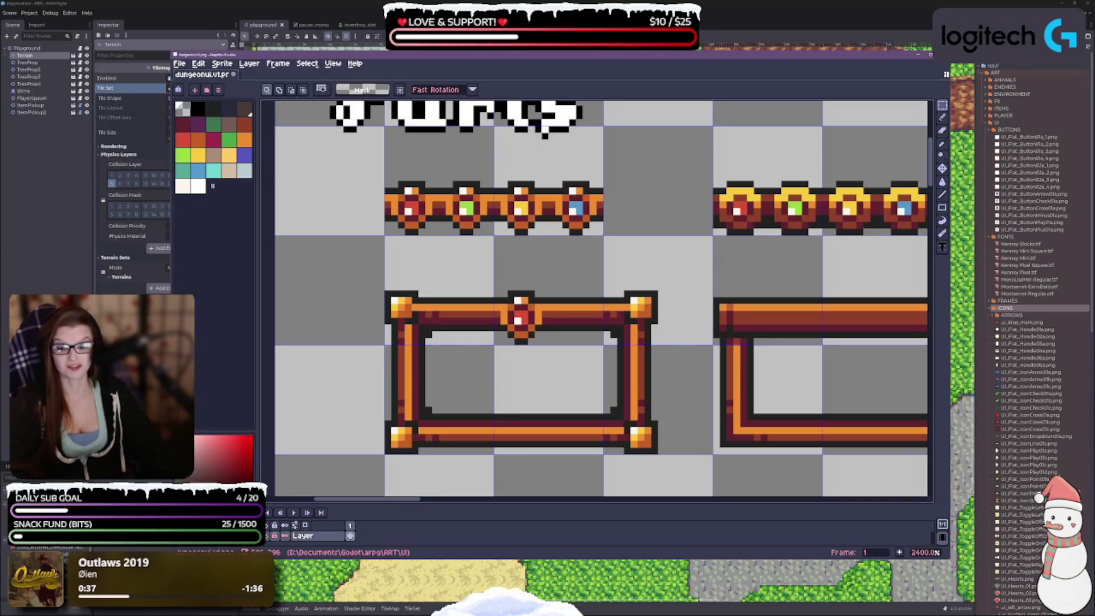
pyautogui.moveTo(468, 343)
pyautogui.mouseDown()
pyautogui.moveTo(438, 312)
pyautogui.moveTo(449, 329)
pyautogui.mouseUp()
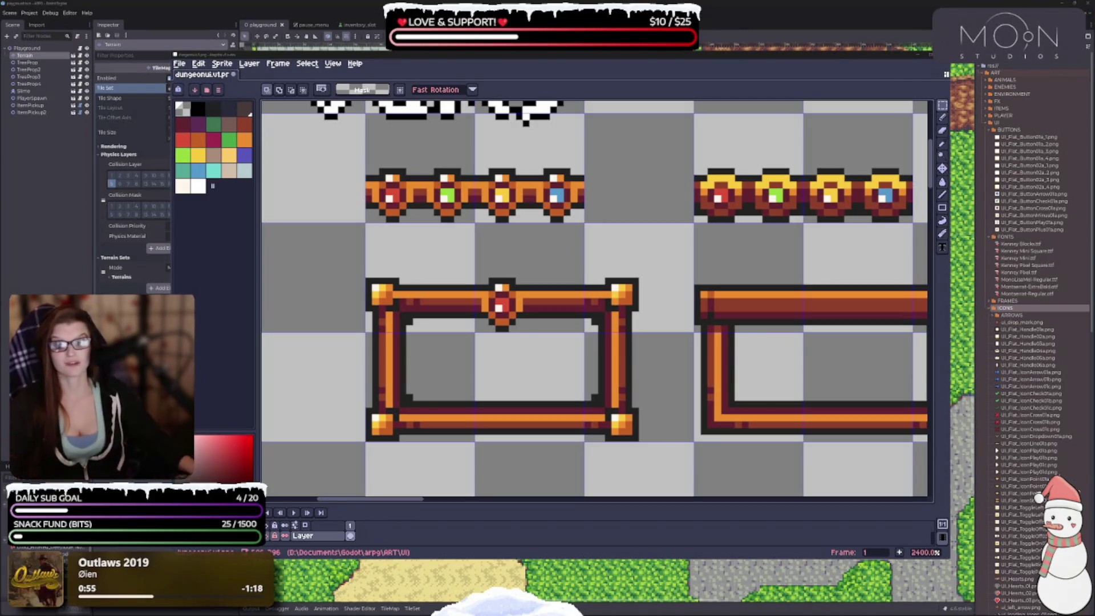
pyautogui.moveTo(411, 325); pyautogui.dragTo(421, 240)
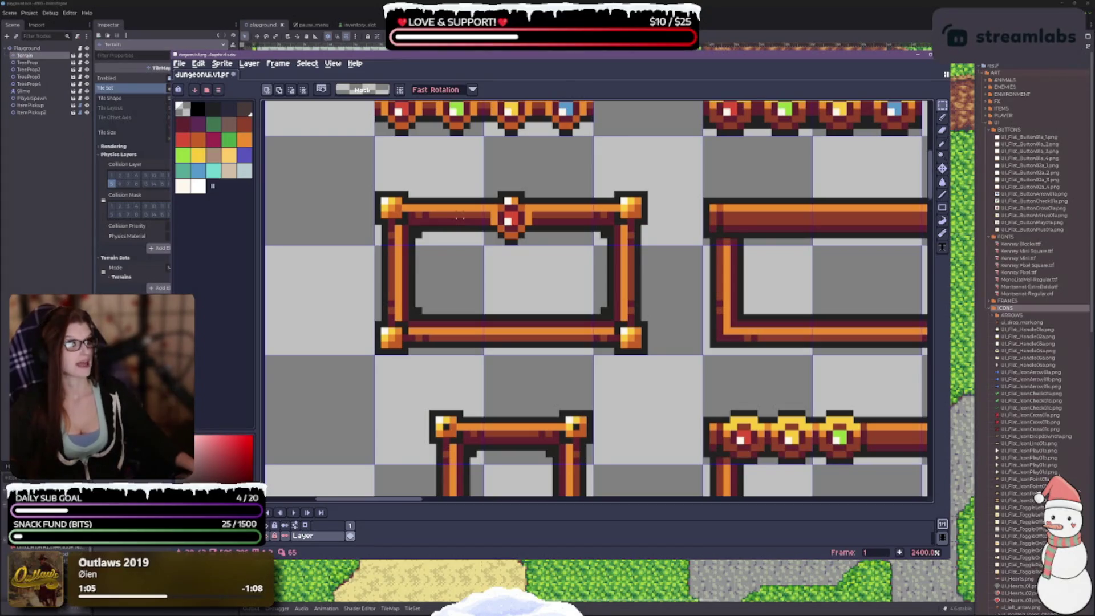
pyautogui.scroll(-1, 461, 215)
pyautogui.scroll(3, 435, 324)
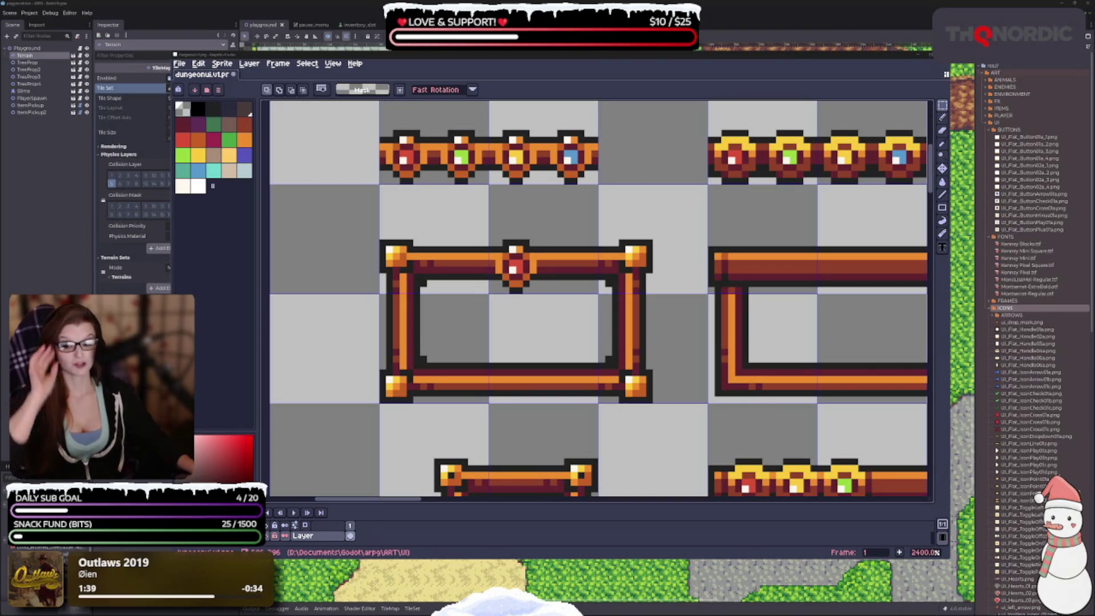
pyautogui.moveTo(480, 319)
pyautogui.mouseDown()
pyautogui.moveTo(464, 253)
pyautogui.moveTo(491, 333)
pyautogui.moveTo(505, 441)
pyautogui.mouseUp()
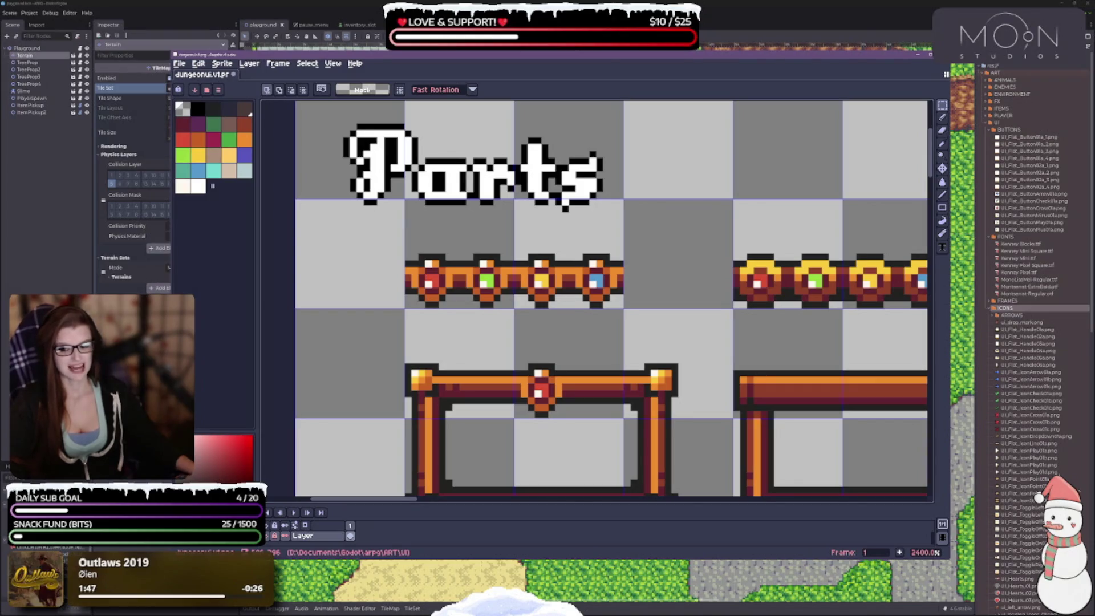
pyautogui.moveTo(570, 285); pyautogui.dragTo(551, 266)
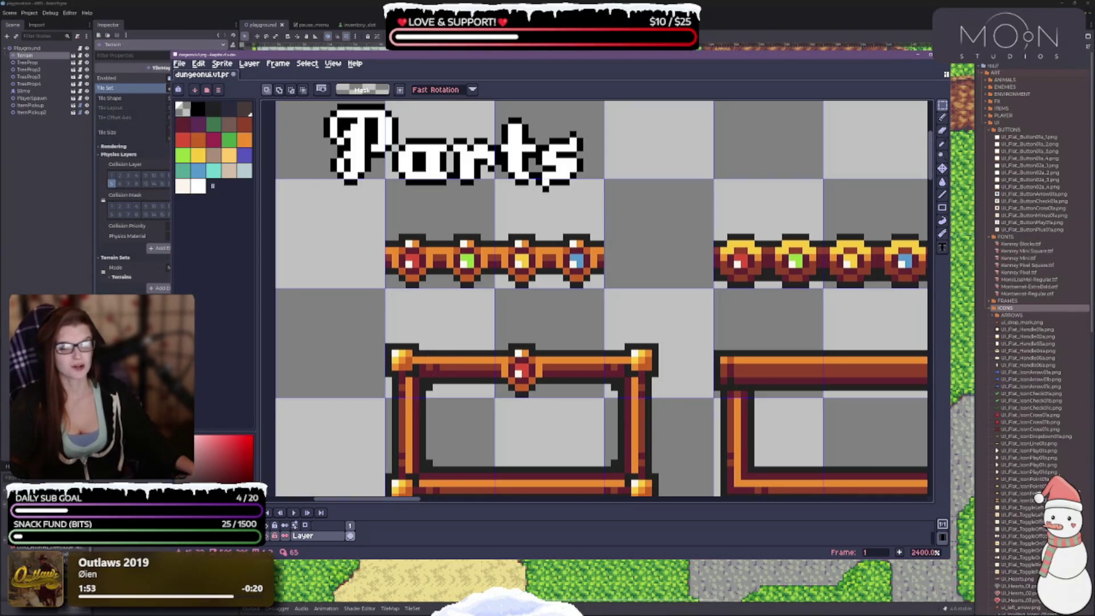
pyautogui.scroll(-5, 599, 297)
pyautogui.scroll(4, 599, 296)
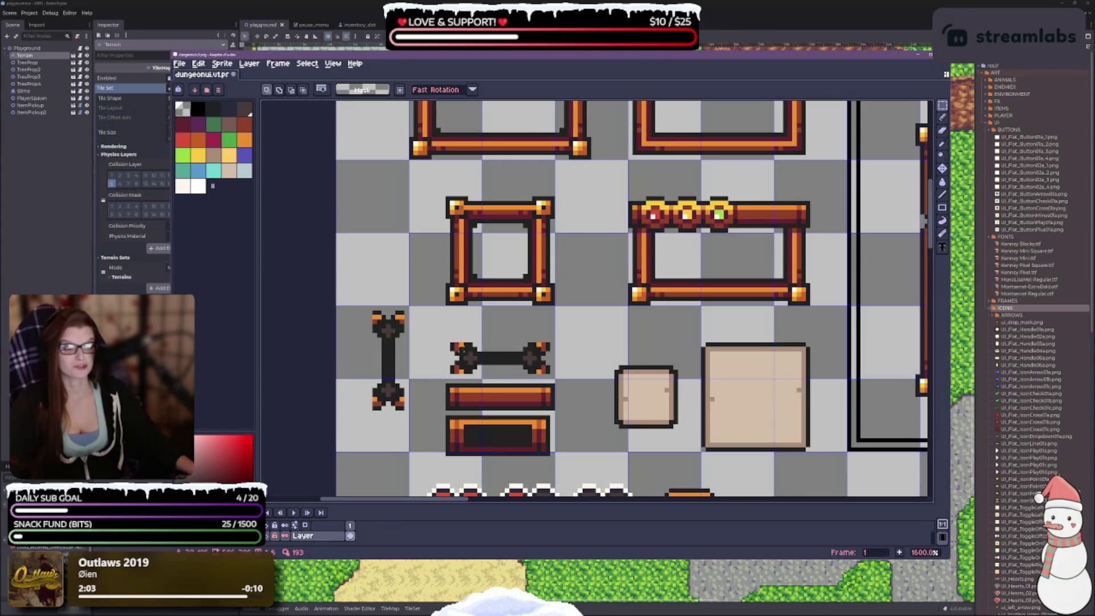
pyautogui.scroll(-1, 439, 349)
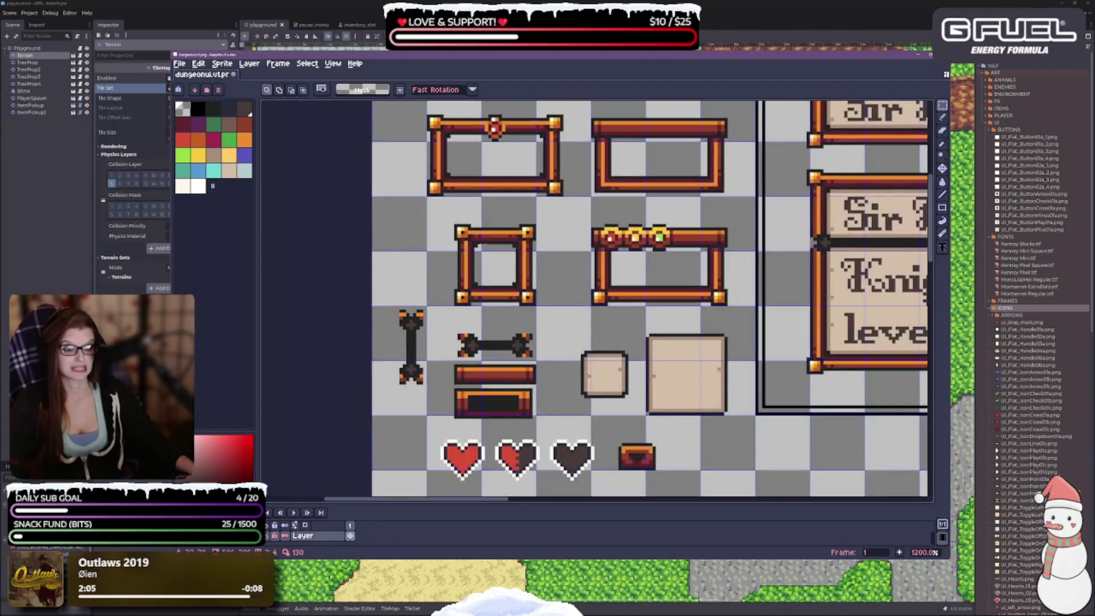
pyautogui.scroll(1, 455, 339)
pyautogui.moveTo(533, 323); pyautogui.dragTo(419, 402)
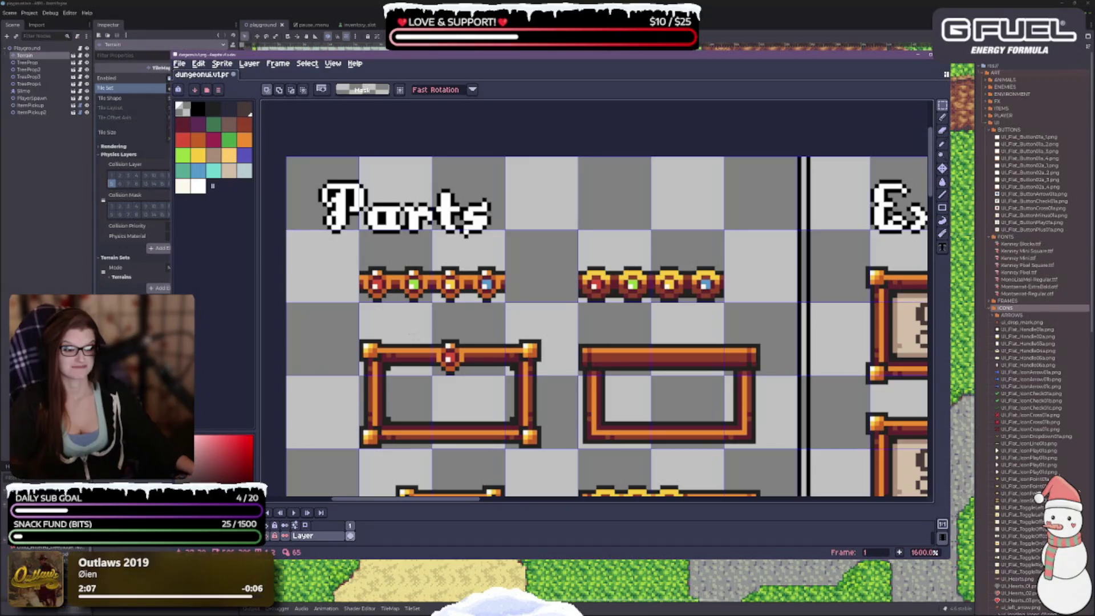
pyautogui.scroll(1, 399, 317)
pyautogui.moveTo(398, 314); pyautogui.dragTo(425, 359)
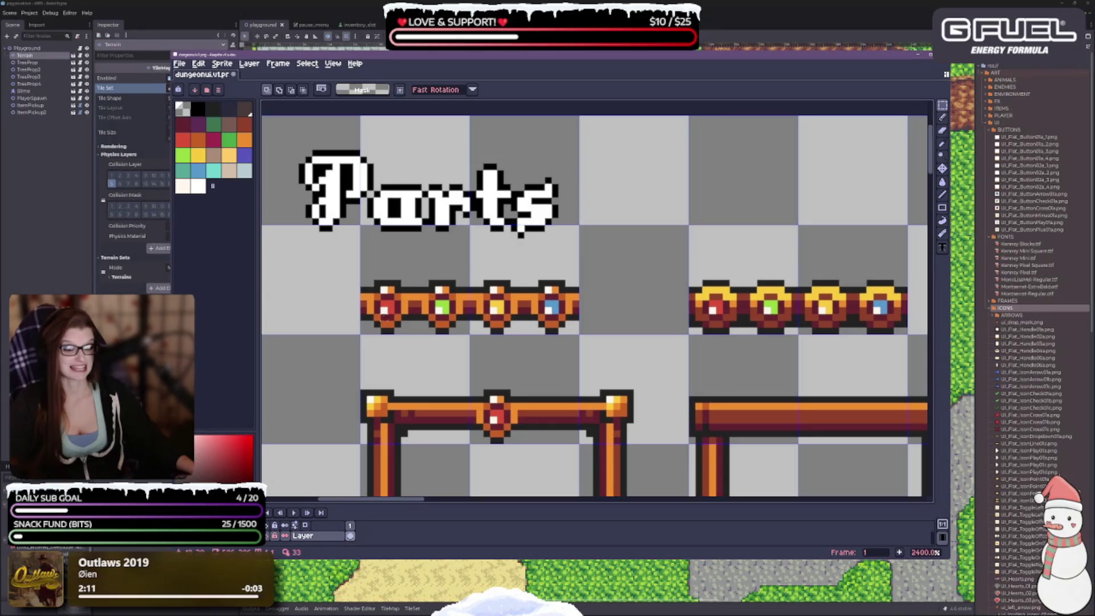
# Step: Marquee the first red gem, then survey the whole sheet and zoom back to the frames
pyautogui.moveTo(374, 280); pyautogui.dragTo(404, 336)
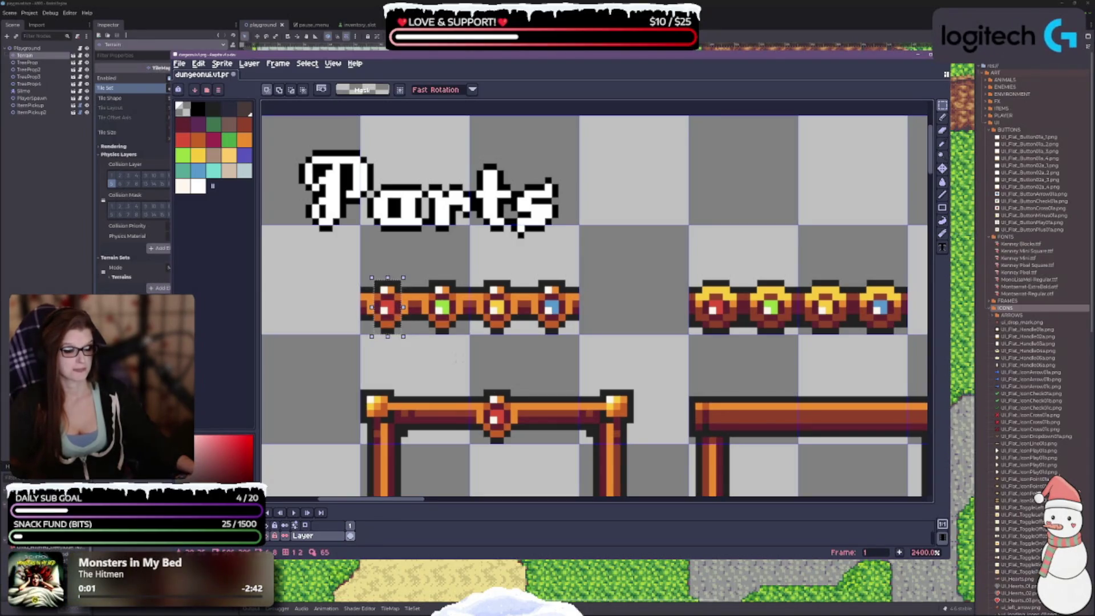
pyautogui.moveTo(517, 391); pyautogui.dragTo(515, 386)
pyautogui.scroll(-3, 515, 387)
pyautogui.moveTo(519, 474); pyautogui.dragTo(542, 296)
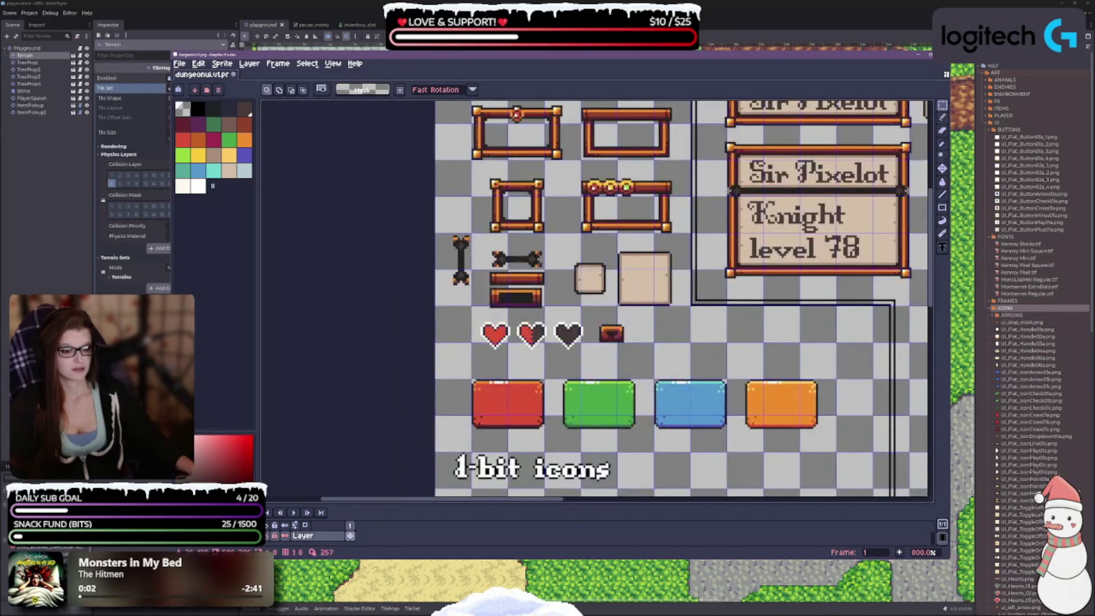
pyautogui.scroll(1, 541, 295)
pyautogui.scroll(2, 514, 365)
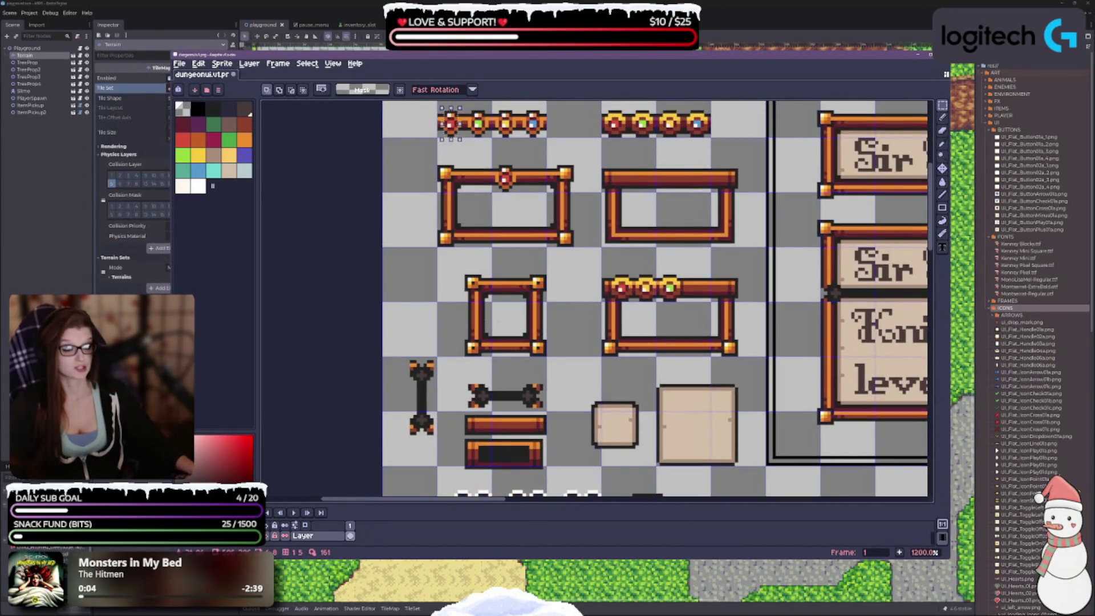
pyautogui.scroll(1, 514, 367)
pyautogui.scroll(2, 496, 359)
pyautogui.scroll(2, 456, 353)
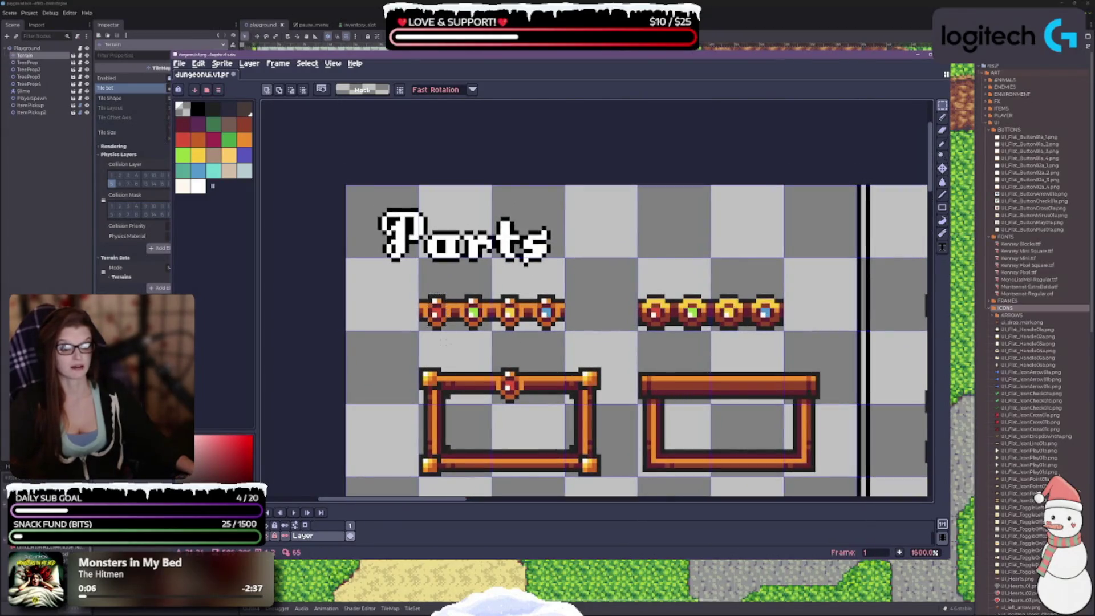
pyautogui.scroll(1, 451, 354)
# Step: Redraw the rectangular selection around the red gem at the gem bar's left end
pyautogui.moveTo(409, 265)
pyautogui.mouseDown()
pyautogui.moveTo(440, 324)
pyautogui.moveTo(460, 328)
pyautogui.mouseUp()
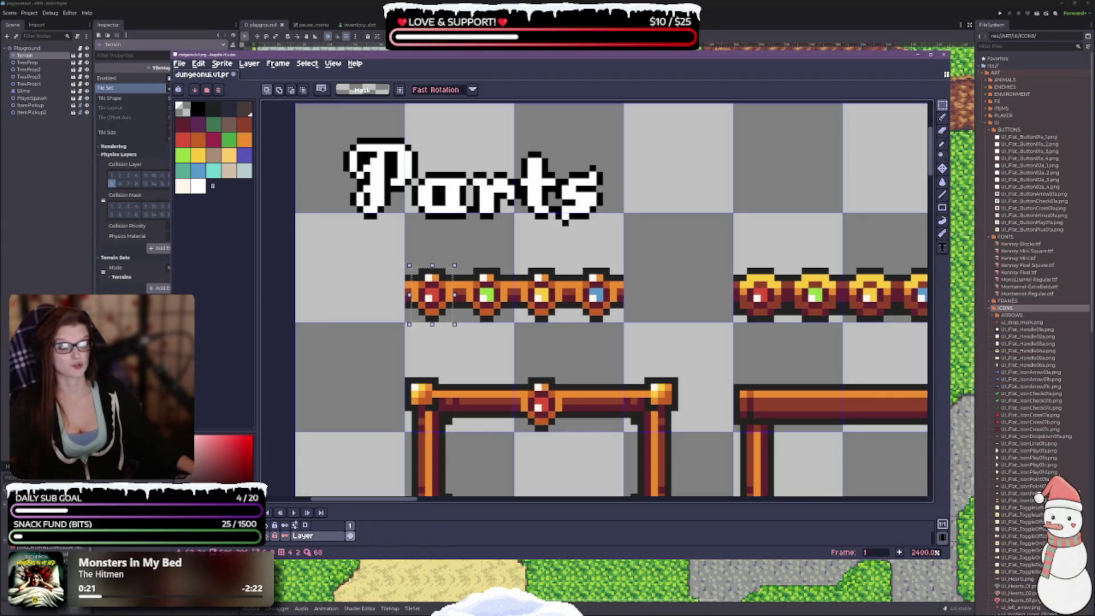
pyautogui.scroll(5, 673, 399)
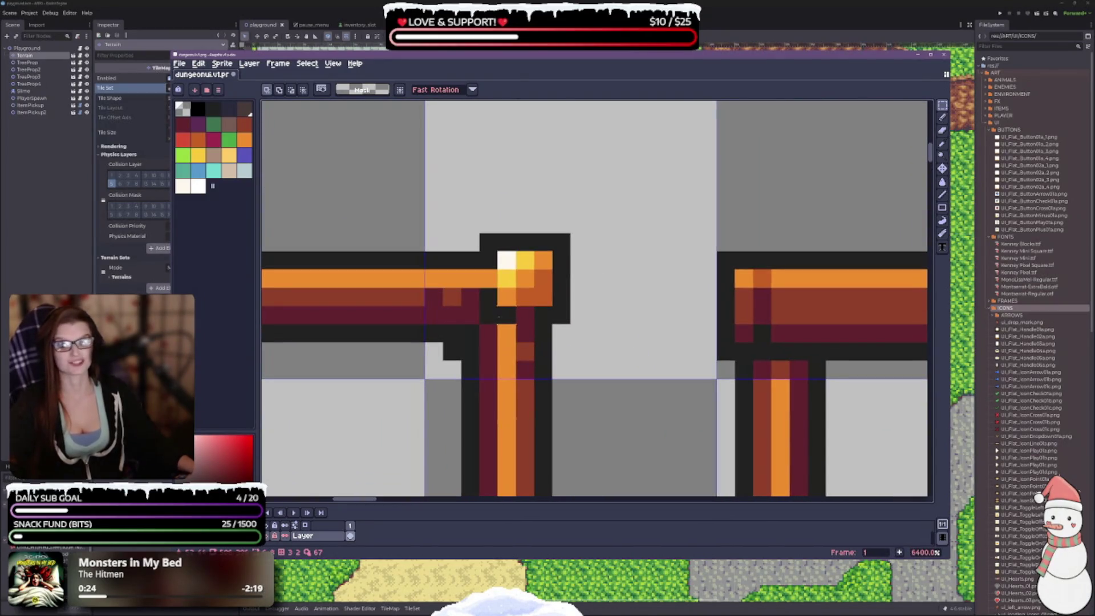
pyautogui.scroll(-4, 521, 291)
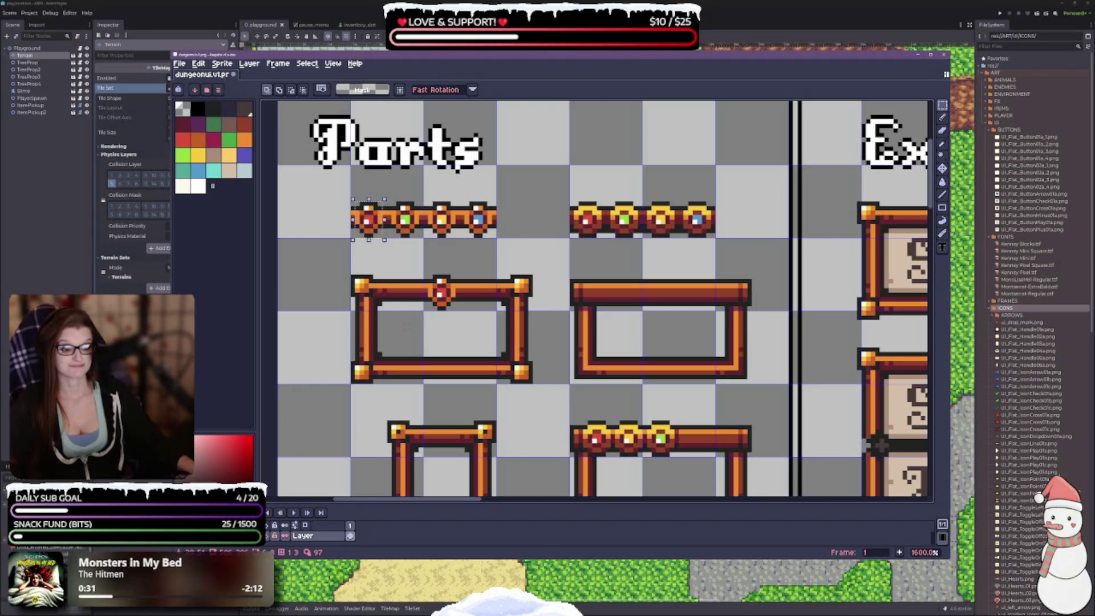
pyautogui.scroll(3, 362, 244)
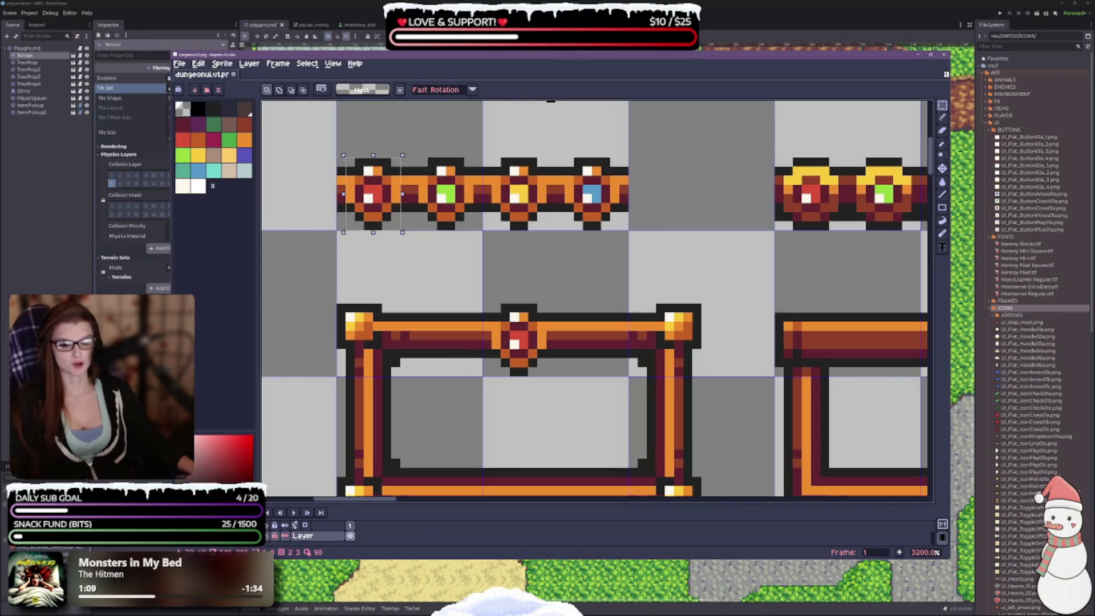
# Step: Zoom in on the selected red gem and open Export with Area set to Selection
pyautogui.moveTo(453, 311)
pyautogui.mouseDown()
pyautogui.moveTo(519, 373)
pyautogui.moveTo(511, 250)
pyautogui.moveTo(513, 389)
pyautogui.mouseUp()
pyautogui.scroll(2, 485, 319)
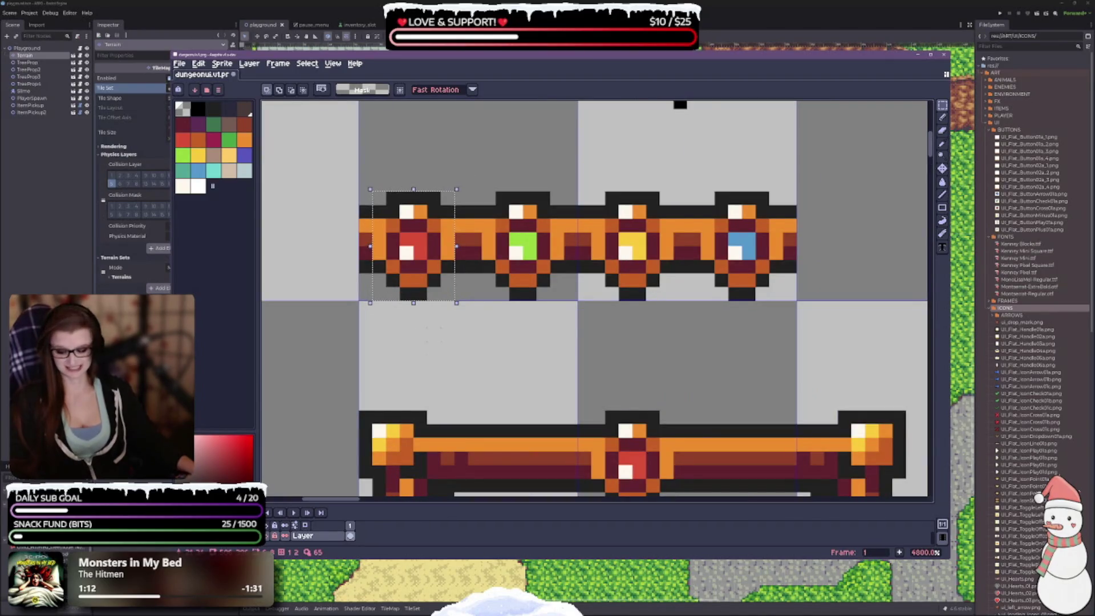
pyautogui.hotkey('ctrl', 'alt', 'shift', 's')
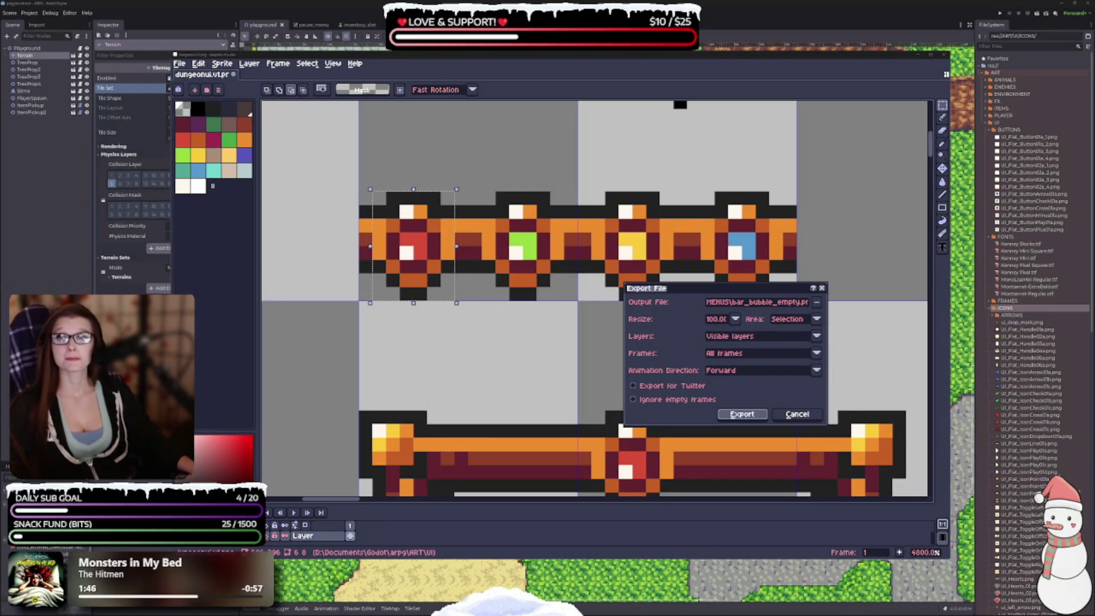
# Step: Rename the output file to border_accent_red_01.png and export the selected red gem
pyautogui.click(793, 302)
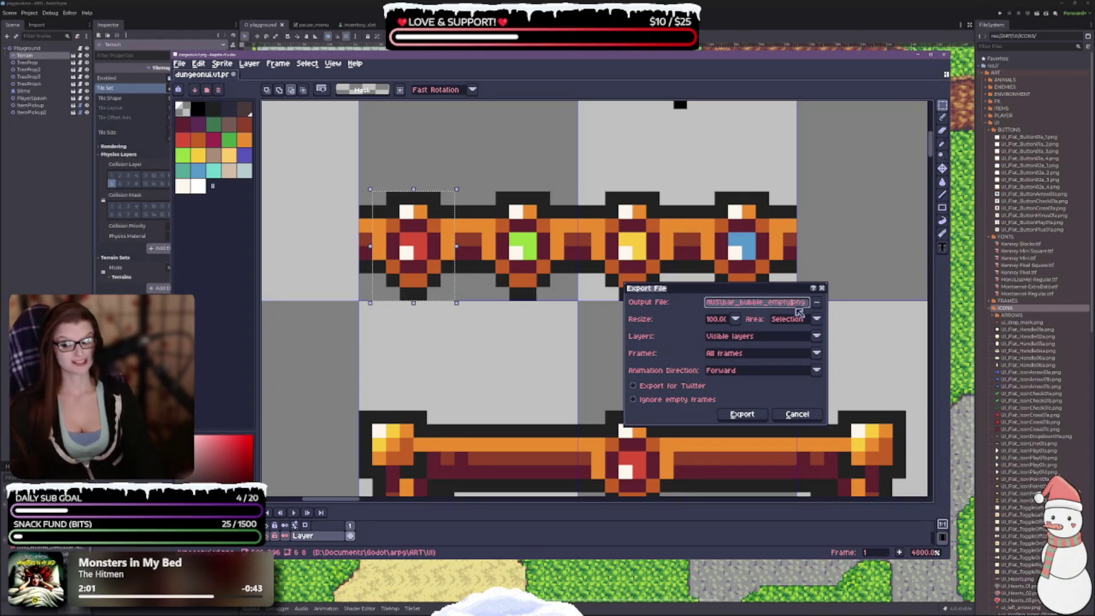
pyautogui.press('BackSpace')
pyautogui.press('BackSpace')
pyautogui.press('BackSpace')
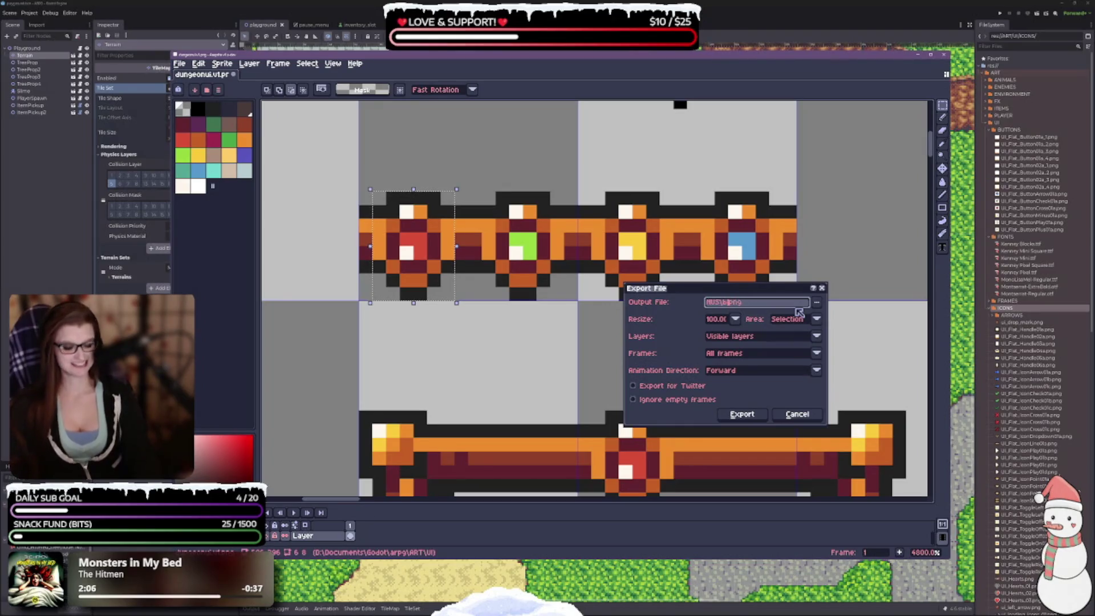
pyautogui.write('order_')
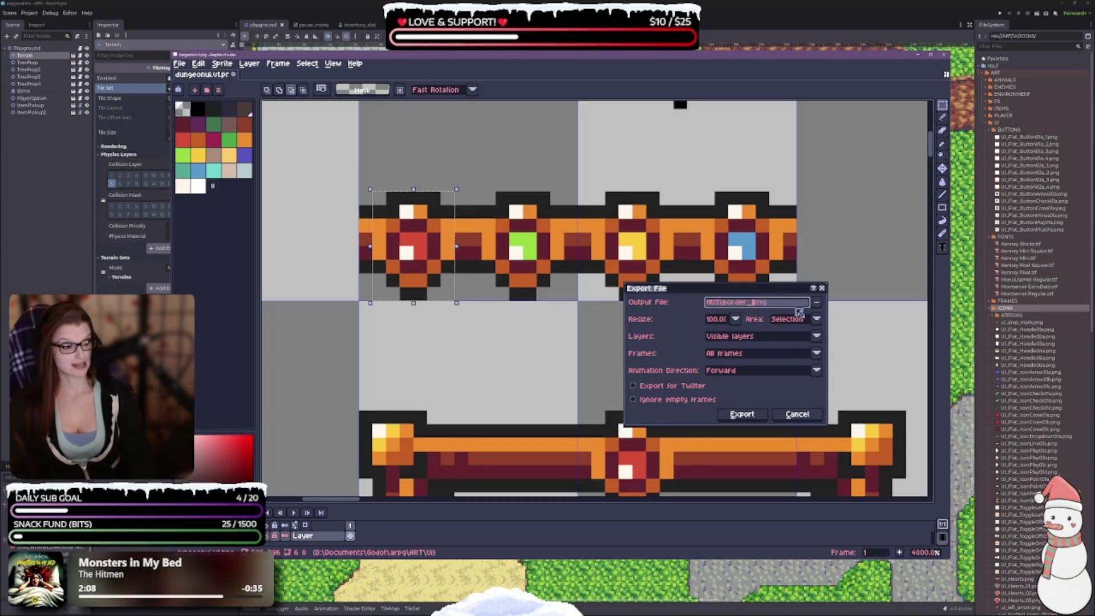
pyautogui.write('accent')
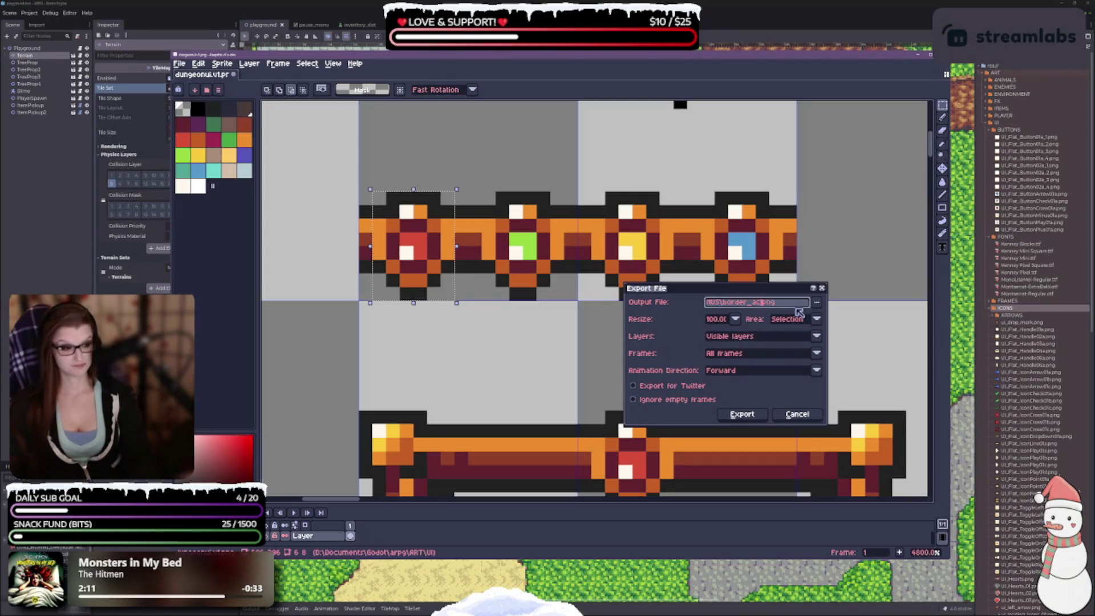
pyautogui.write('_01')
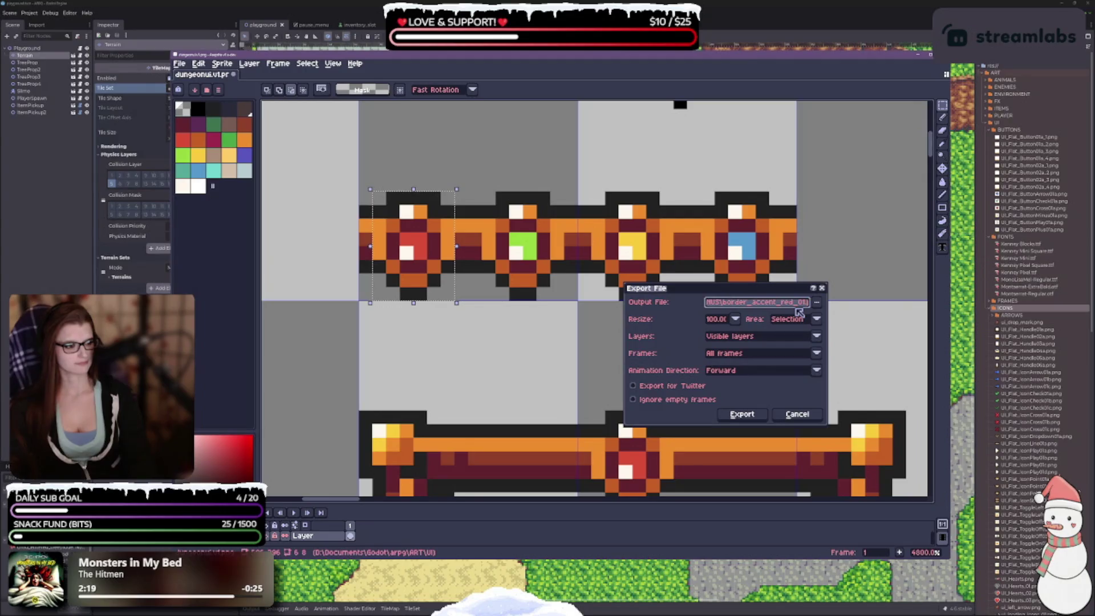
pyautogui.click(742, 414)
pyautogui.scroll(-1, 643, 246)
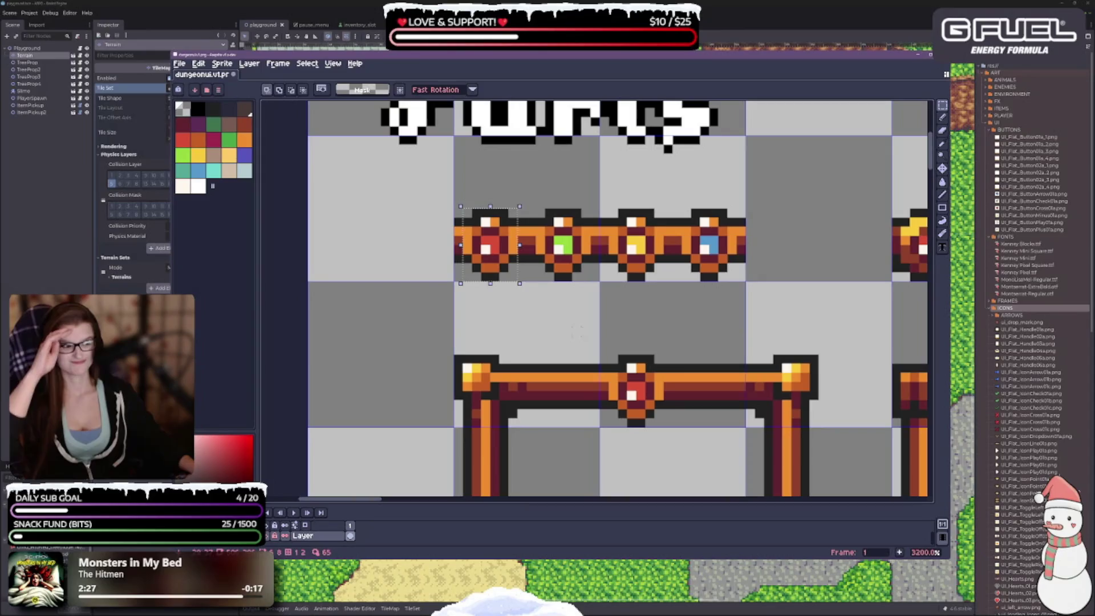
# Step: Select the yellow-rimmed red gem and export it as border_accent_red_02.png
pyautogui.moveTo(571, 297); pyautogui.dragTo(434, 270)
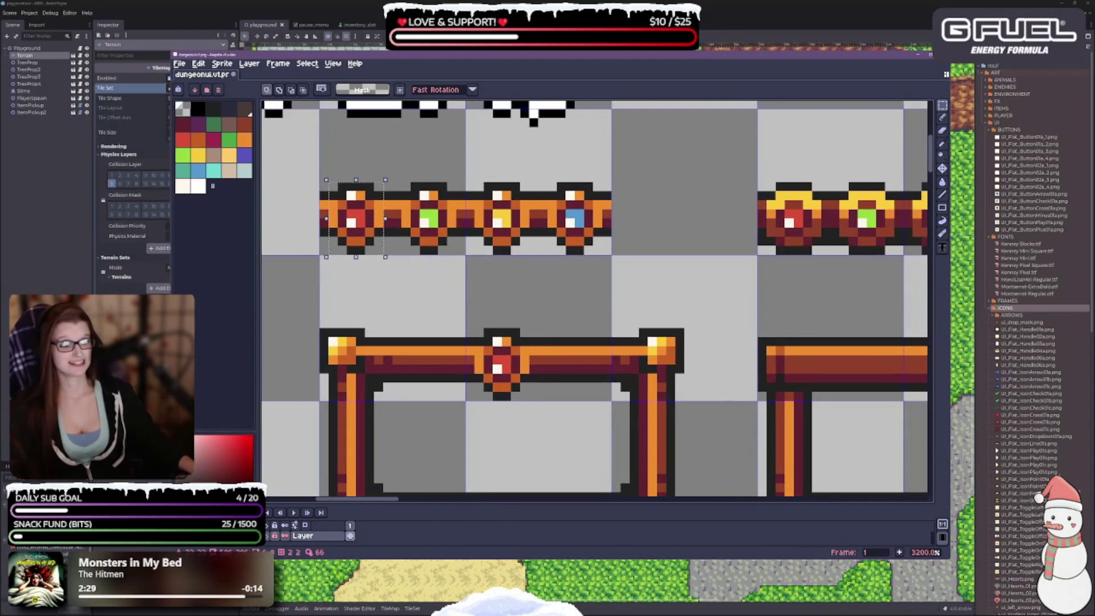
pyautogui.moveTo(671, 226); pyautogui.dragTo(467, 228)
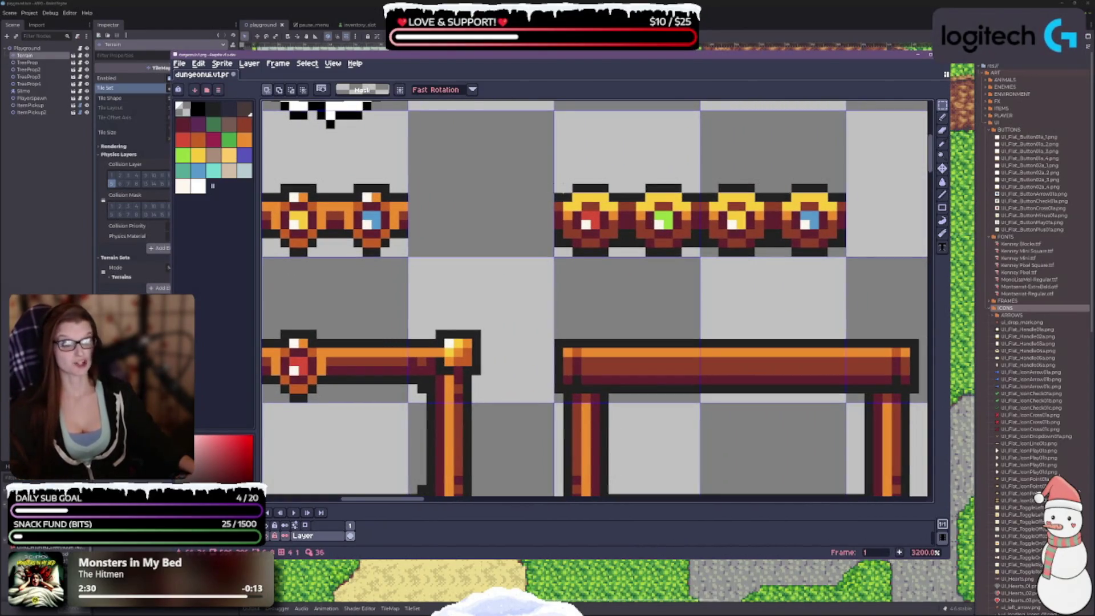
pyautogui.moveTo(561, 184); pyautogui.dragTo(620, 258)
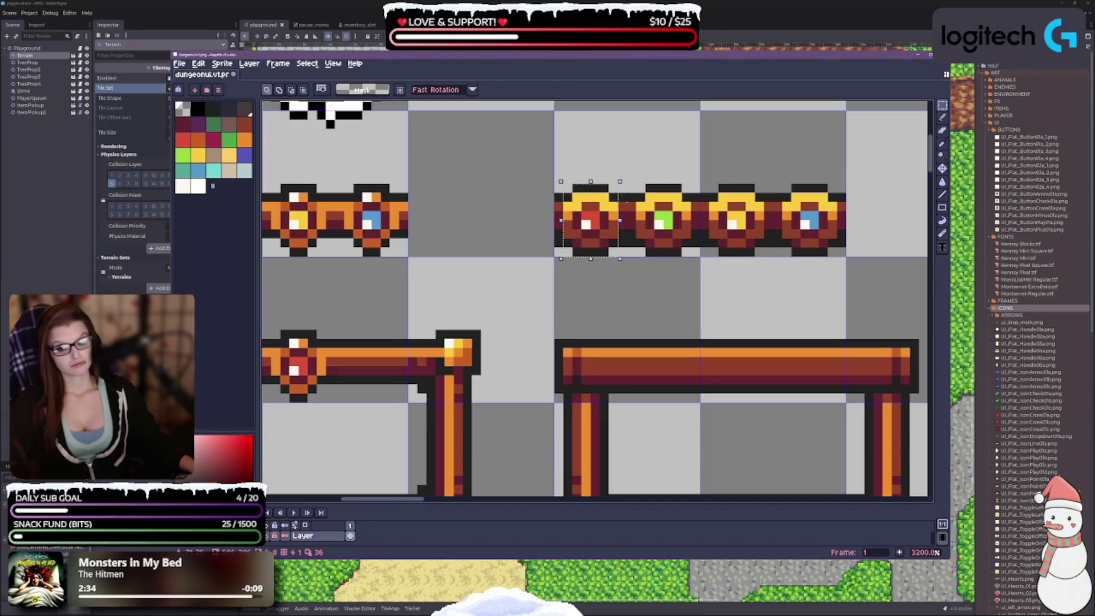
pyautogui.hotkey('ctrl', 'alt', 'shift', 's')
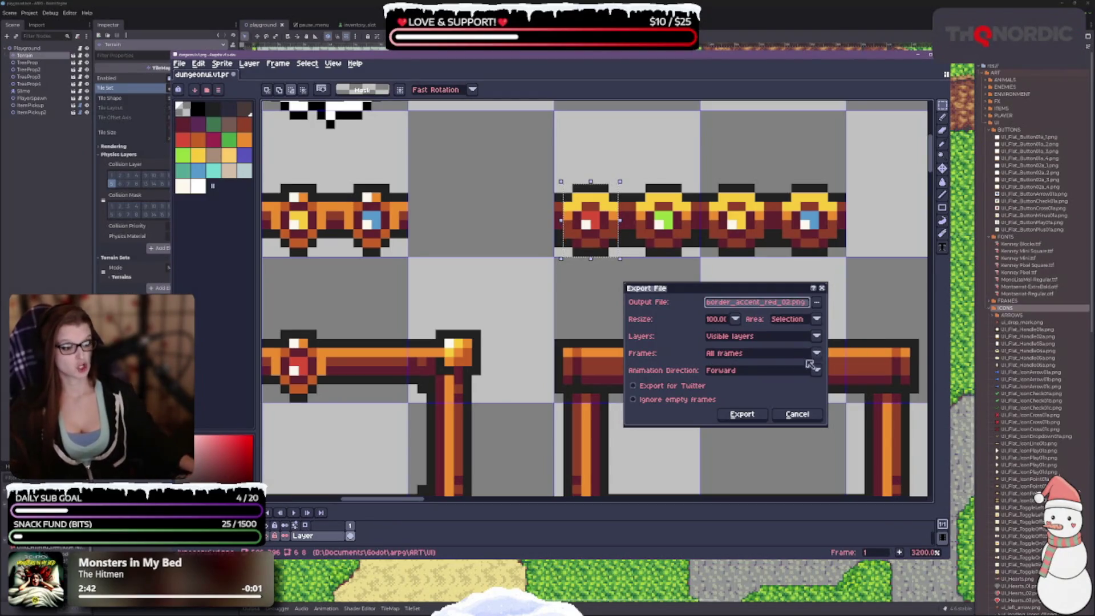
pyautogui.click(741, 415)
# Step: Select the small green gem and export it as border_accent_green_01.png
pyautogui.hscroll(-3, 676, 294)
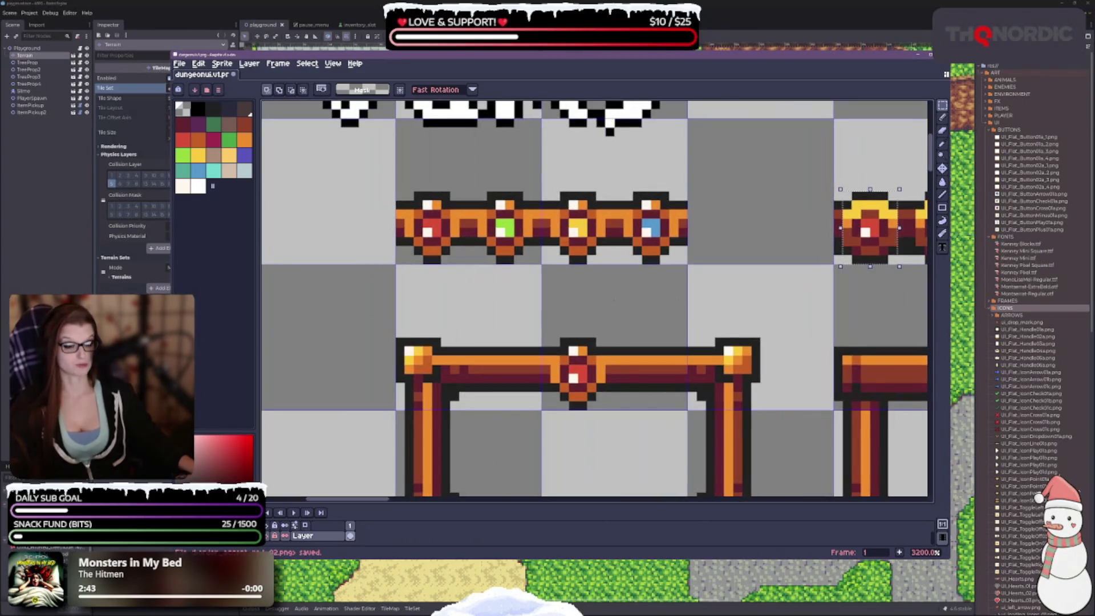
pyautogui.moveTo(478, 193); pyautogui.dragTo(530, 264)
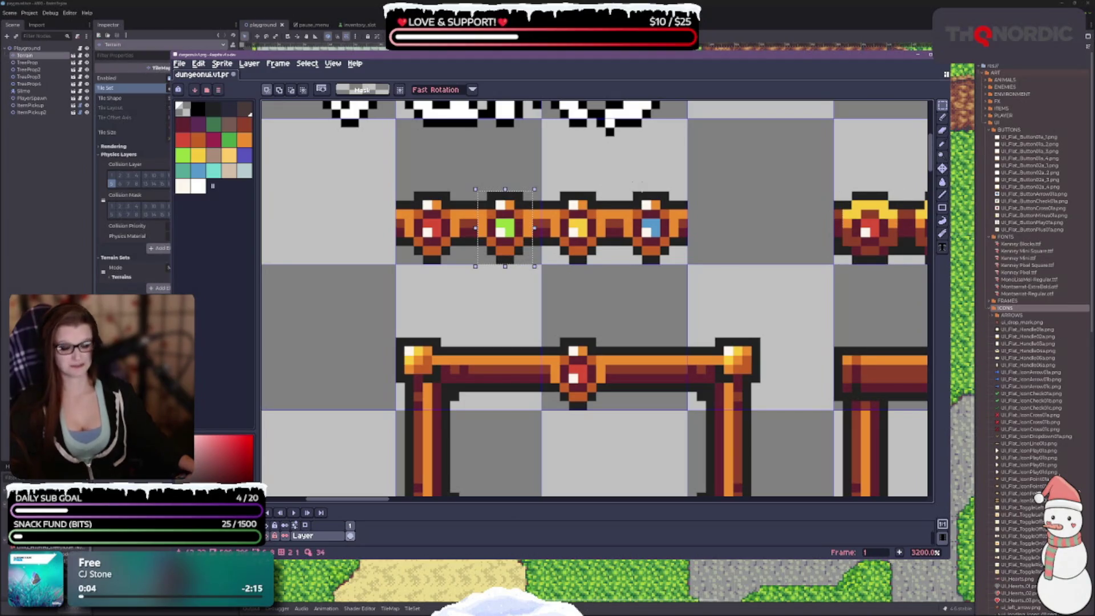
pyautogui.hotkey('ctrl', 'alt', 'shift', 's')
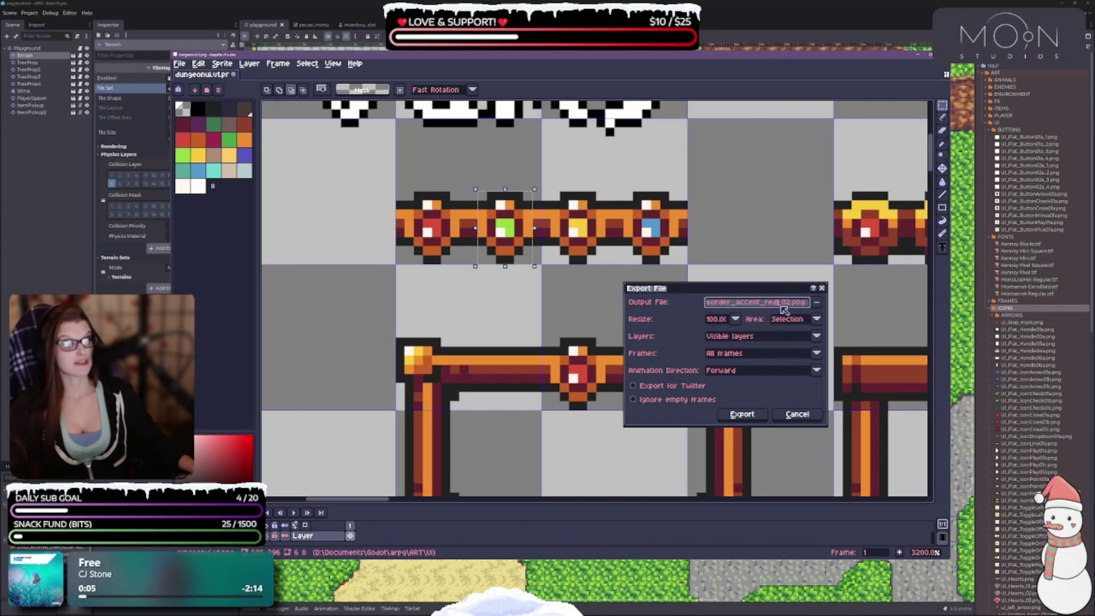
pyautogui.press('BackSpace')
pyautogui.press('BackSpace')
pyautogui.press('BackSpace')
pyautogui.write('green')
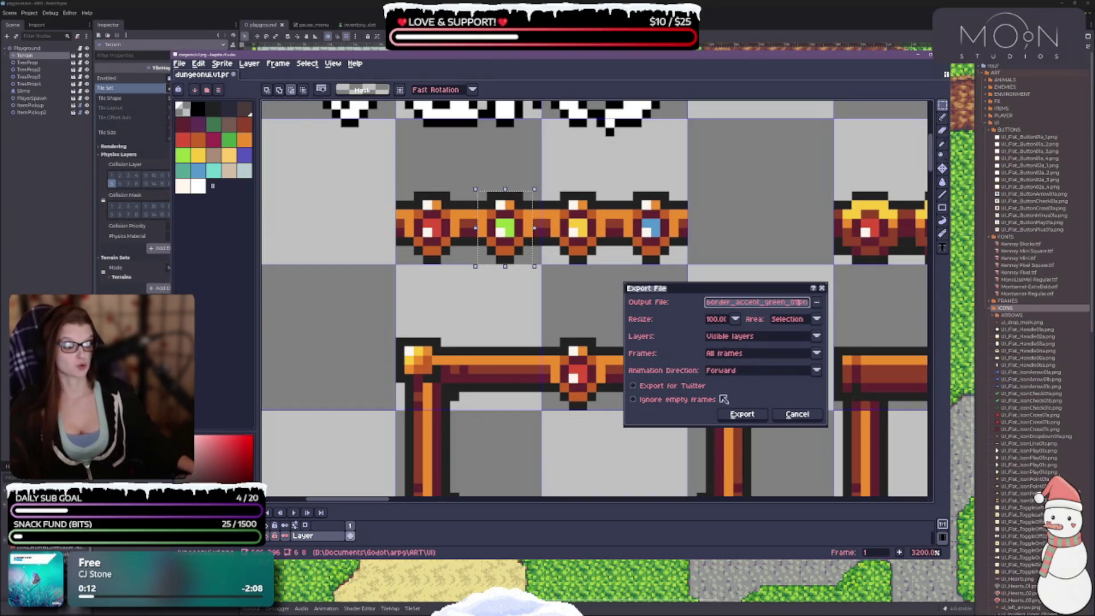
pyautogui.click(741, 415)
# Step: Select the yellow-rimmed green gem and export it as border_accent_green_02.png
pyautogui.hscroll(5, 747, 418)
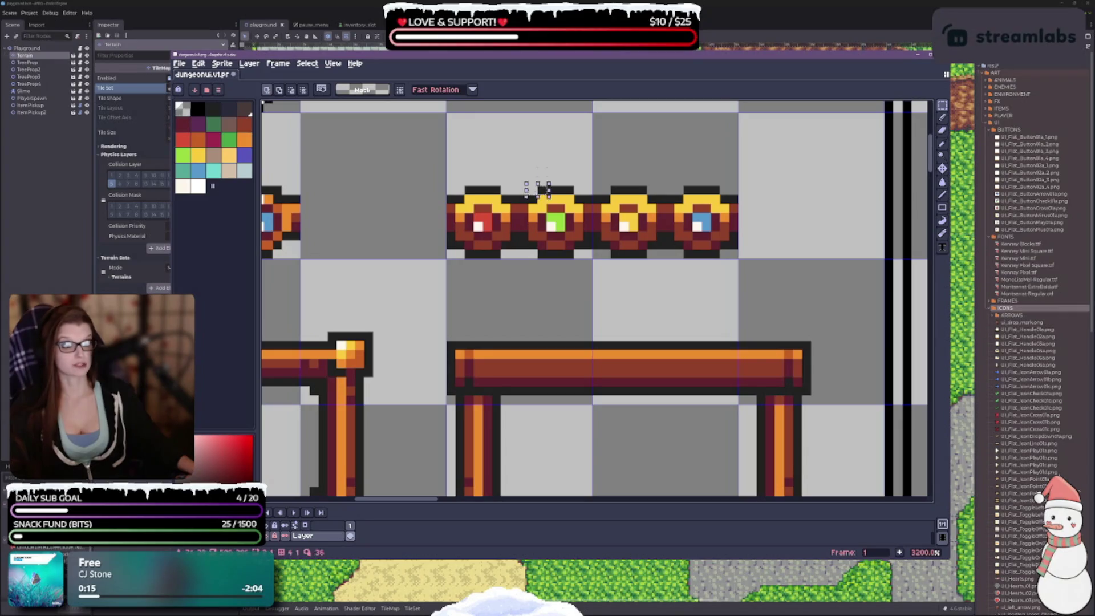
pyautogui.moveTo(527, 184); pyautogui.dragTo(585, 261)
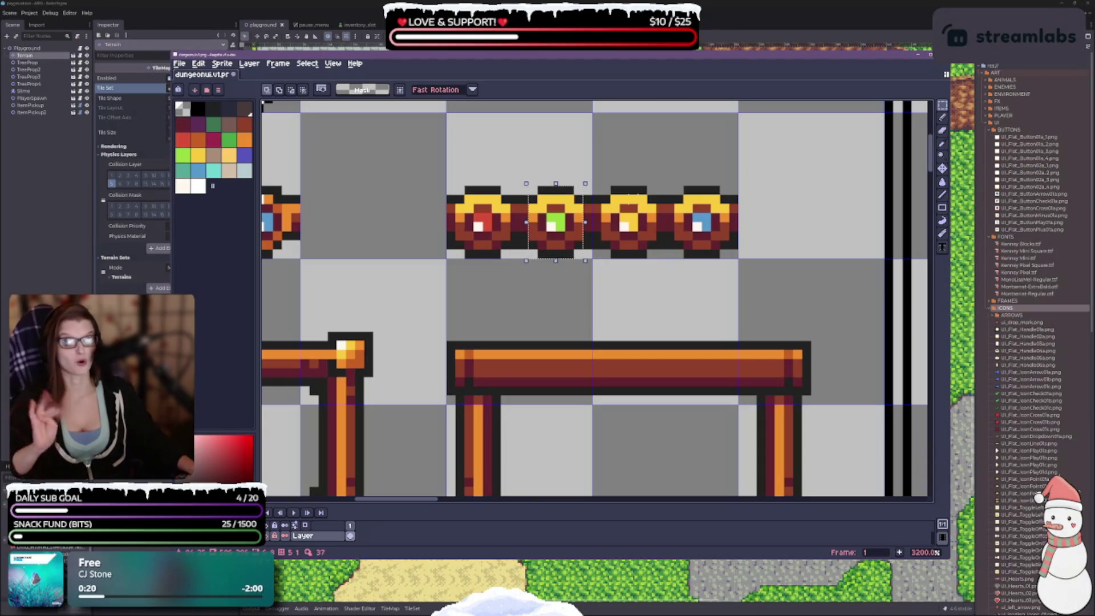
pyautogui.hotkey('ctrl', 'alt', 'shift', 's')
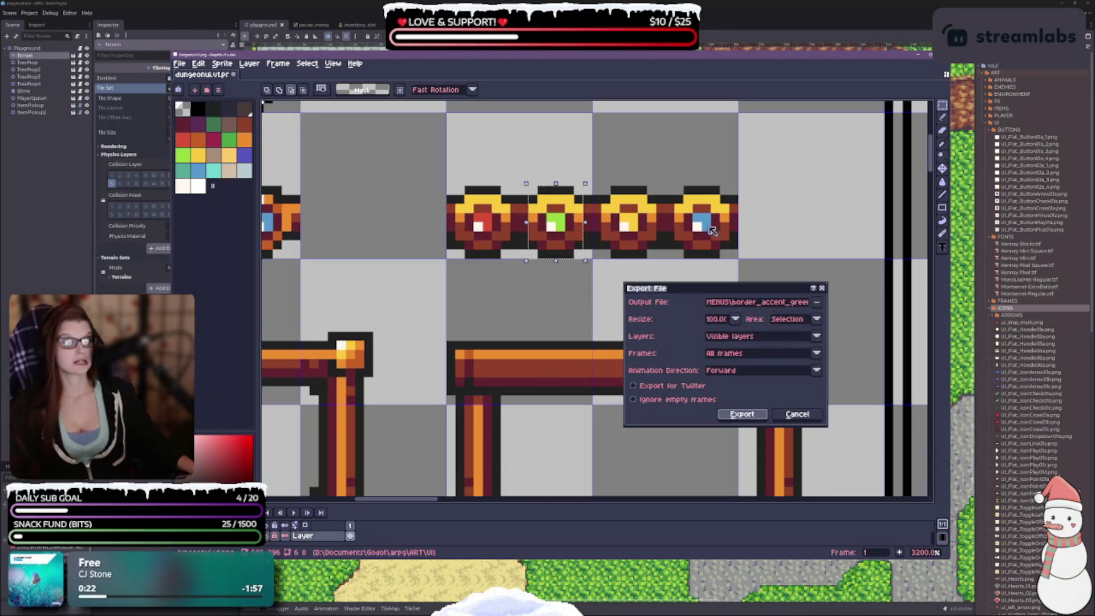
pyautogui.click(787, 302)
pyautogui.press('Left')
pyautogui.press('Left')
pyautogui.press('Left')
pyautogui.press('BackSpace')
pyautogui.write('2')
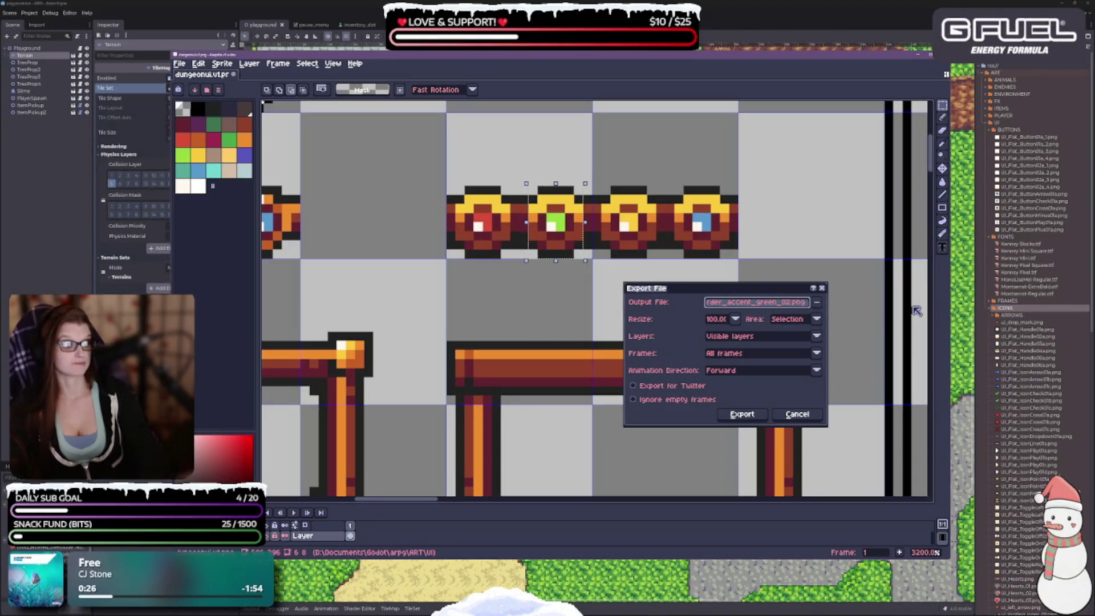
pyautogui.press('Return')
pyautogui.moveTo(513, 285); pyautogui.dragTo(732, 265)
pyautogui.hscroll(-1, 594, 300)
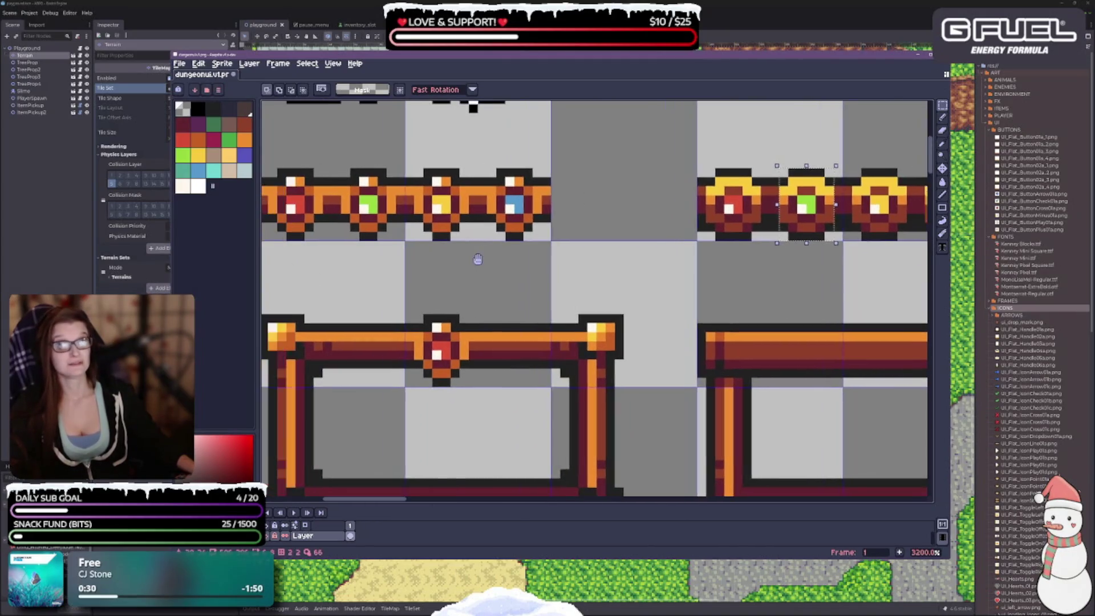
# Step: Select the small yellow gem and export it as border_accent_yellow_01.png
pyautogui.moveTo(413, 166)
pyautogui.mouseDown()
pyautogui.moveTo(473, 243)
pyautogui.moveTo(547, 260)
pyautogui.mouseUp()
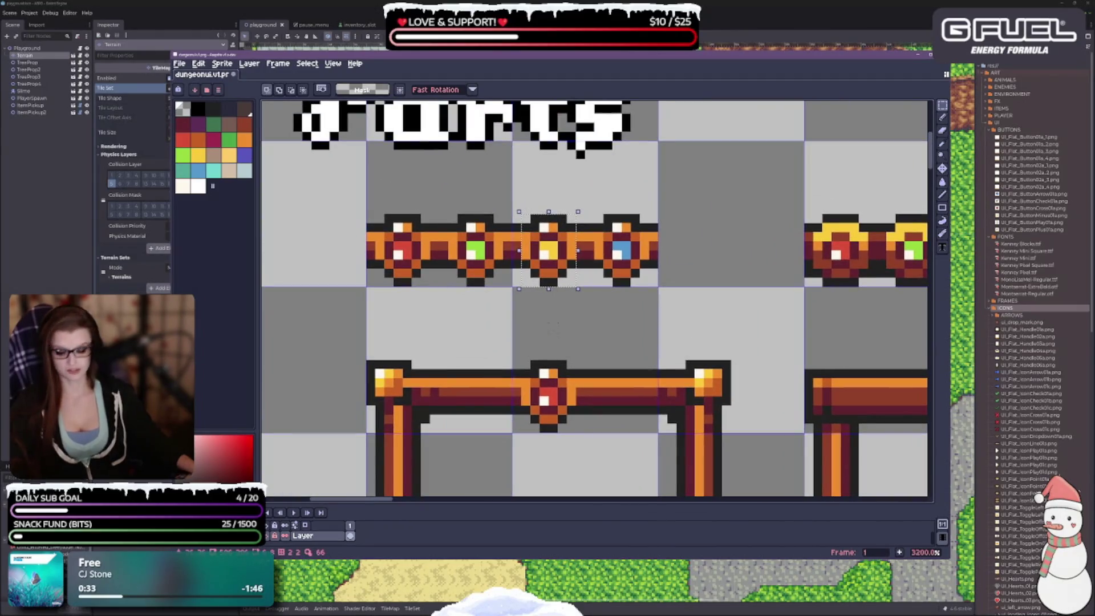
pyautogui.hotkey('ctrl', 'alt', 'shift', 's')
pyautogui.click(771, 304)
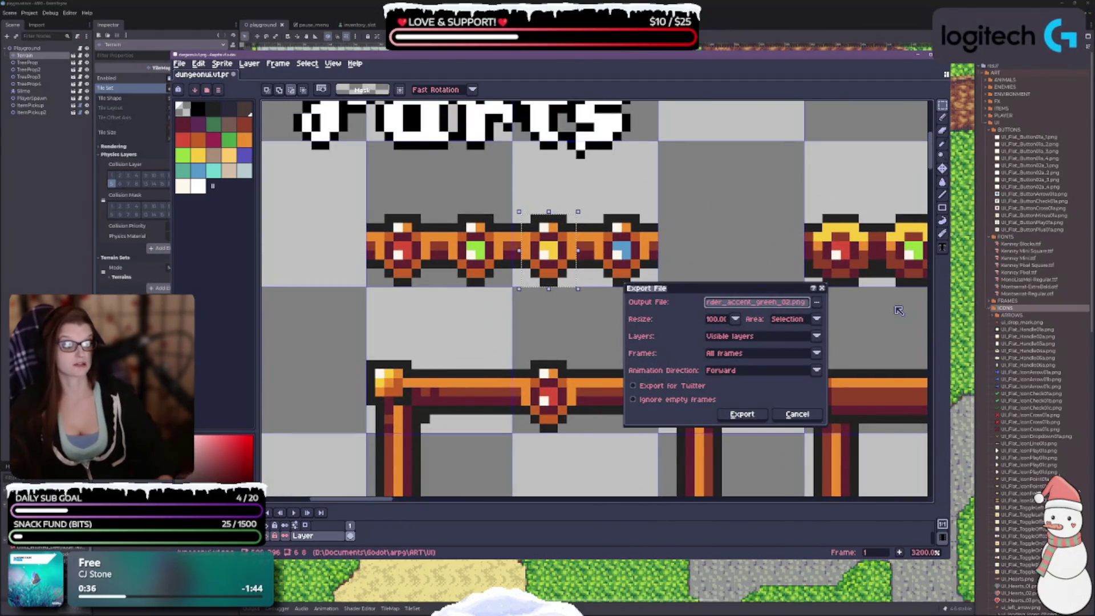
pyautogui.press('BackSpace')
pyautogui.write('1')
pyautogui.press('Left')
pyautogui.press('Left')
pyautogui.press('Left')
pyautogui.press('BackSpace')
pyautogui.press('BackSpace')
pyautogui.press('BackSpace')
pyautogui.write('yellow')
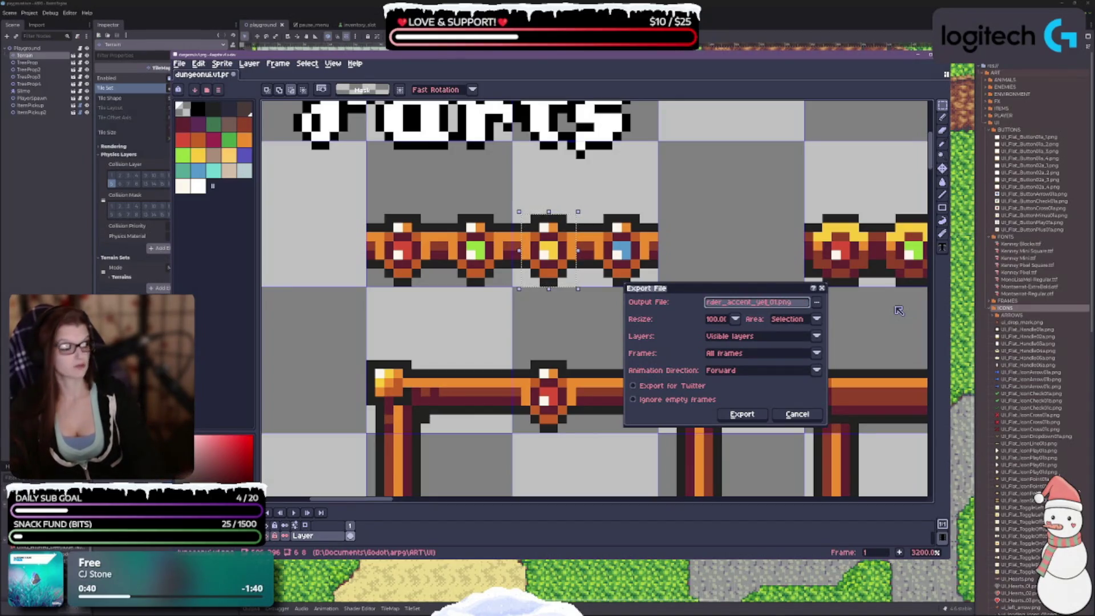
pyautogui.press('Return')
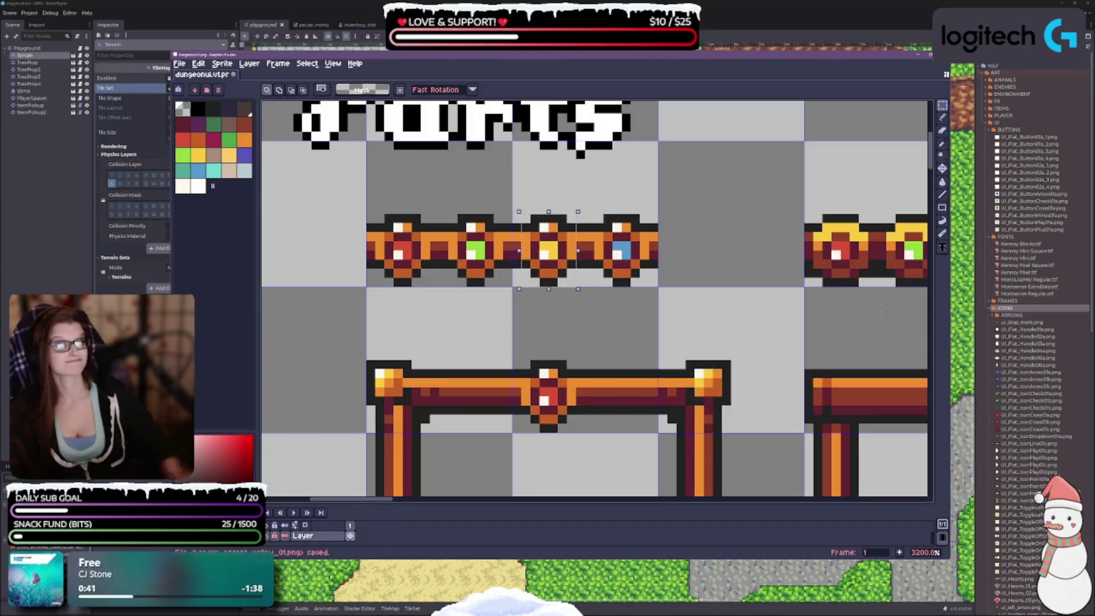
# Step: Select the yellow gem accent in the second row and export it as its own PNG
pyautogui.moveTo(687, 202); pyautogui.dragTo(368, 198)
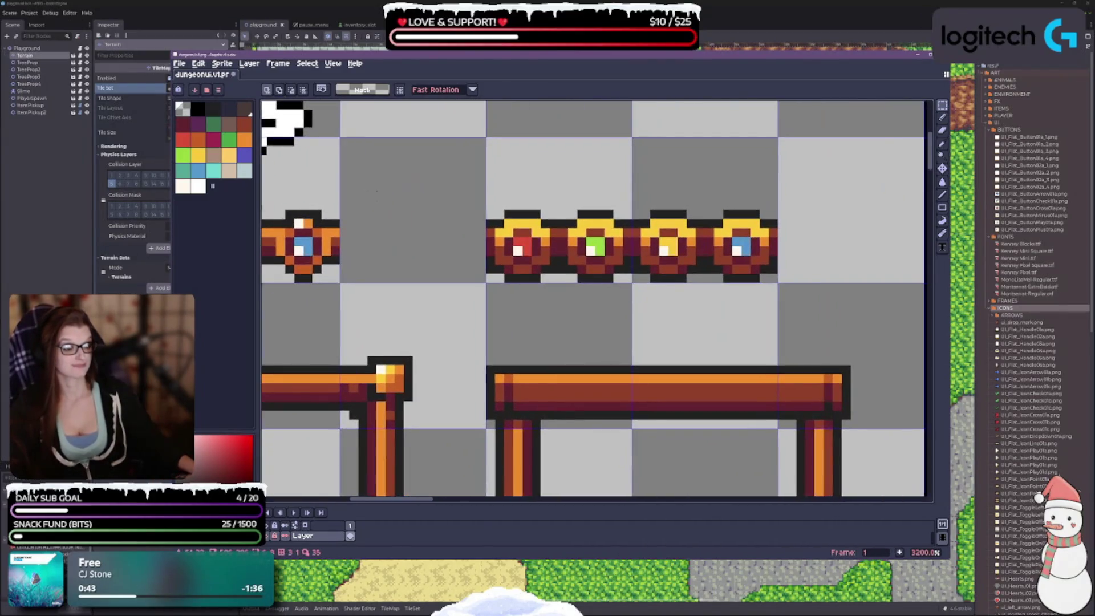
pyautogui.moveTo(639, 209)
pyautogui.mouseDown()
pyautogui.moveTo(671, 267)
pyautogui.moveTo(697, 284)
pyautogui.mouseUp()
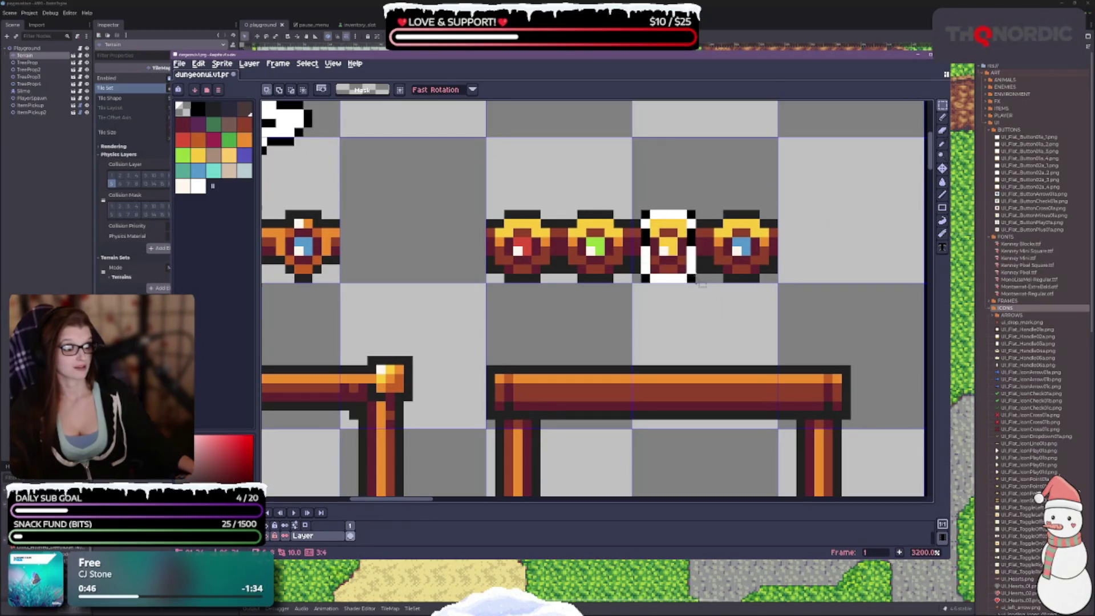
pyautogui.hotkey('ctrl', 'alt', 'shift', 's')
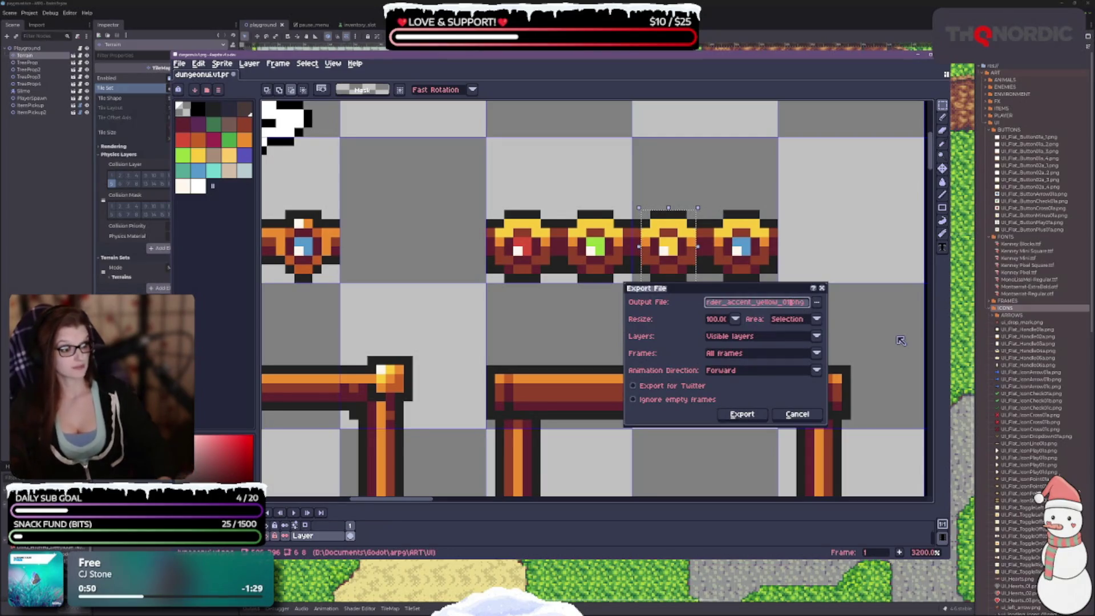
pyautogui.press('Return')
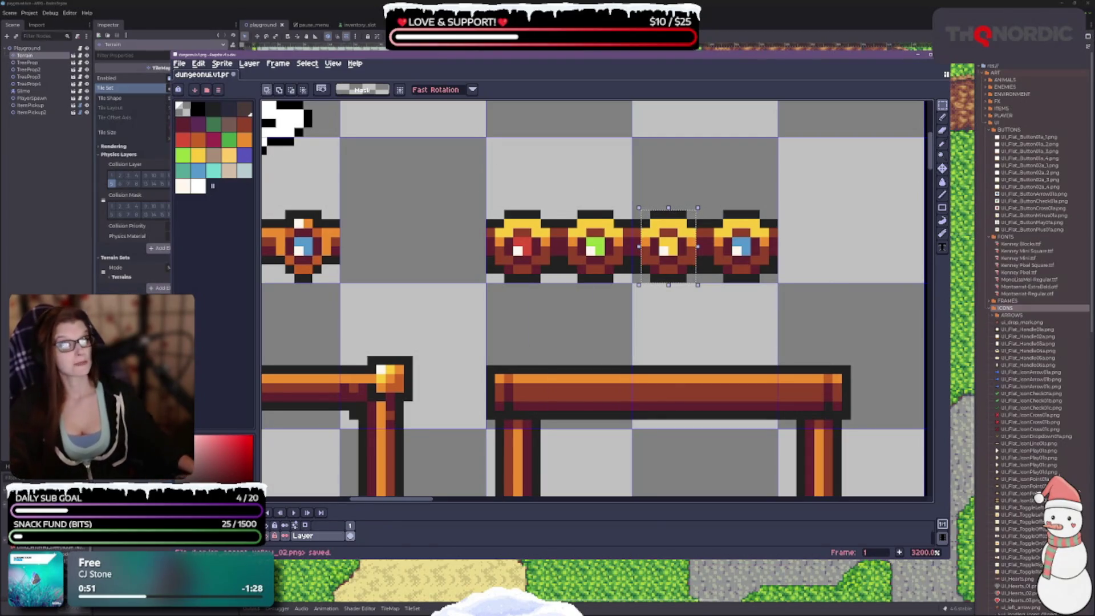
# Step: Export the blue gems from both accent rows as border_accent_blue_01.png and border_accent_blue_02.png
pyautogui.moveTo(346, 257); pyautogui.dragTo(517, 245)
pyautogui.moveTo(444, 197); pyautogui.dragTo(502, 274)
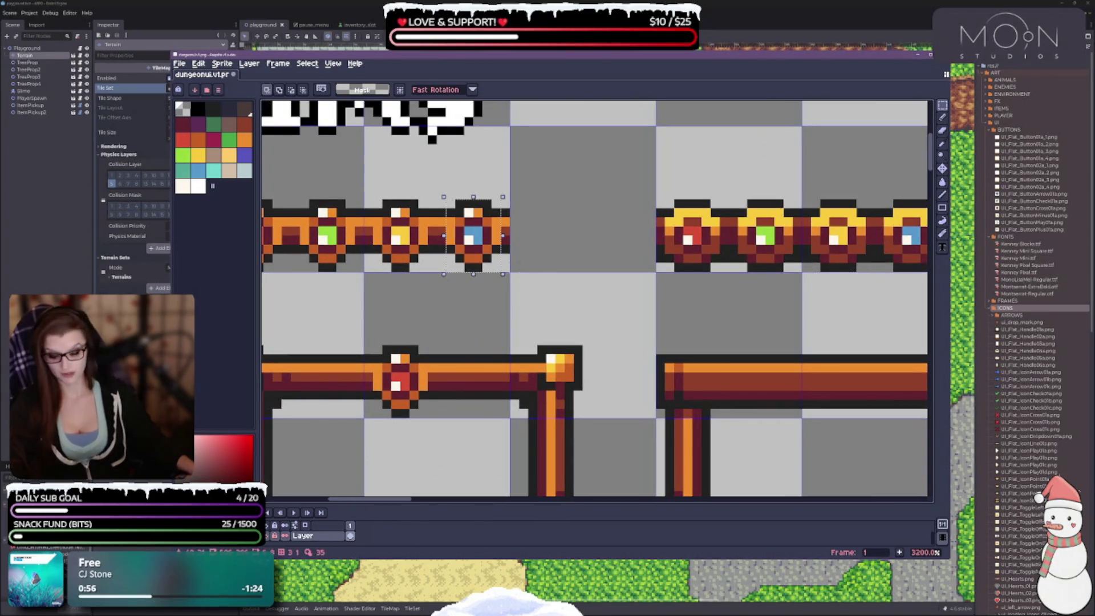
pyautogui.hotkey('ctrl', 'alt', 'shift', 's')
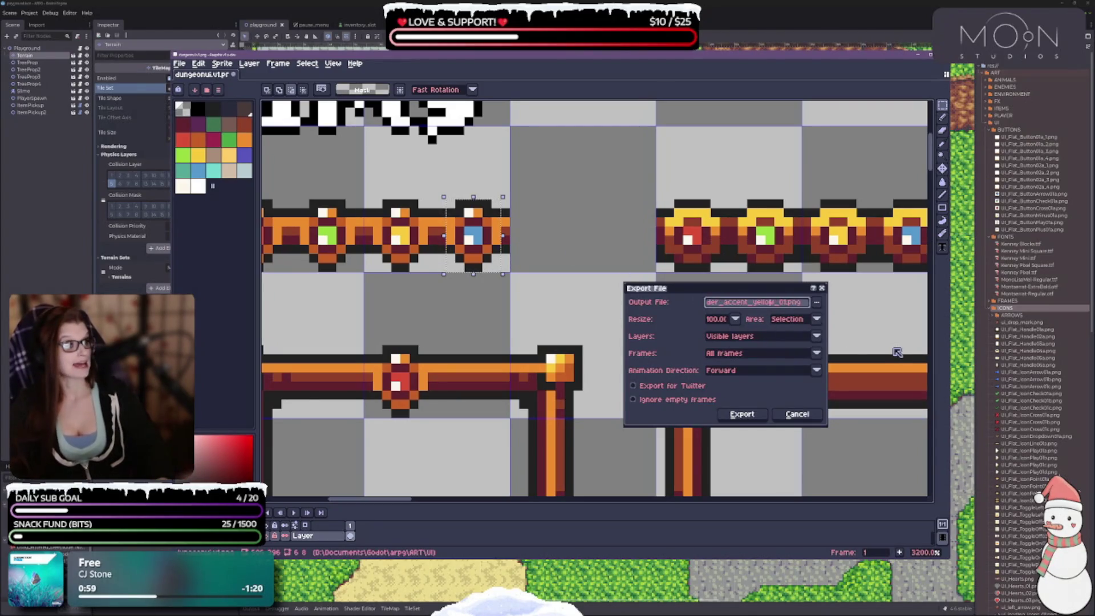
pyautogui.press('BackSpace')
pyautogui.press('BackSpace')
pyautogui.press('BackSpace')
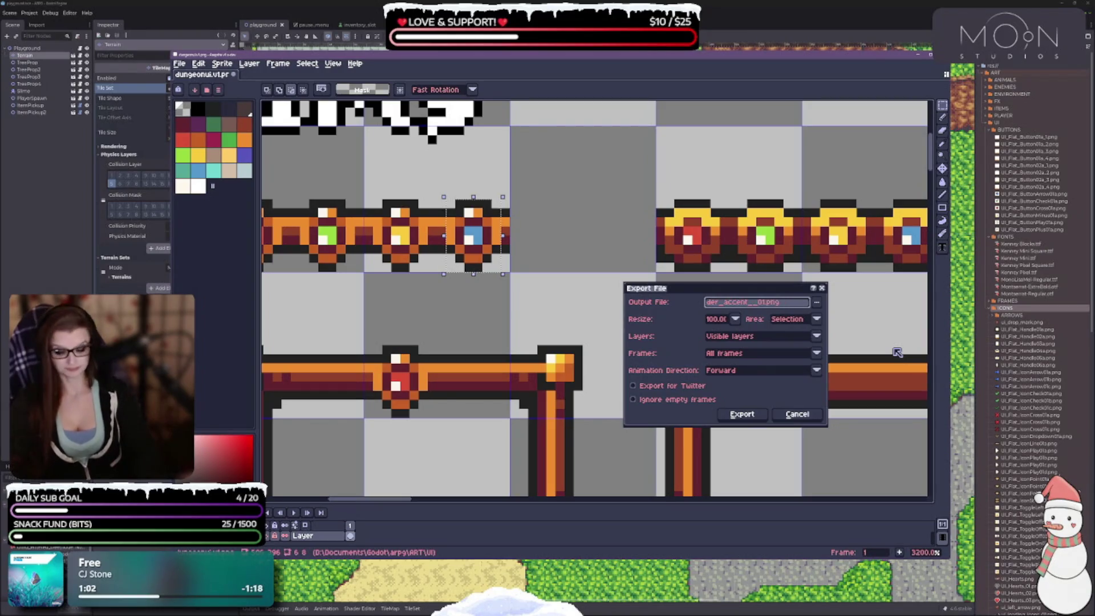
pyautogui.write('blue')
pyautogui.click(742, 414)
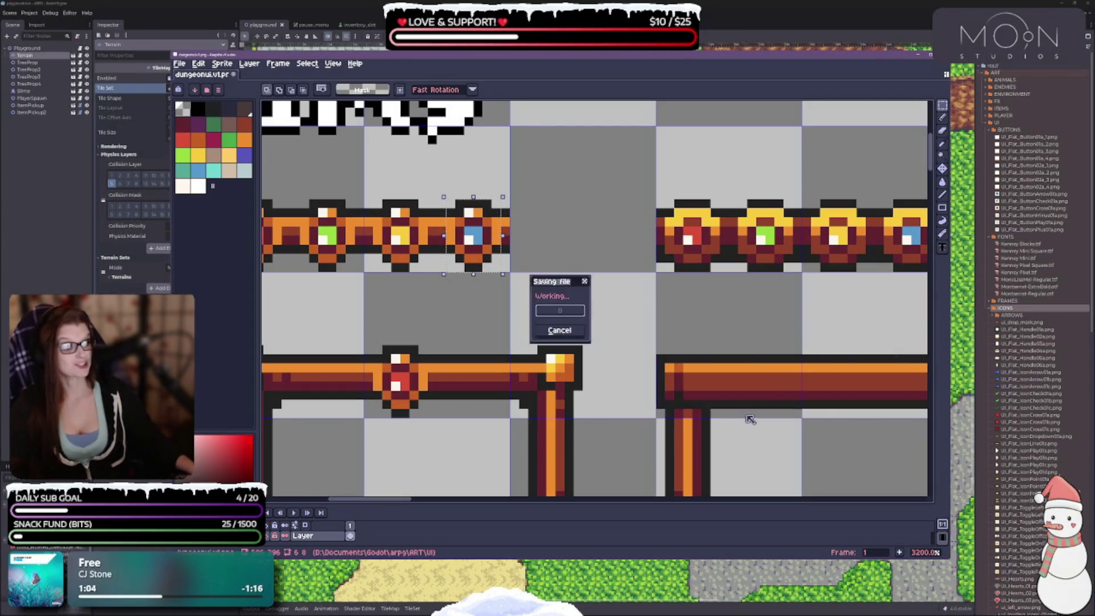
pyautogui.hscroll(5, 750, 419)
pyautogui.moveTo(541, 182)
pyautogui.mouseDown()
pyautogui.moveTo(572, 239)
pyautogui.moveTo(600, 258)
pyautogui.mouseUp()
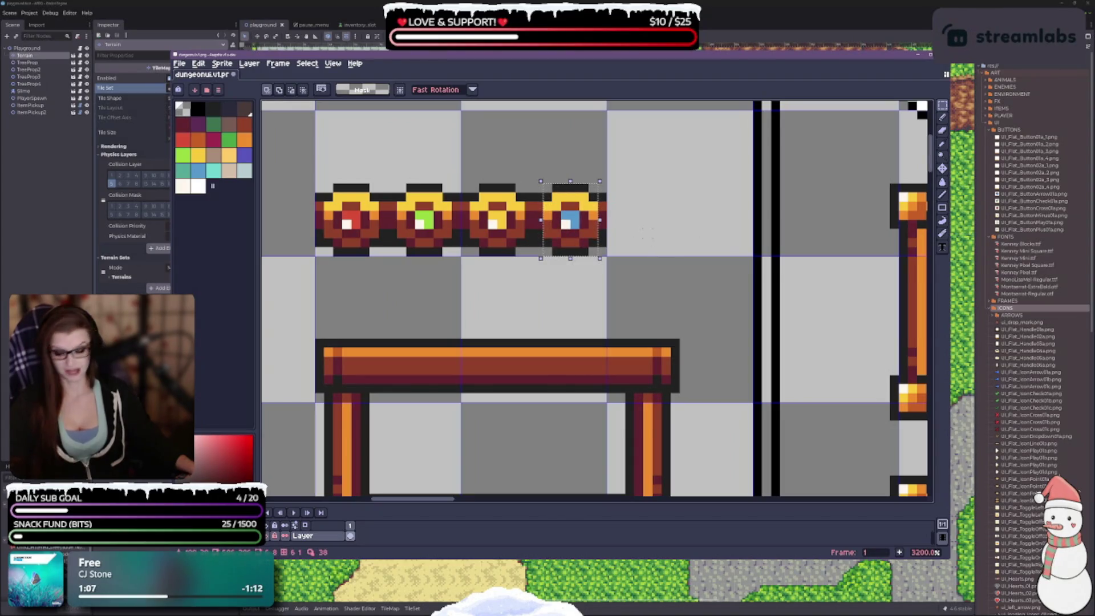
pyautogui.hotkey('ctrl', 'alt', 'shift', 's')
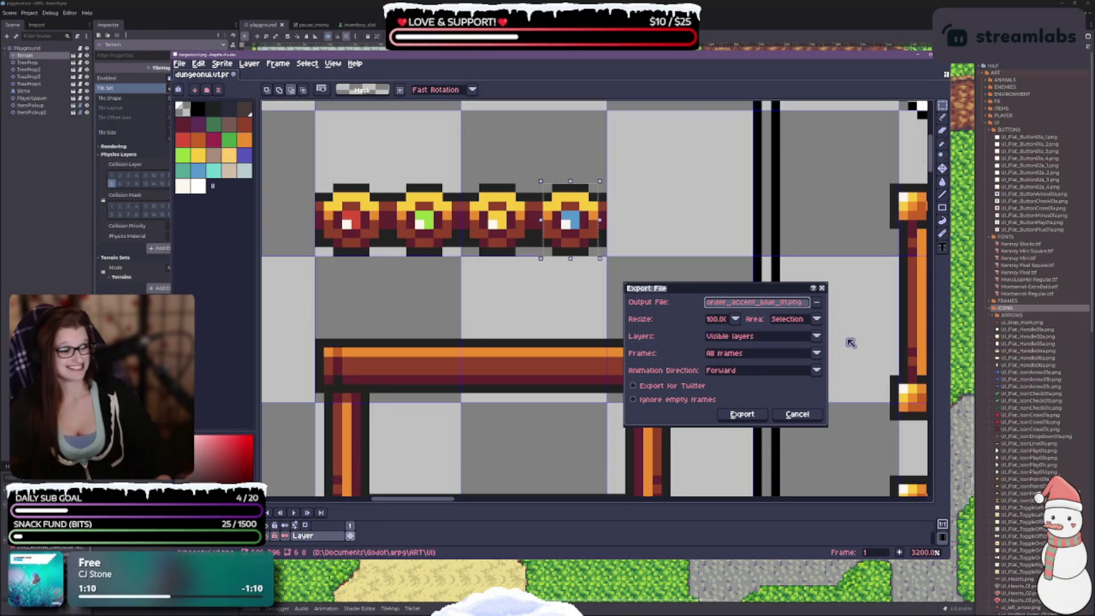
pyautogui.press('Return')
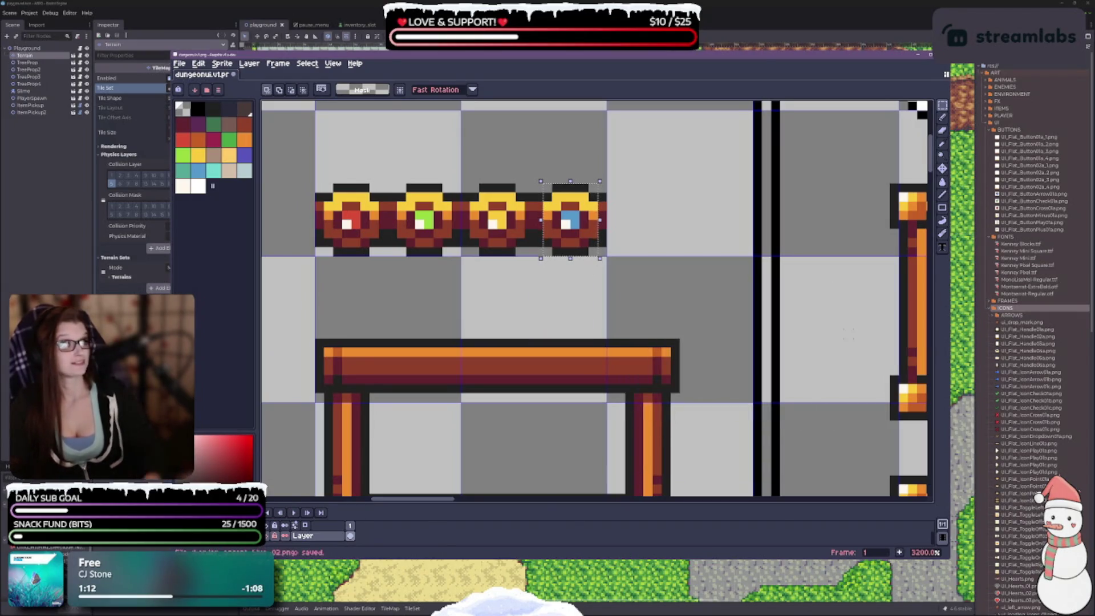
pyautogui.scroll(-3, 508, 238)
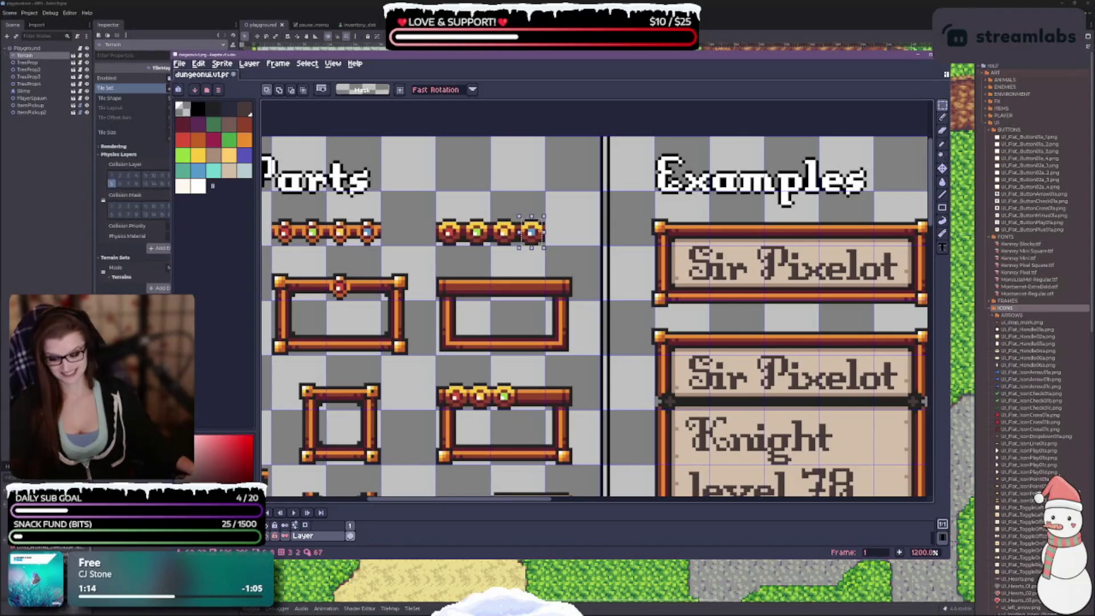
pyautogui.moveTo(392, 394)
pyautogui.mouseDown()
pyautogui.moveTo(565, 317)
pyautogui.moveTo(491, 285)
pyautogui.moveTo(524, 163)
pyautogui.mouseUp()
pyautogui.scroll(-1, 559, 311)
pyautogui.moveTo(742, 285)
pyautogui.mouseDown()
pyautogui.moveTo(413, 236)
pyautogui.moveTo(306, 435)
pyautogui.mouseUp()
pyautogui.moveTo(680, 490)
pyautogui.mouseDown()
pyautogui.moveTo(393, 454)
pyautogui.moveTo(460, 405)
pyautogui.moveTo(493, 315)
pyautogui.moveTo(828, 253)
pyautogui.moveTo(858, 253)
pyautogui.moveTo(871, 383)
pyautogui.mouseUp()
pyautogui.scroll(2, 502, 280)
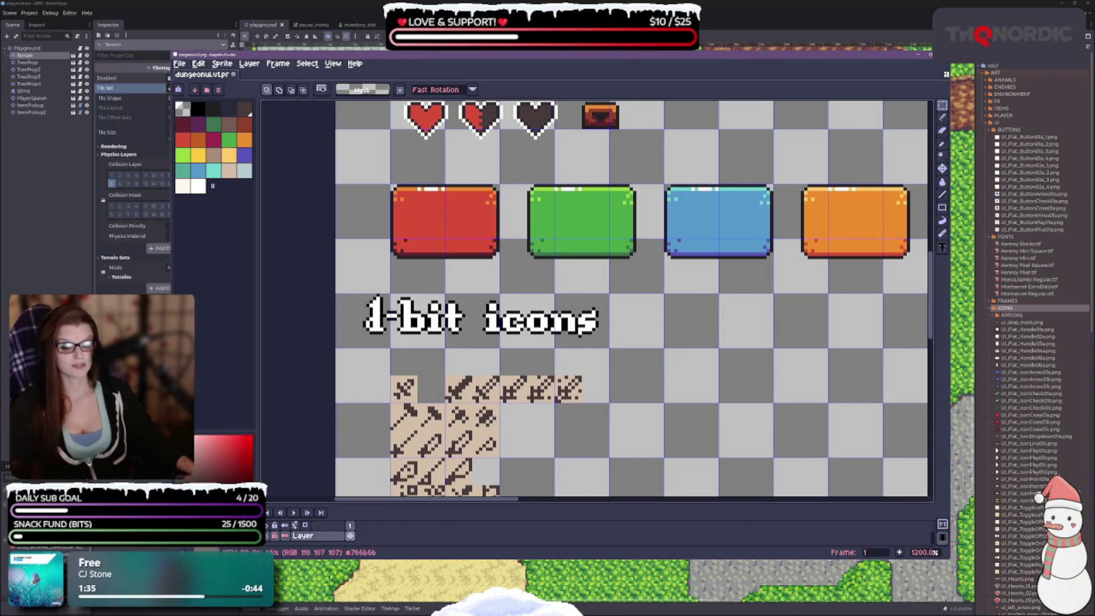
pyautogui.scroll(-3, 504, 345)
pyautogui.scroll(3, 562, 242)
pyautogui.scroll(1, 514, 302)
pyautogui.scroll(-3, 542, 222)
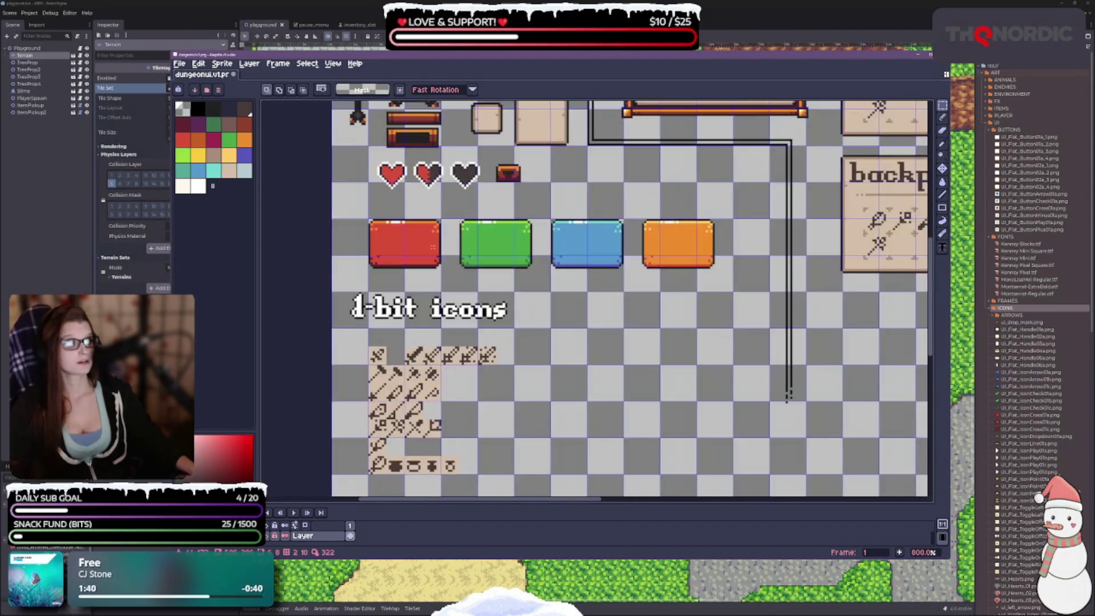
pyautogui.scroll(1, 426, 255)
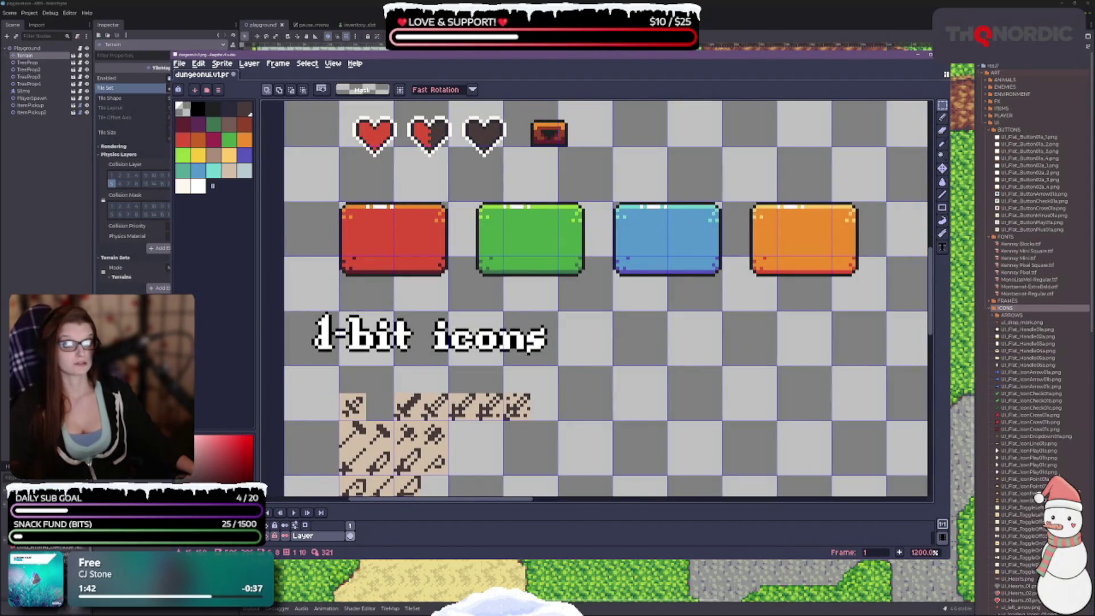
pyautogui.scroll(1, 341, 207)
pyautogui.scroll(-3, 399, 251)
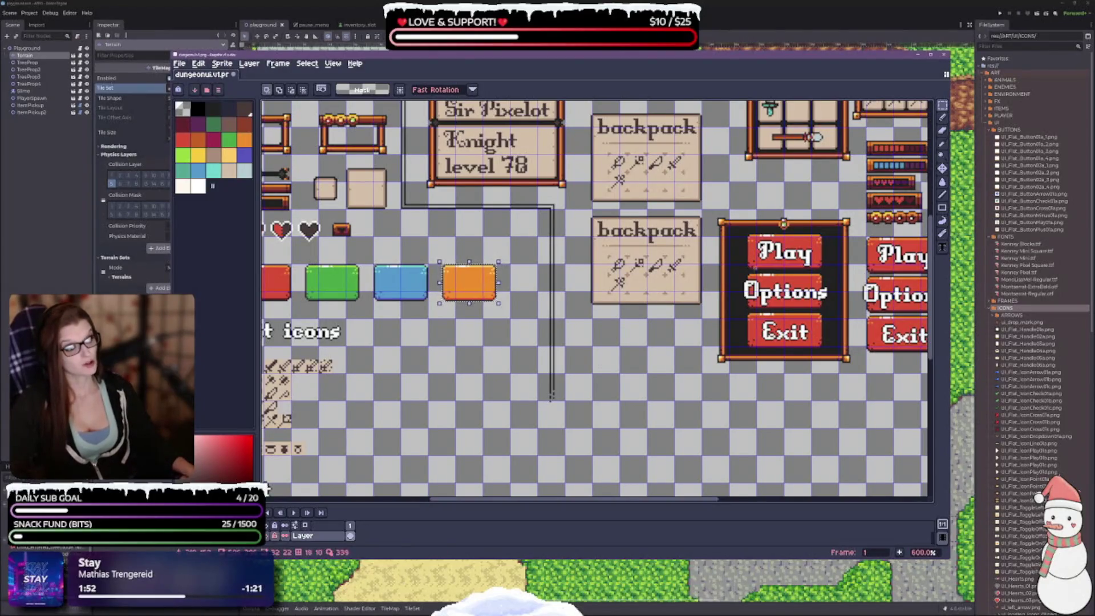
pyautogui.scroll(3, 703, 236)
pyautogui.scroll(-5, 670, 348)
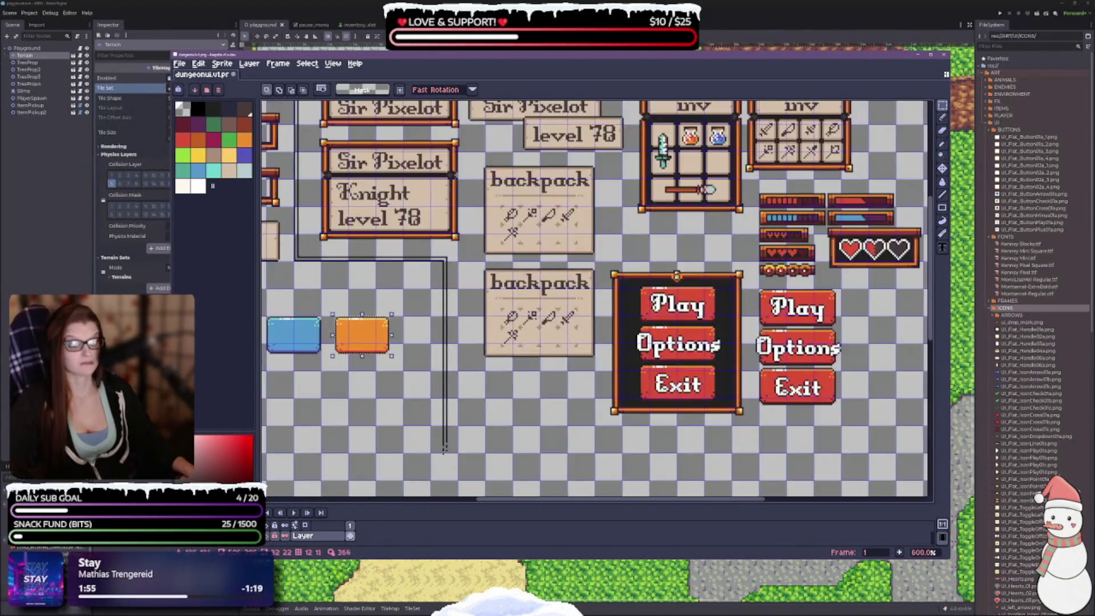
pyautogui.scroll(2, 670, 348)
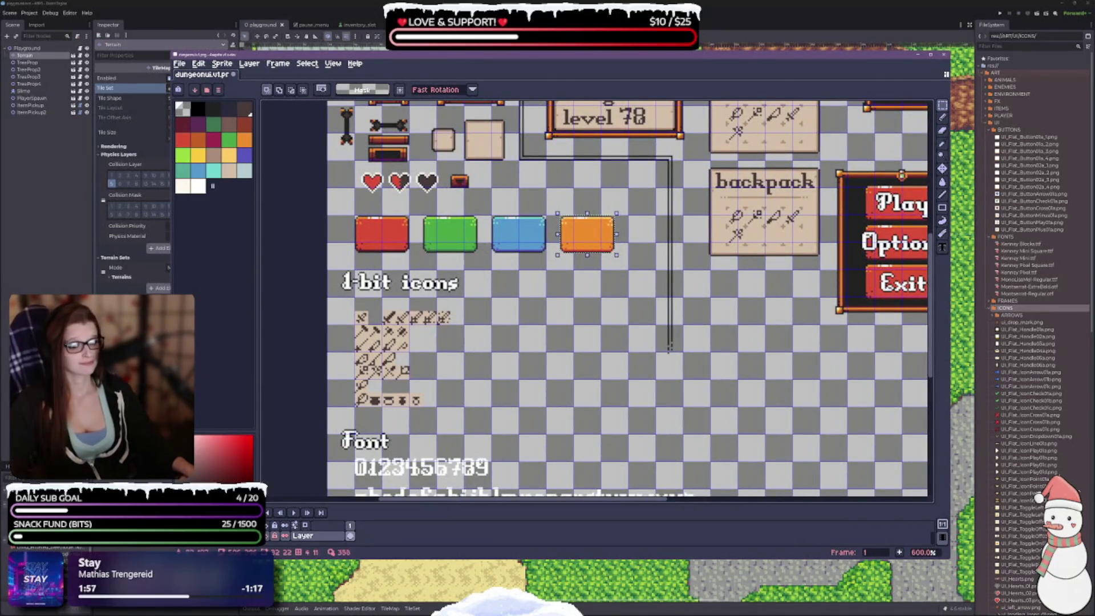
pyautogui.scroll(1, 438, 319)
pyautogui.scroll(3, 438, 320)
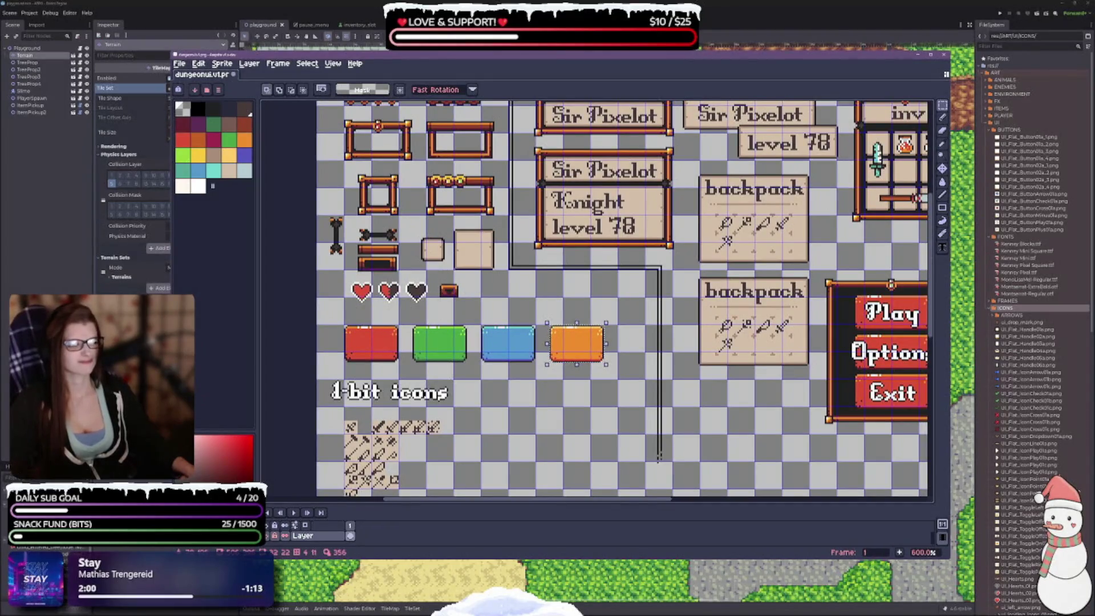
pyautogui.scroll(-2, 623, 300)
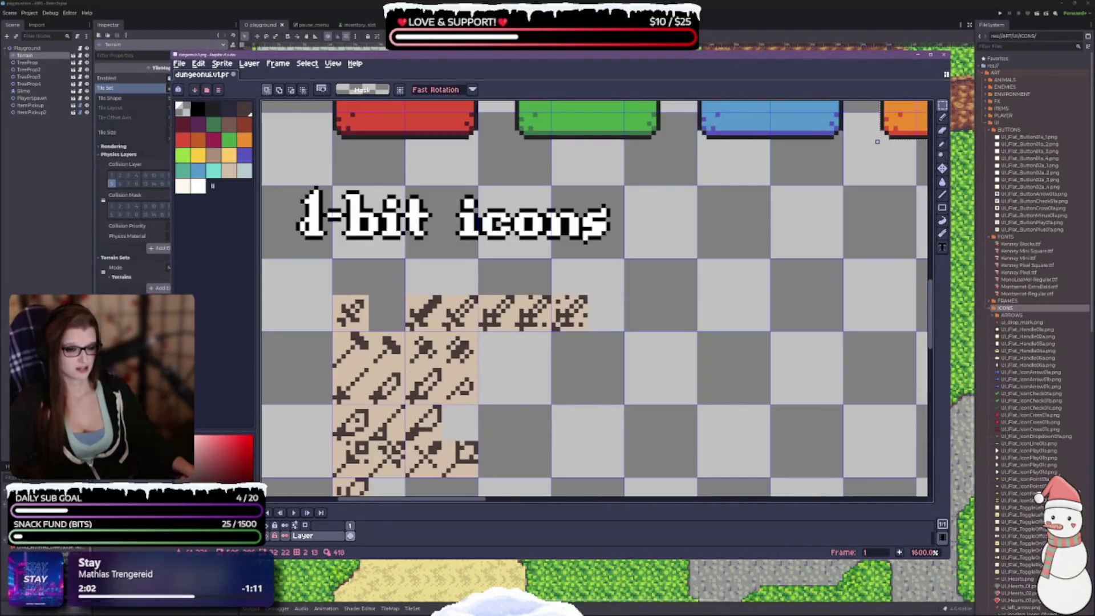
pyautogui.moveTo(495, 375); pyautogui.dragTo(486, 185)
pyautogui.scroll(-2, 516, 412)
pyautogui.moveTo(516, 412)
pyautogui.mouseDown()
pyautogui.moveTo(507, 216)
pyautogui.moveTo(307, 284)
pyautogui.mouseUp()
pyautogui.scroll(-3, 463, 234)
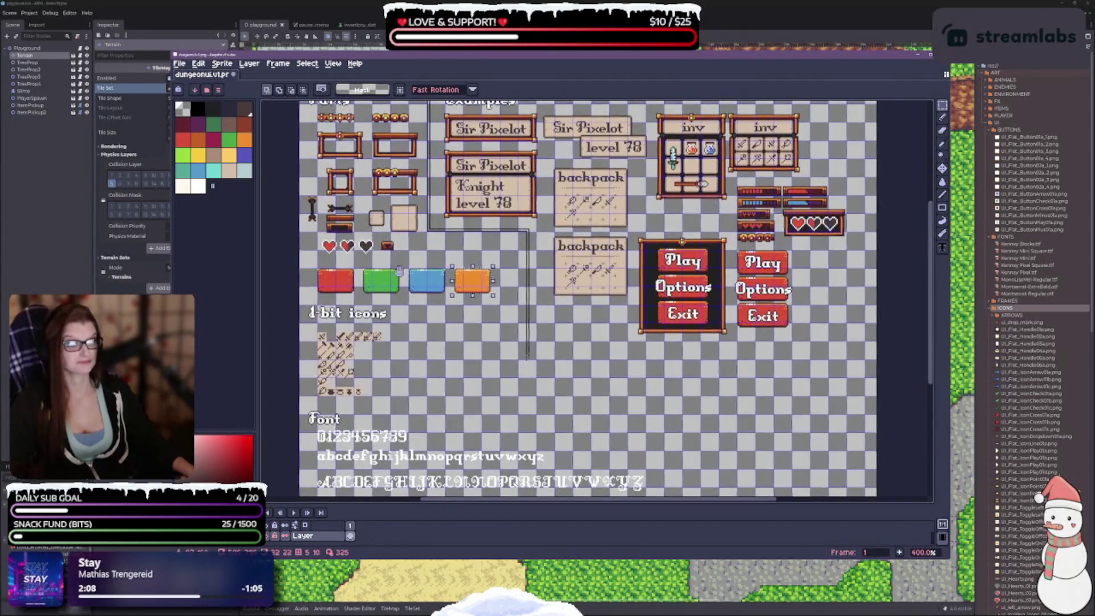
pyautogui.scroll(5, 371, 162)
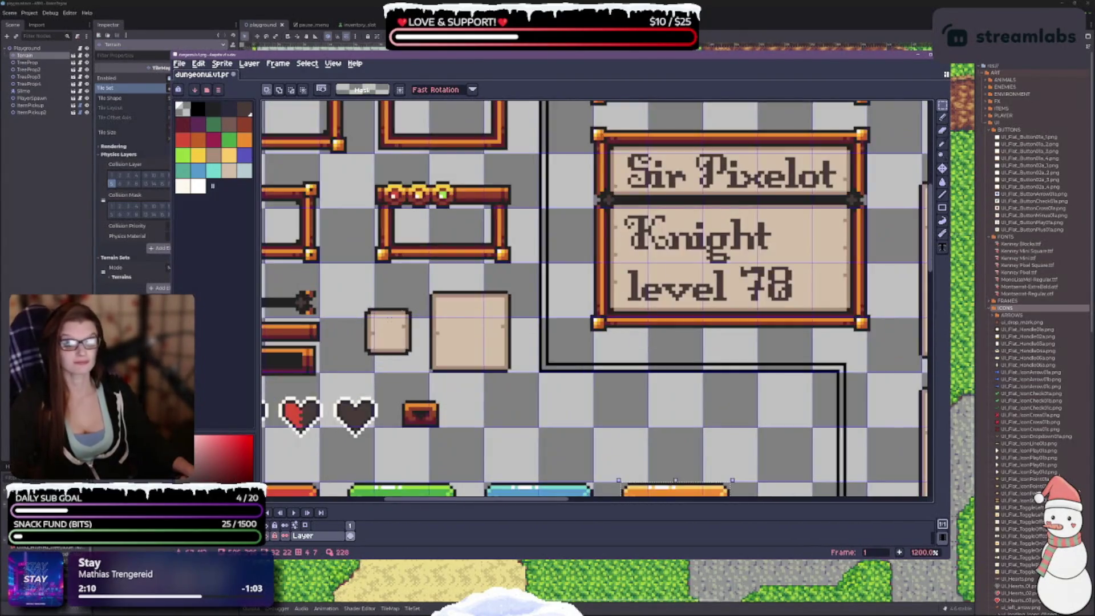
pyautogui.moveTo(685, 239); pyautogui.dragTo(516, 394)
pyautogui.moveTo(907, 490)
pyautogui.mouseDown()
pyautogui.moveTo(615, 389)
pyautogui.moveTo(463, 258)
pyautogui.moveTo(447, 309)
pyautogui.moveTo(469, 212)
pyautogui.moveTo(578, 372)
pyautogui.mouseUp()
pyautogui.scroll(-3, 448, 309)
pyautogui.scroll(3, 447, 324)
pyautogui.moveTo(446, 324); pyautogui.dragTo(435, 166)
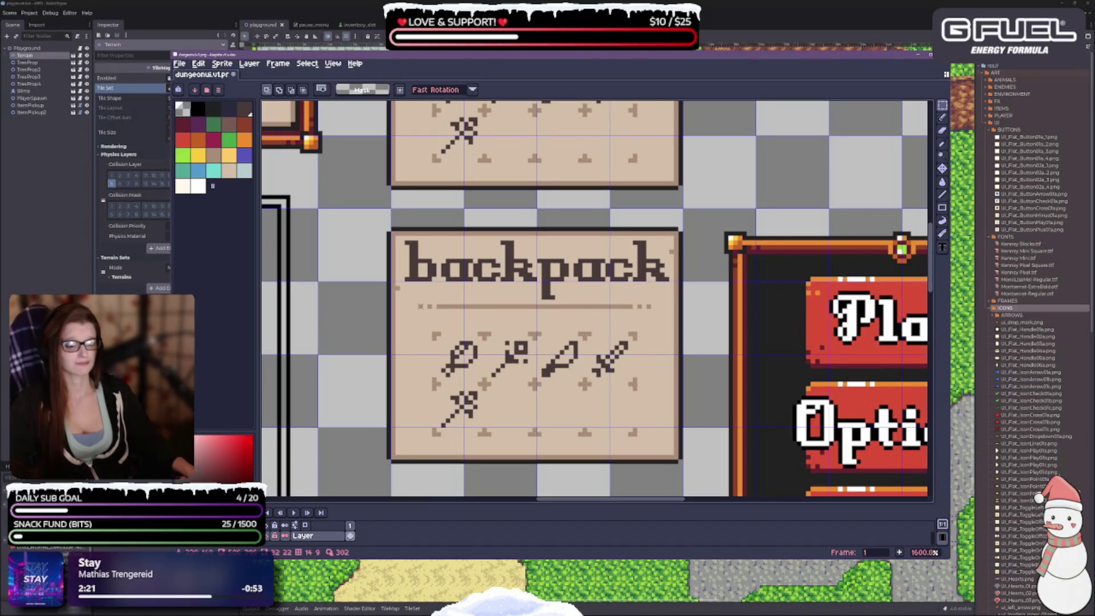
pyautogui.moveTo(417, 302); pyautogui.dragTo(656, 312)
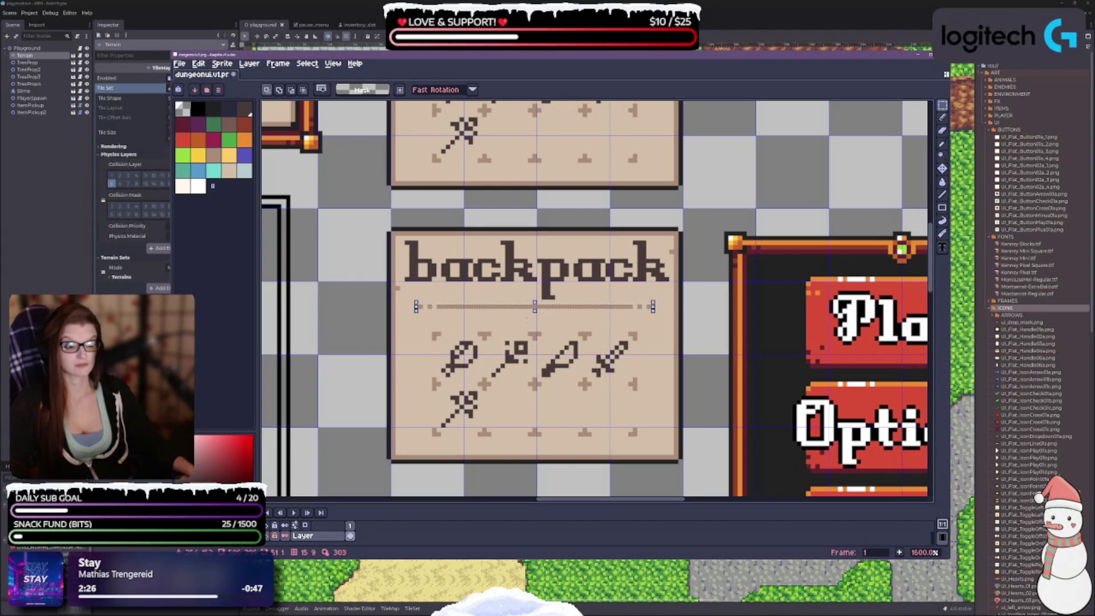
pyautogui.scroll(-3, 514, 320)
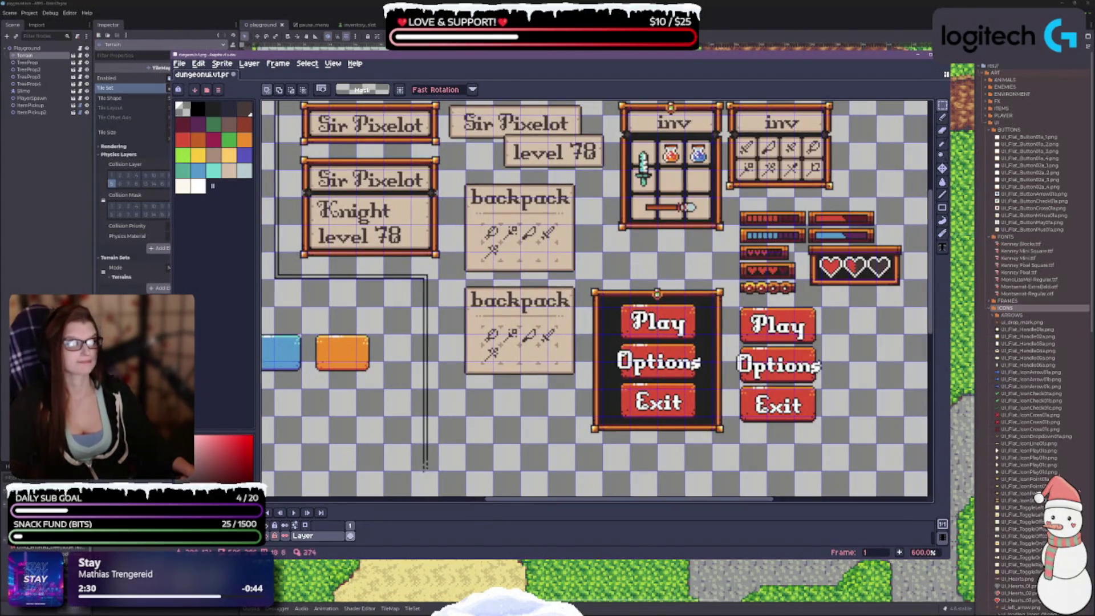
pyautogui.moveTo(442, 242)
pyautogui.mouseDown()
pyautogui.moveTo(793, 194)
pyautogui.moveTo(715, 339)
pyautogui.moveTo(391, 144)
pyautogui.mouseUp()
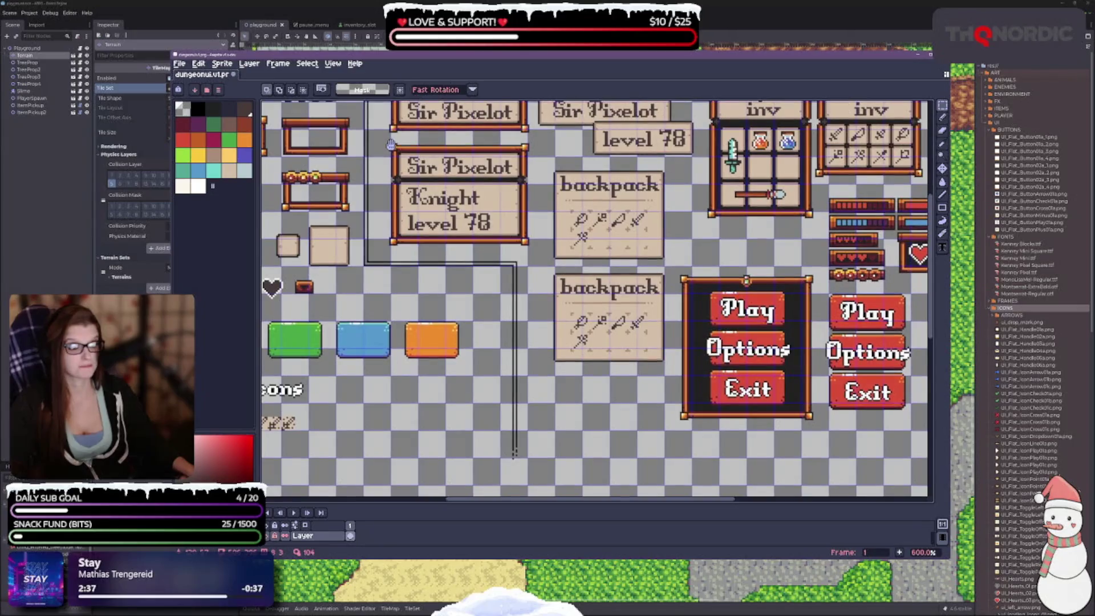